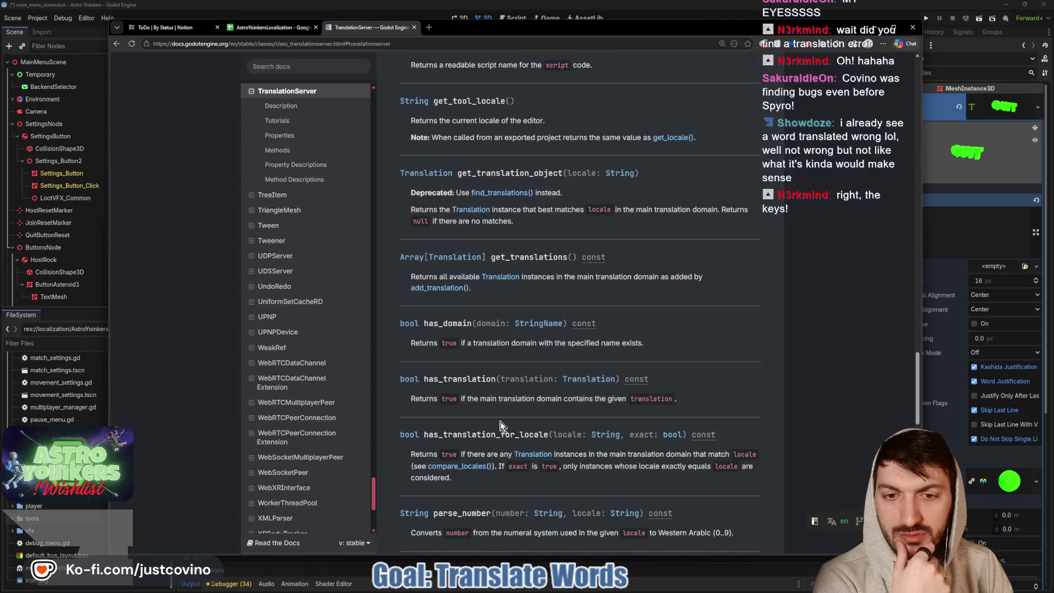
Return to the editor and run Astro Yoinkers in a debug window
{"action": "key", "text": "alt+Tab"}
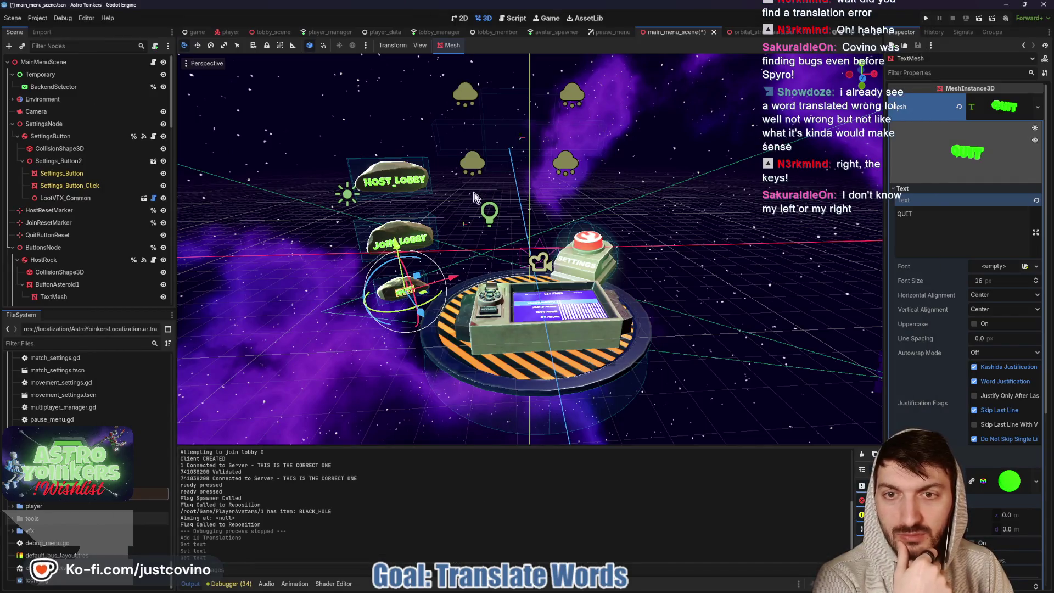
{"action": "left_click", "coordinate": [926, 18]}
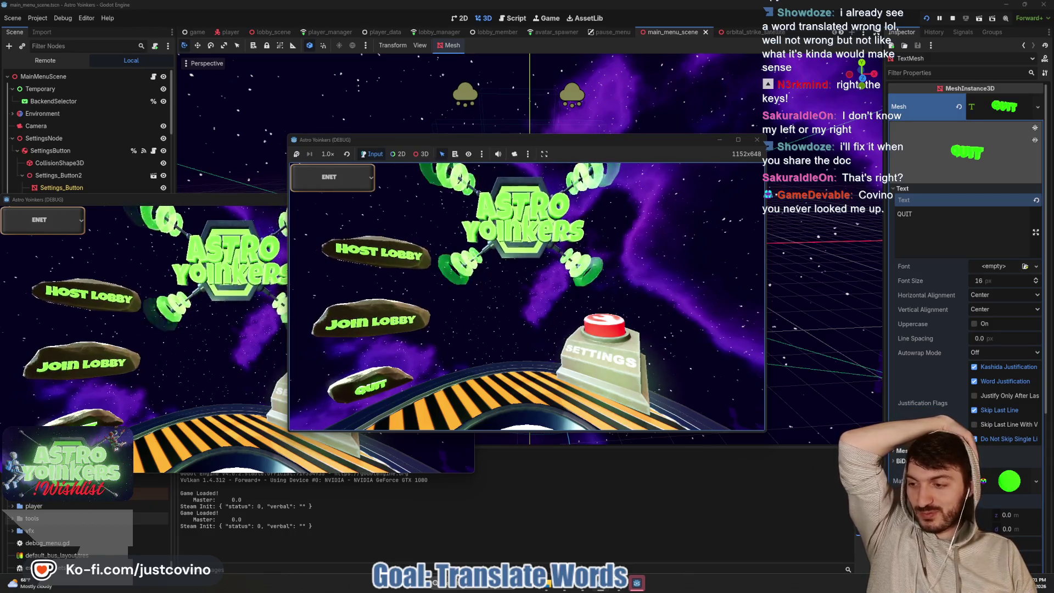
Stop the debug run and look through the main_menu_scene tree
{"action": "left_click", "coordinate": [950, 19]}
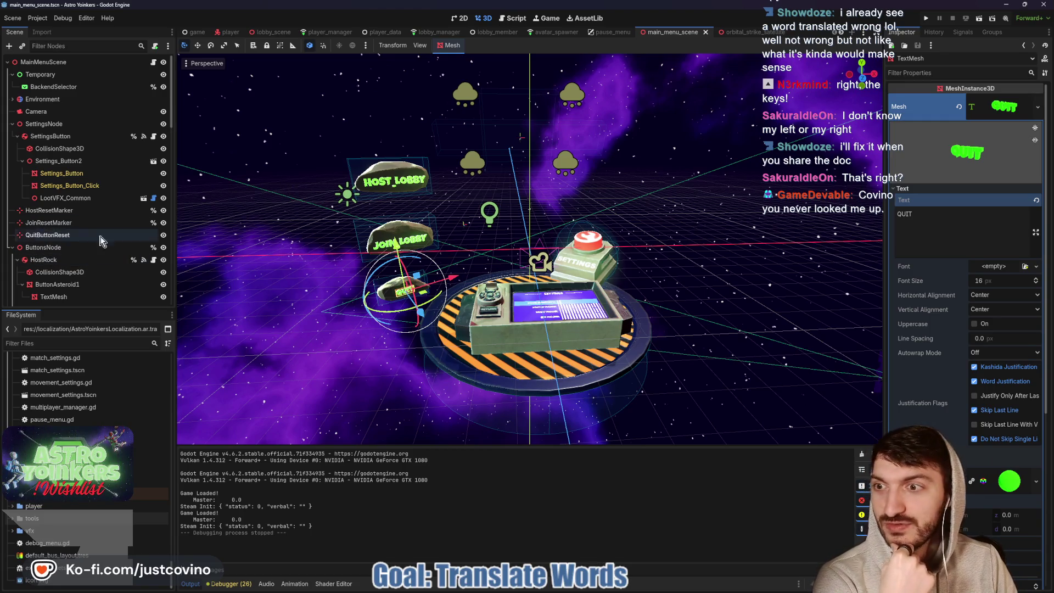
{"action": "scroll", "coordinate": [70, 254], "scroll_direction": "down", "scroll_amount": 2}
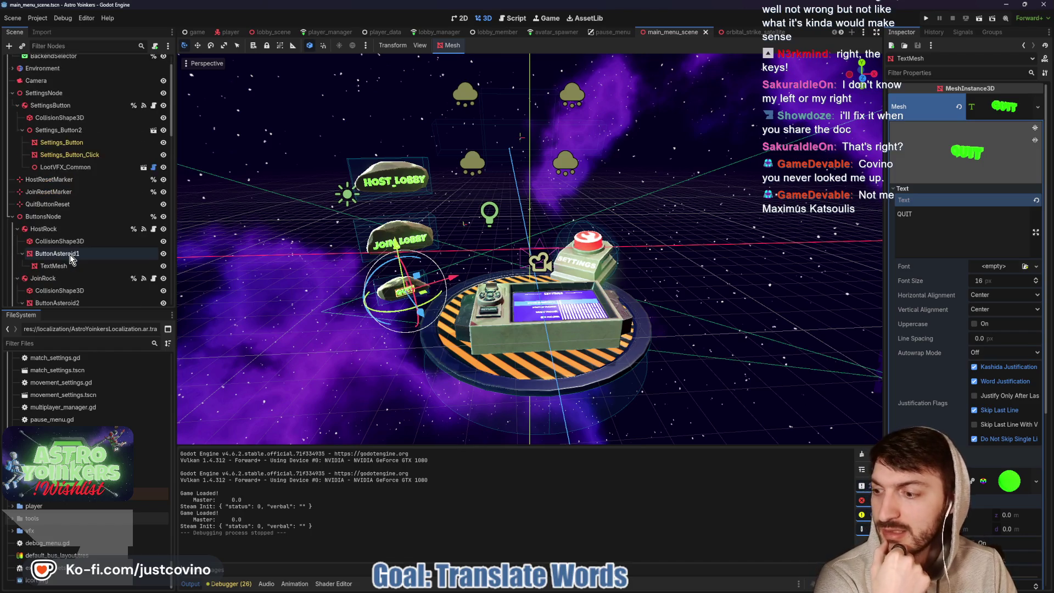
{"action": "scroll", "coordinate": [70, 255], "scroll_direction": "down", "scroll_amount": 1}
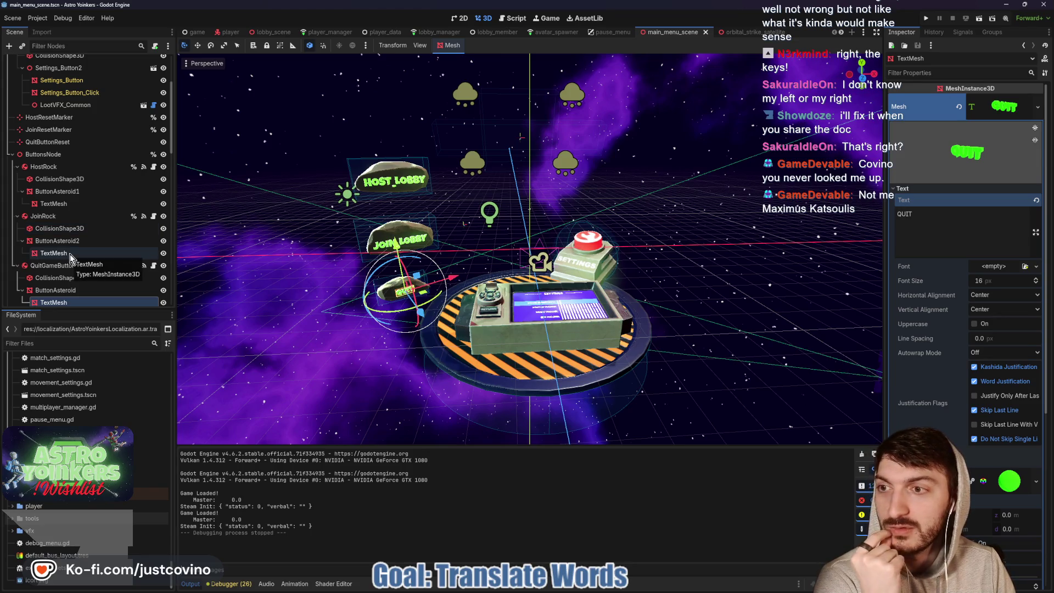
{"action": "scroll", "coordinate": [71, 253], "scroll_direction": "up", "scroll_amount": 3}
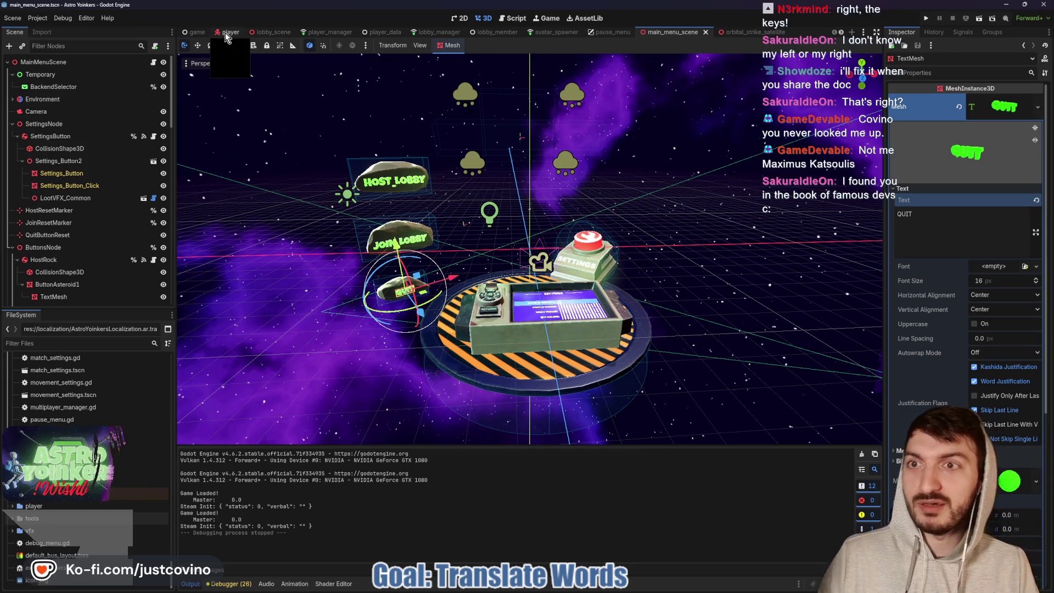
Open and save the player scene, then expand the TabMenu's BluePanel node
{"action": "left_click", "coordinate": [225, 32]}
{"action": "scroll", "coordinate": [83, 186], "scroll_direction": "down", "scroll_amount": 8}
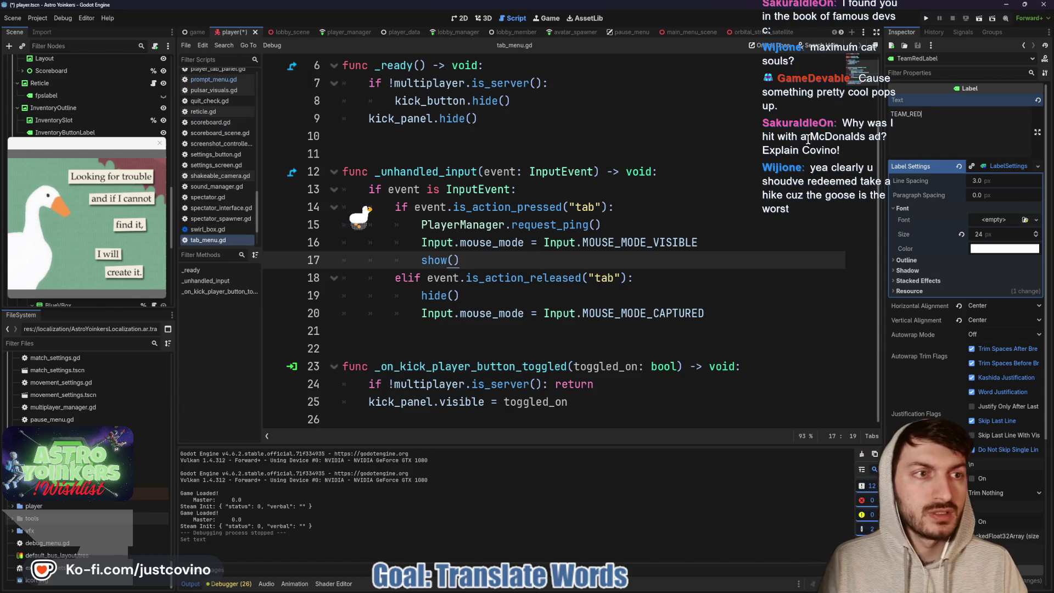
{"action": "left_click", "coordinate": [808, 140]}
{"action": "key", "text": "ctrl+s"}
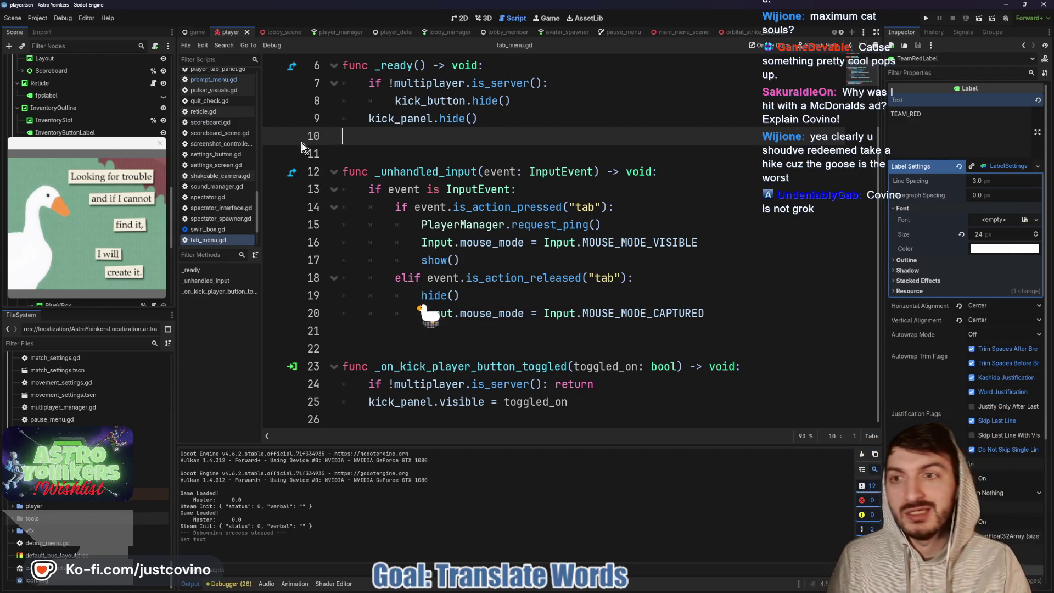
{"action": "left_click", "coordinate": [160, 142]}
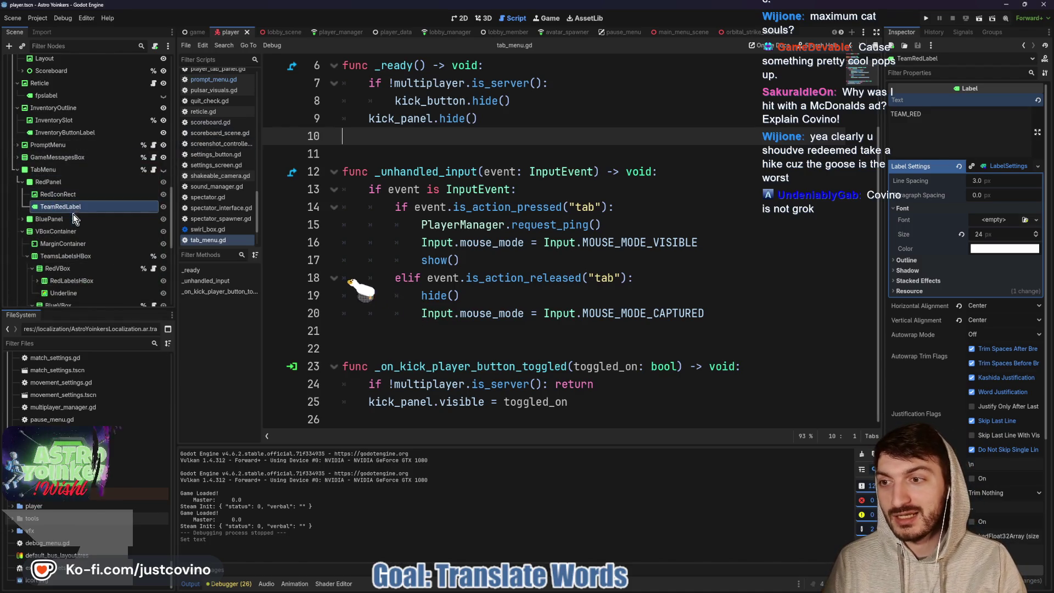
{"action": "left_click", "coordinate": [22, 219]}
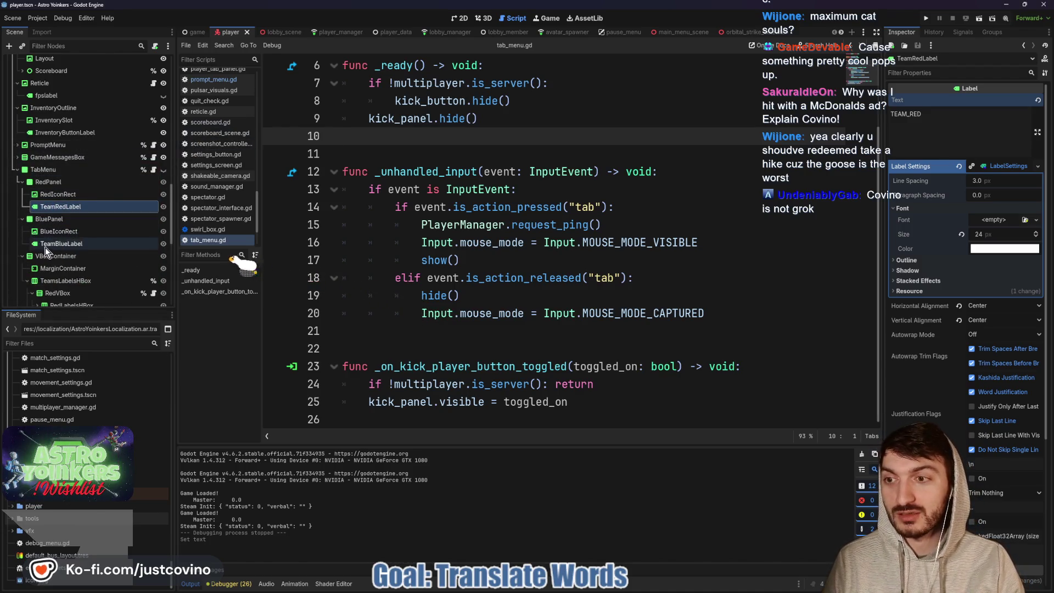
Set TeamBlueLabel's text to TEAM_BLUE and save the scene
{"action": "left_click", "coordinate": [61, 243]}
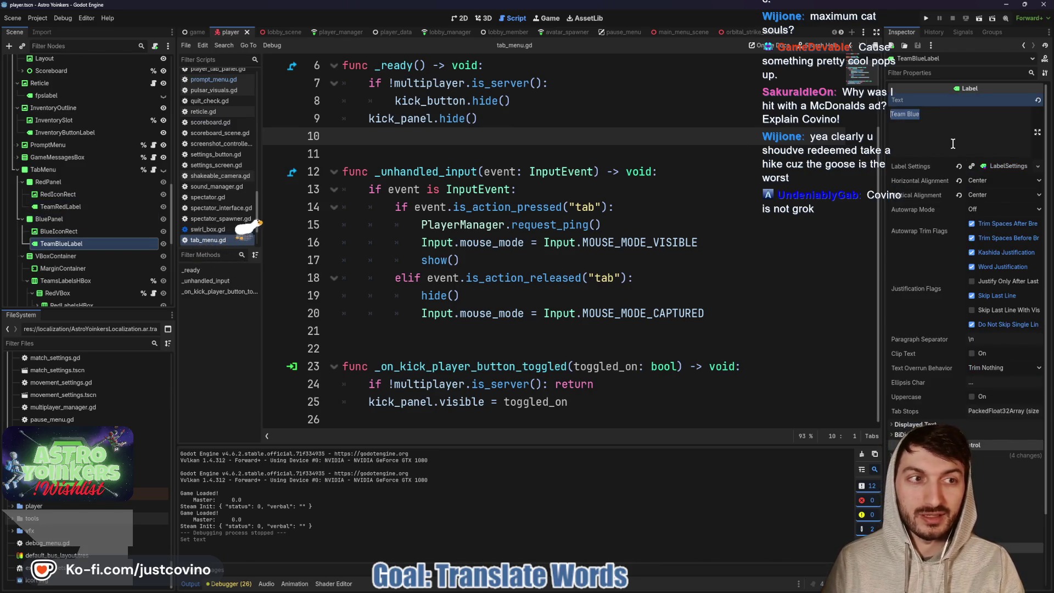
{"action": "type", "text": "TEAM_BLUE"}
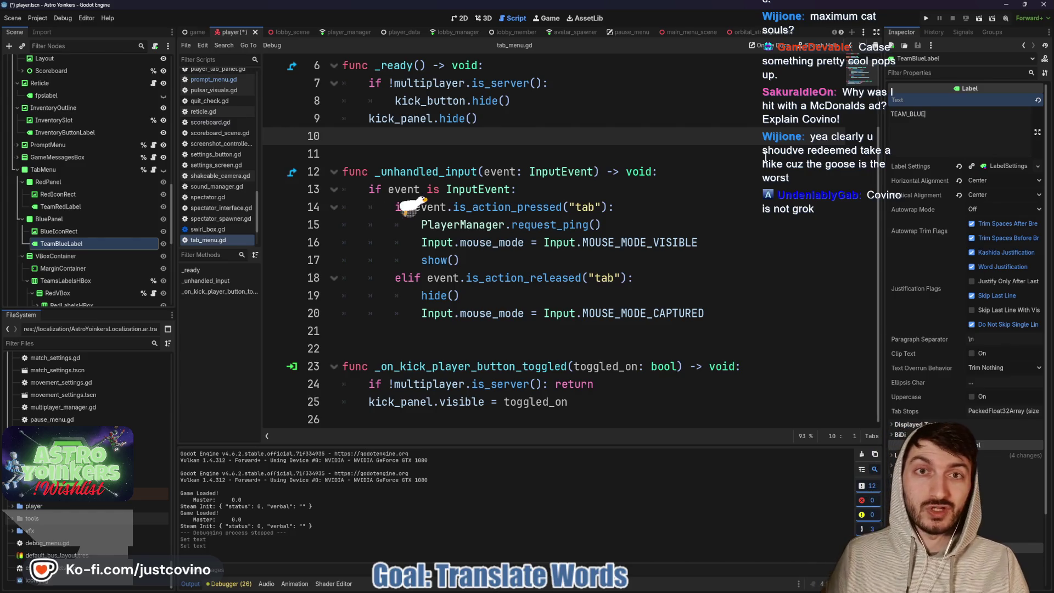
{"action": "left_click", "coordinate": [766, 157]}
{"action": "key", "text": "ctrl+s"}
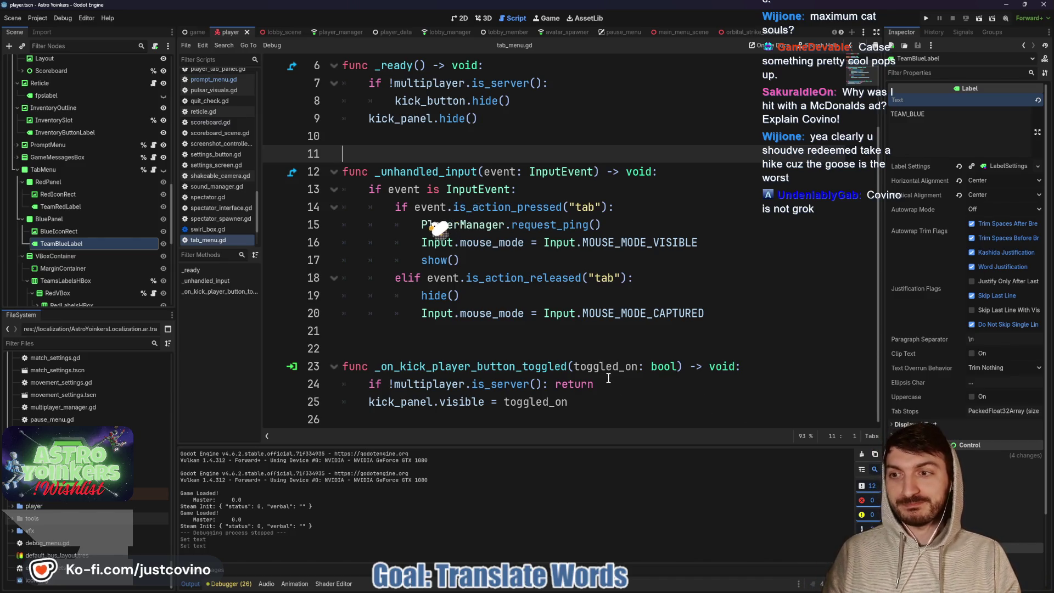
Change the red team's DeathLabel text from Death to DEATHS and save
{"action": "scroll", "coordinate": [83, 254], "scroll_direction": "down", "scroll_amount": 3}
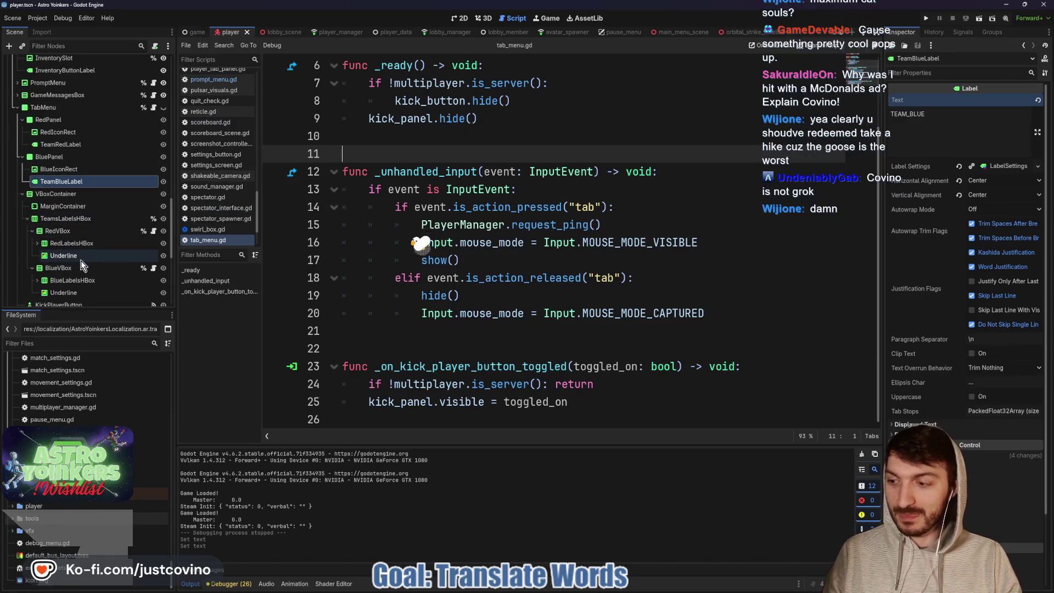
{"action": "scroll", "coordinate": [80, 260], "scroll_direction": "down", "scroll_amount": 1}
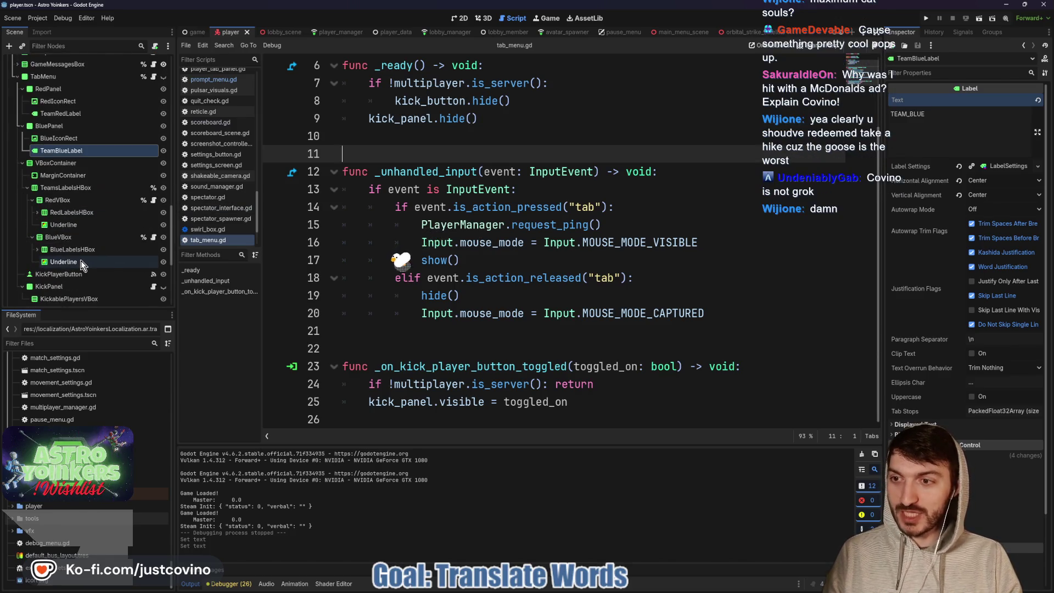
{"action": "left_click", "coordinate": [37, 213]}
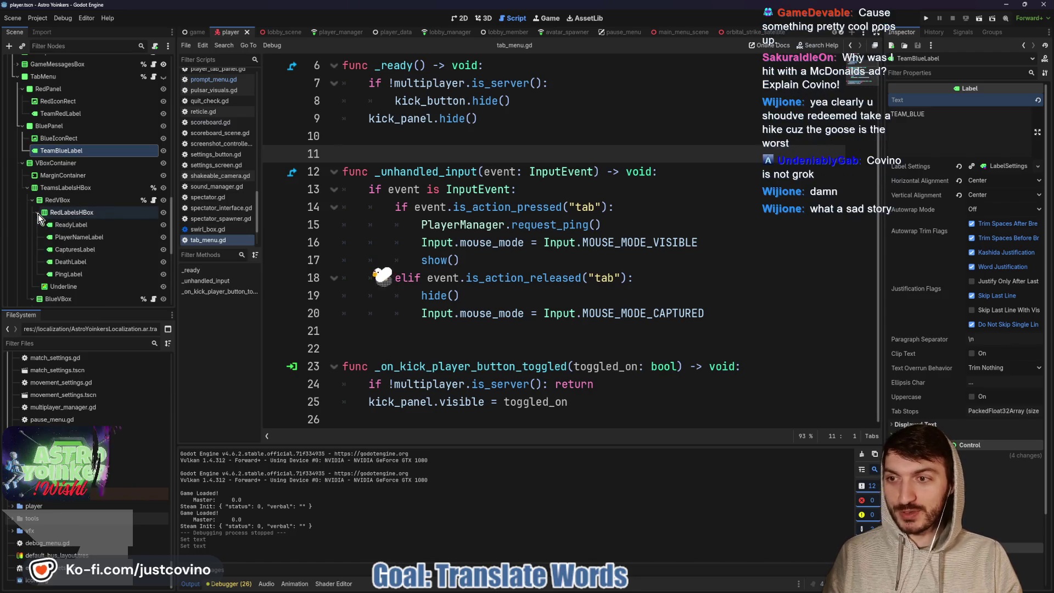
{"action": "left_click", "coordinate": [68, 227]}
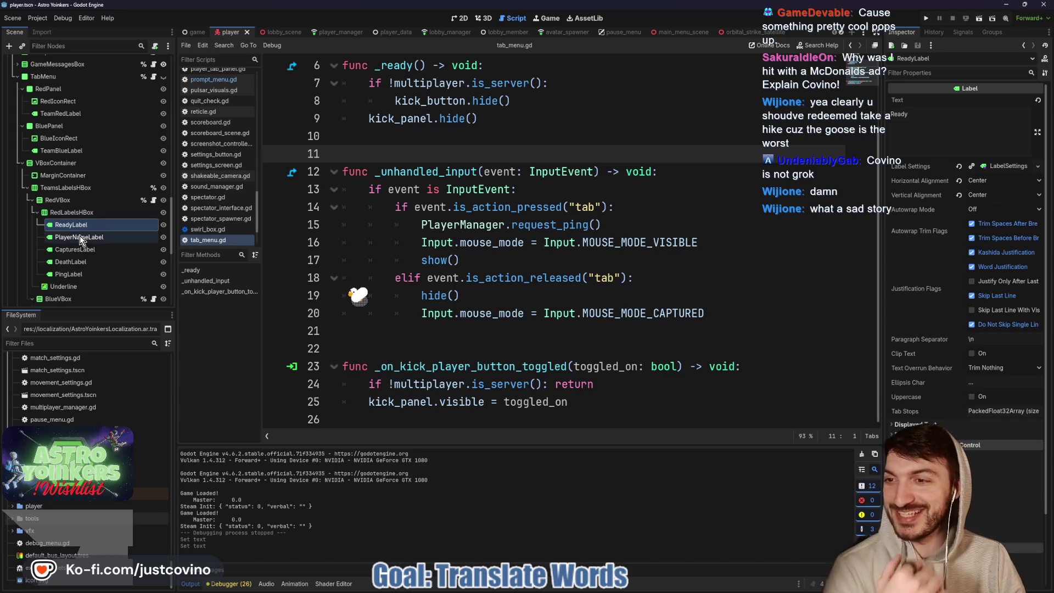
{"action": "left_click", "coordinate": [87, 261]}
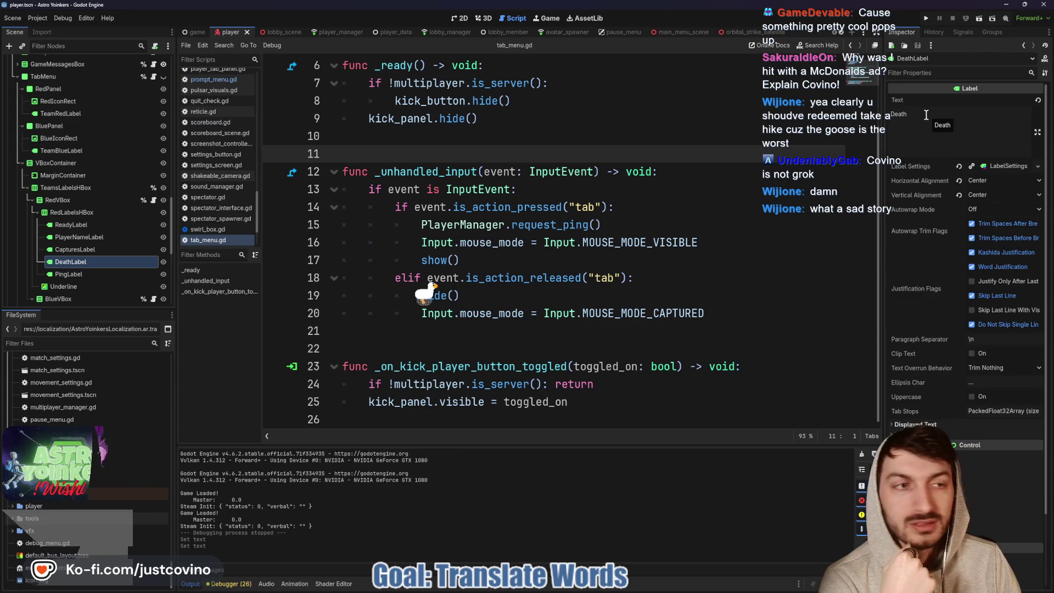
{"action": "left_click_drag", "start_coordinate": [927, 115], "coordinate": [870, 118]}
{"action": "type", "text": "DEAT"}
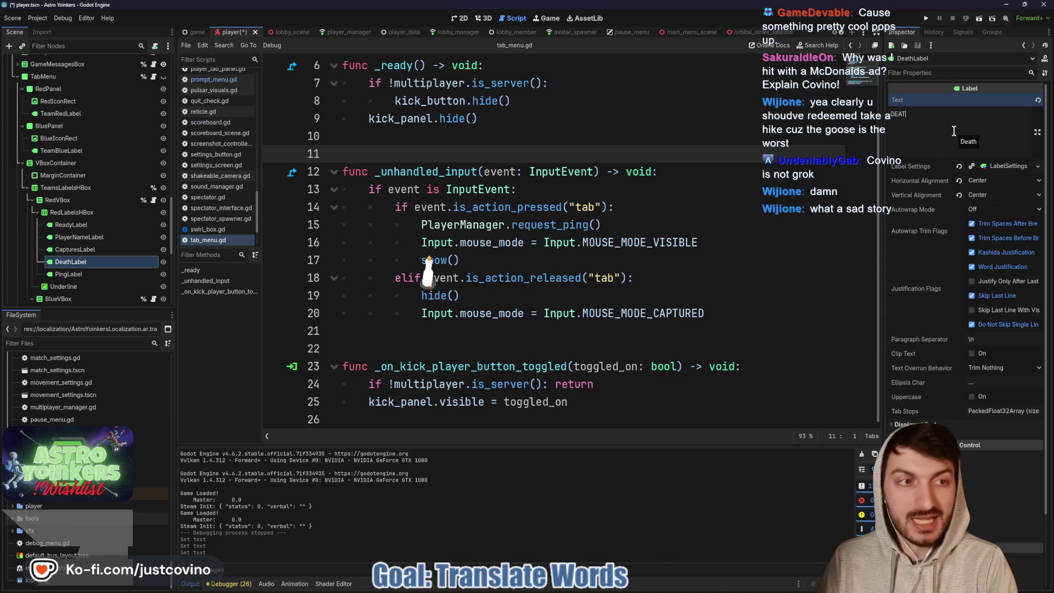
{"action": "key", "text": "ctrl+s"}
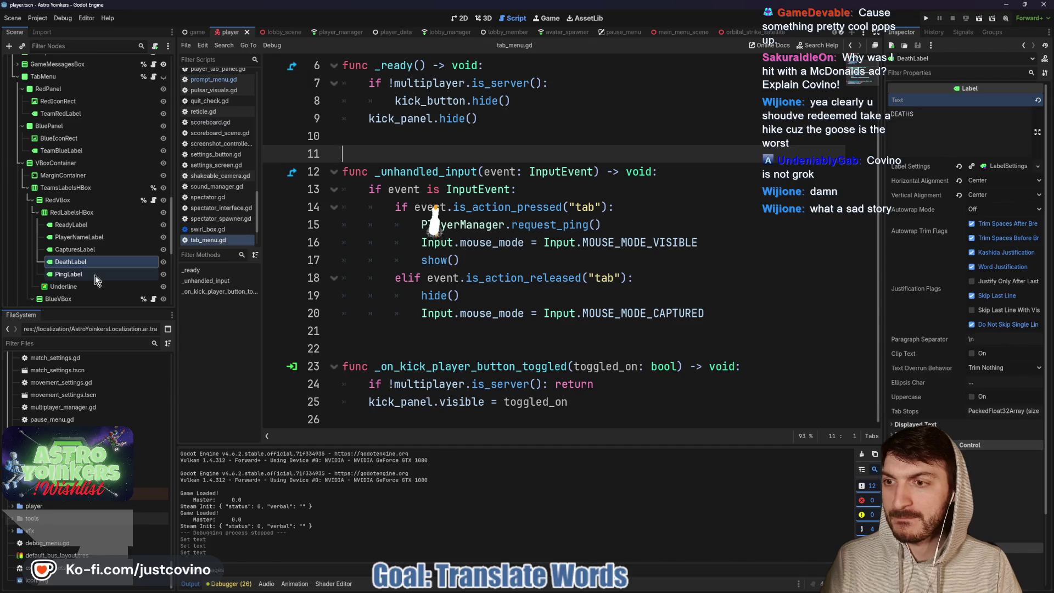
Set the blue team's DeathLabel text to DEATHS and save
{"action": "scroll", "coordinate": [95, 278], "scroll_direction": "down", "scroll_amount": 3}
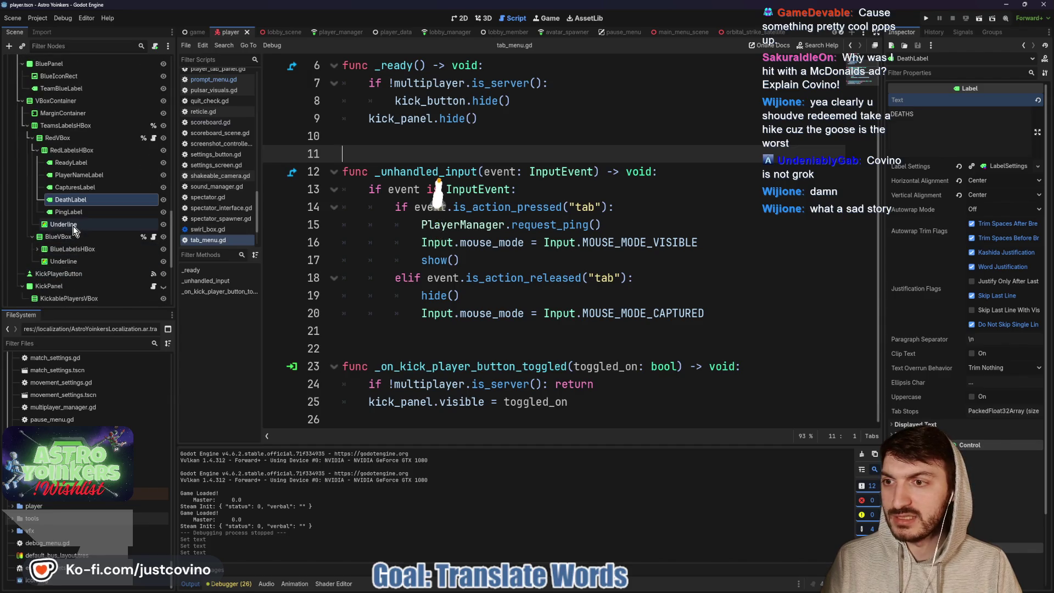
{"action": "left_click", "coordinate": [37, 248]}
{"action": "scroll", "coordinate": [95, 286], "scroll_direction": "down", "scroll_amount": 2}
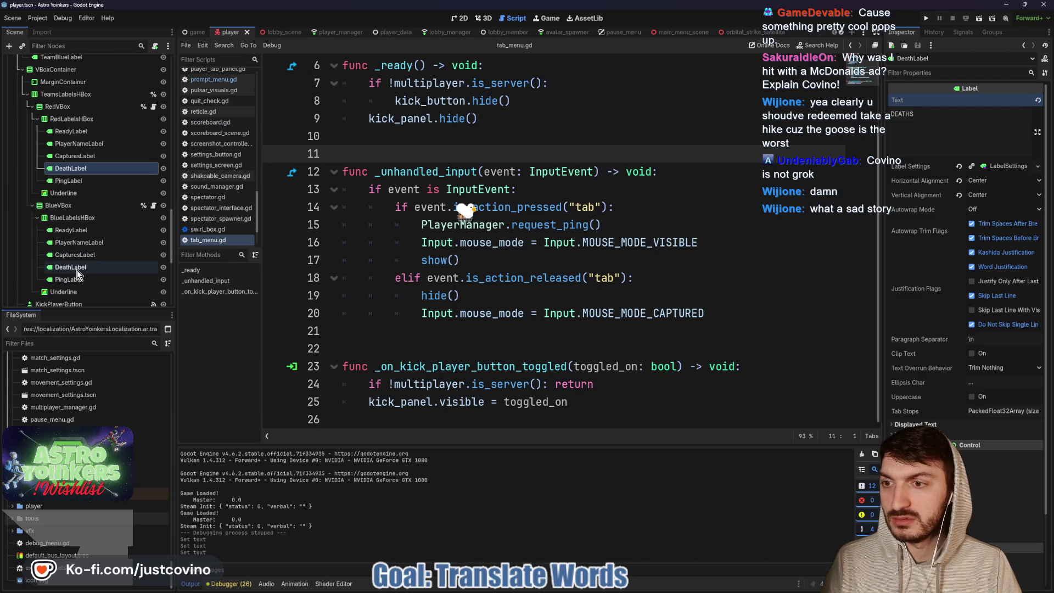
{"action": "left_click", "coordinate": [77, 268]}
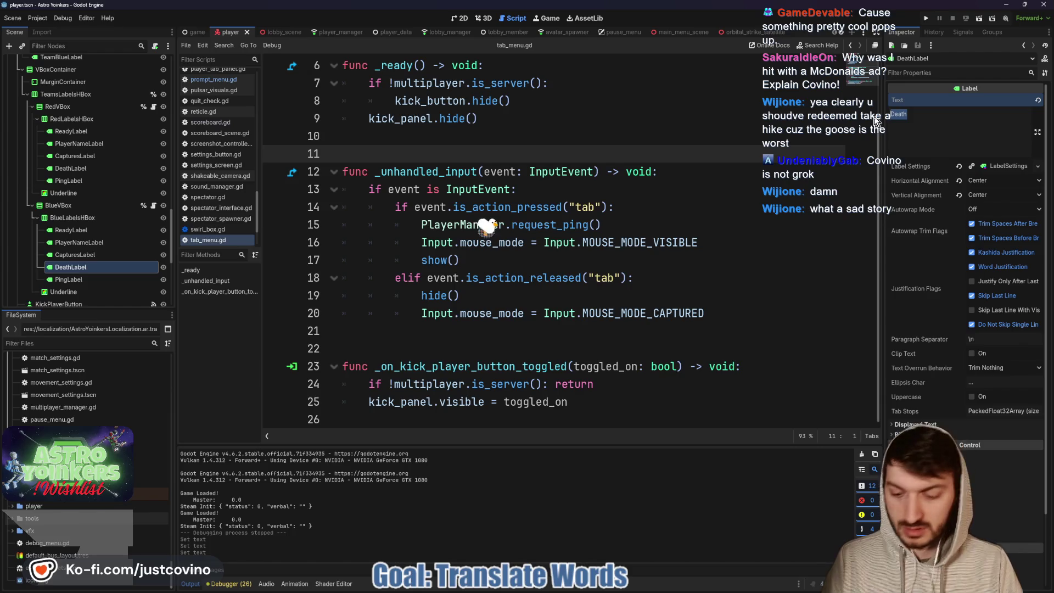
{"action": "type", "text": "DEATHS"}
{"action": "left_click", "coordinate": [697, 136]}
{"action": "key", "text": "ctrl+s"}
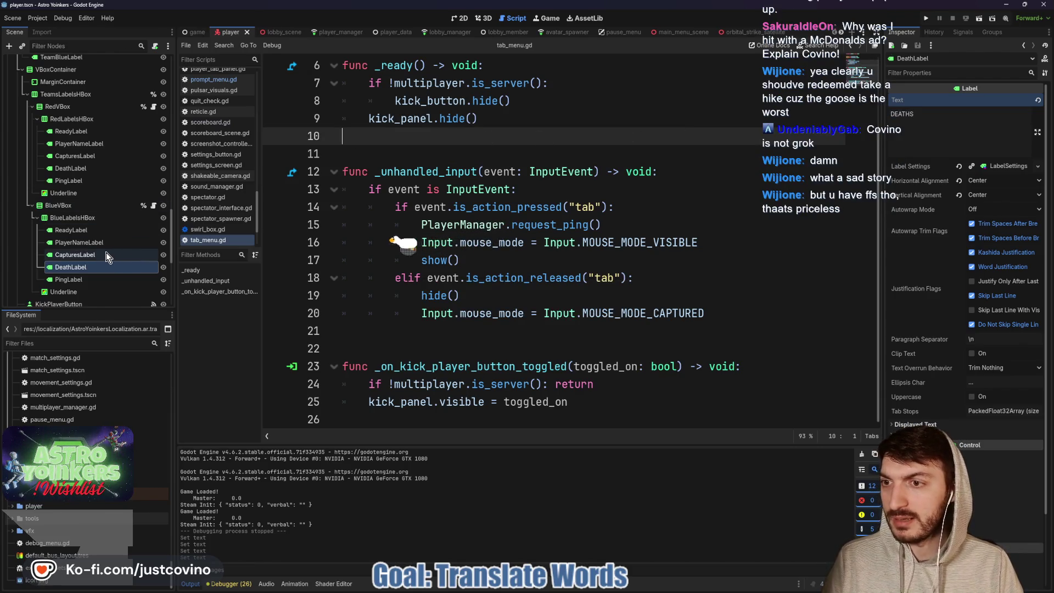
Place the caret on line 21 of tab_menu.gd, then start a new blank Chrome tab
{"action": "scroll", "coordinate": [107, 253], "scroll_direction": "down", "scroll_amount": 5}
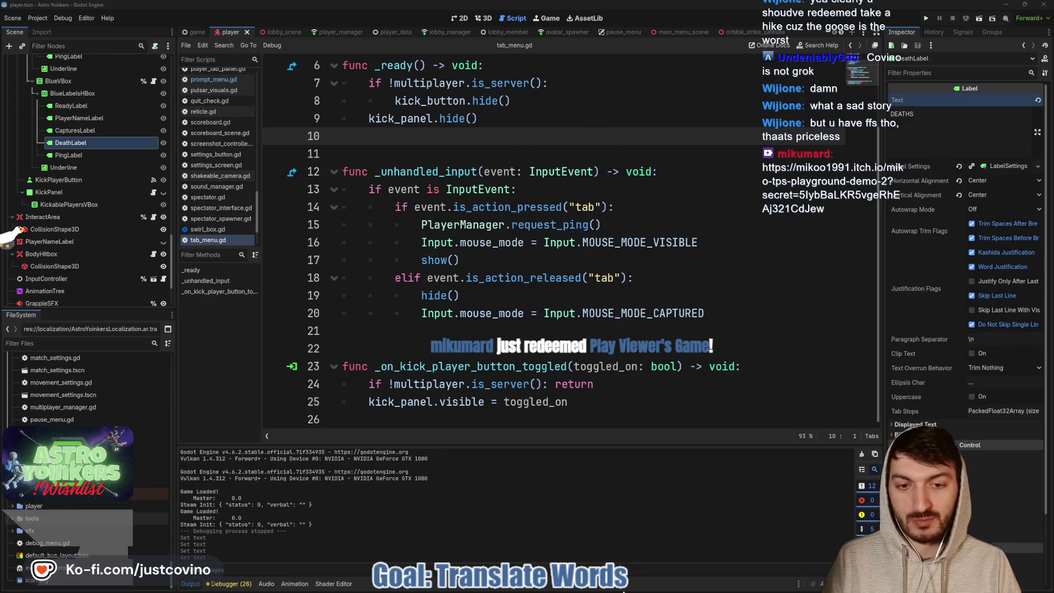
{"action": "left_click", "coordinate": [351, 331]}
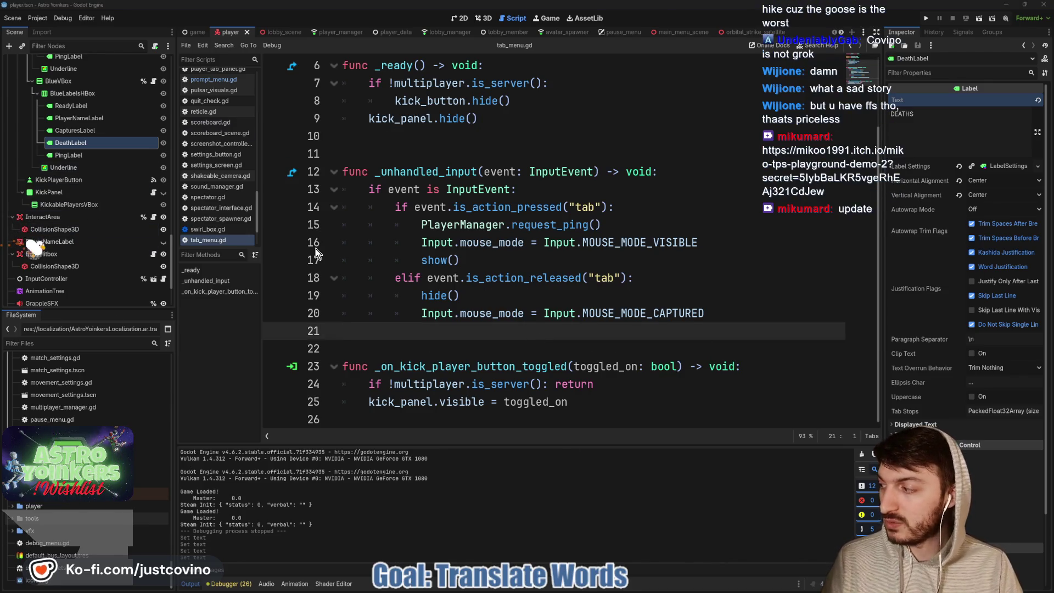
{"action": "scroll", "coordinate": [104, 223], "scroll_direction": "down", "scroll_amount": 4}
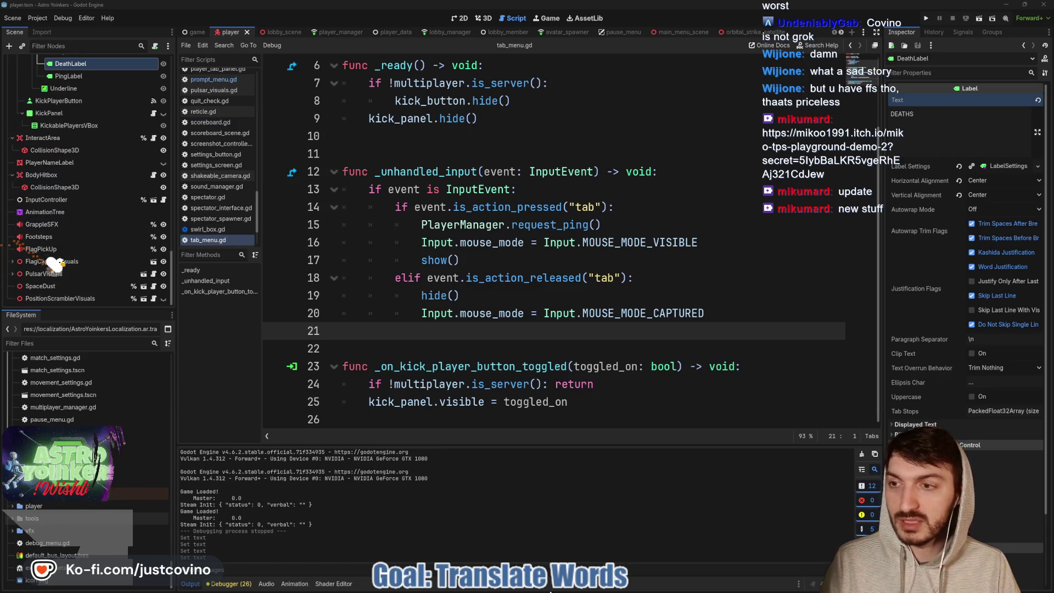
{"action": "key", "text": "super"}
{"action": "left_click", "coordinate": [554, 413]}
{"action": "left_click", "coordinate": [436, 35]}
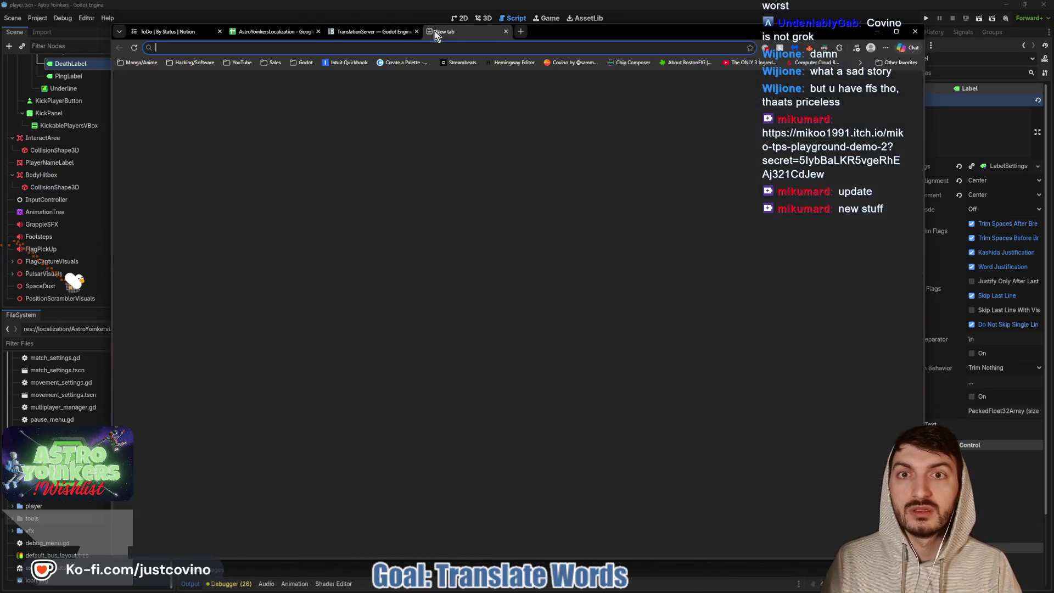
Load the Miko TPS Playground DEMO 2 page and save Windows.7z into Desktop\TemporaryStuff
{"action": "key", "text": "ctrl+v"}
{"action": "key", "text": "Return"}
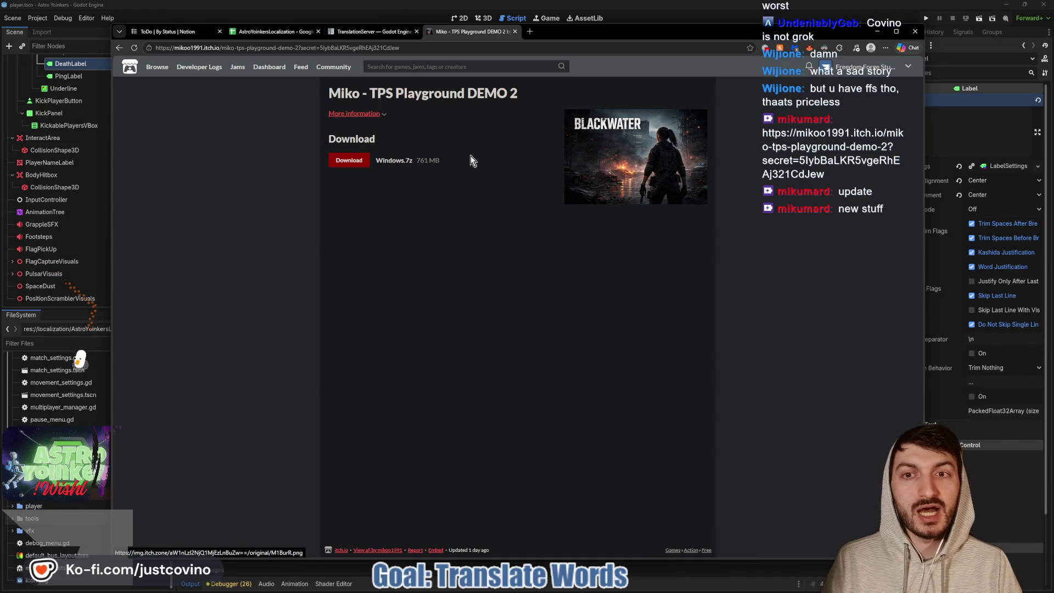
{"action": "left_click", "coordinate": [363, 166]}
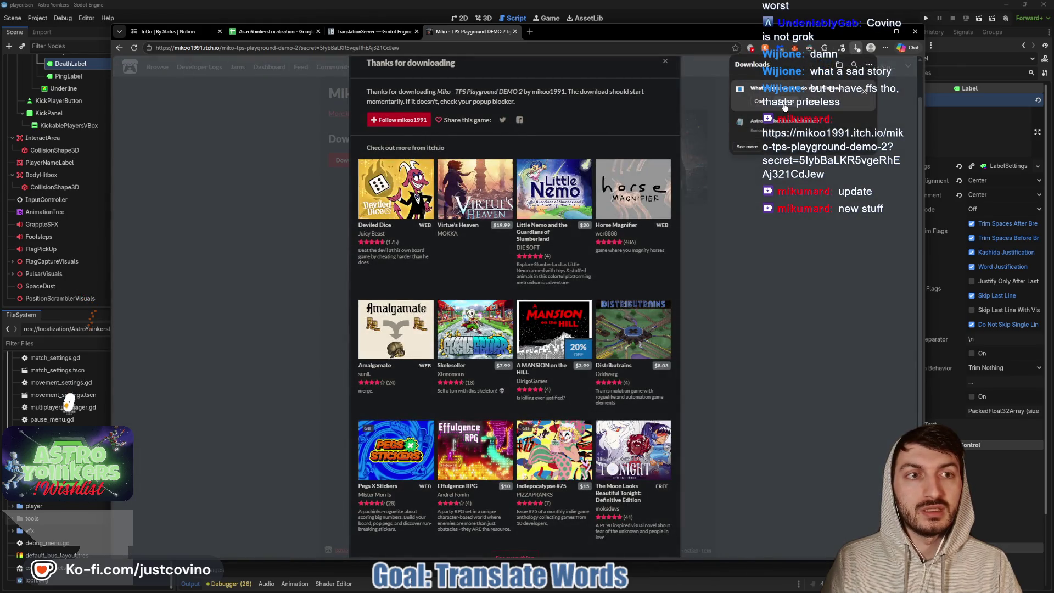
{"action": "left_click", "coordinate": [784, 105]}
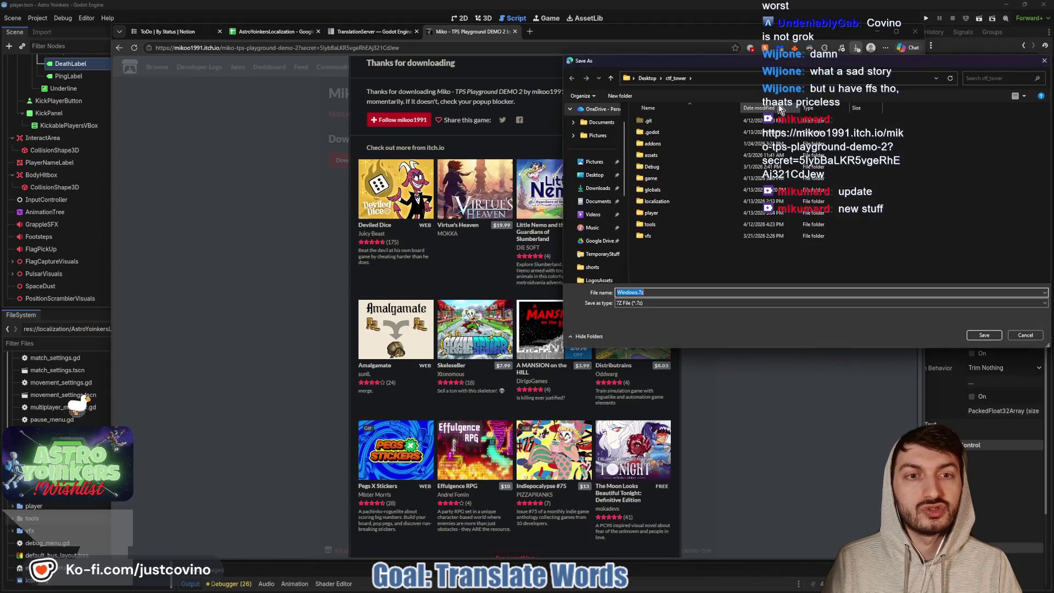
{"action": "left_click", "coordinate": [601, 176]}
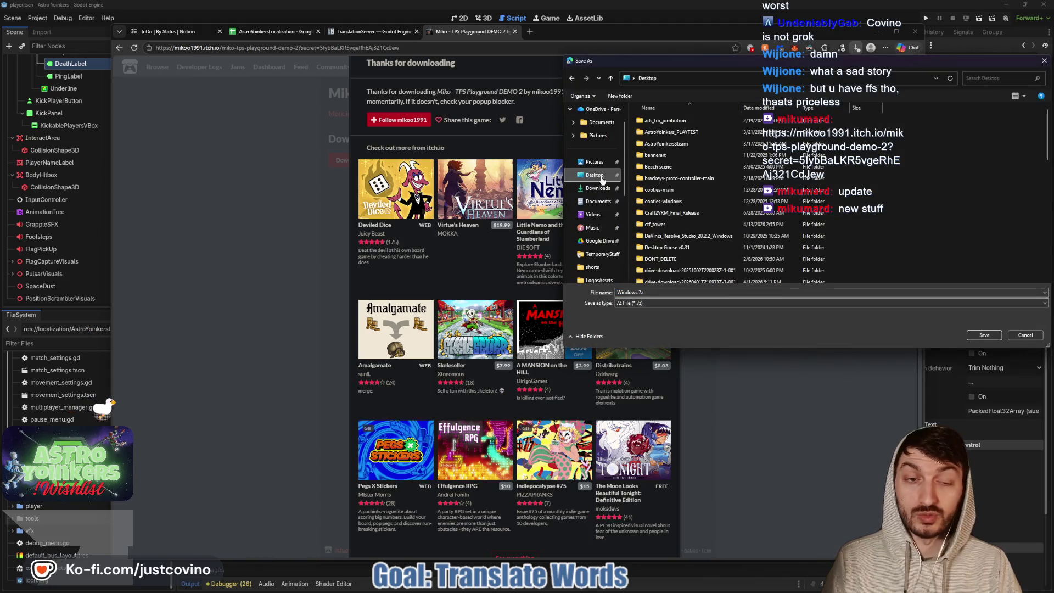
{"action": "scroll", "coordinate": [681, 220], "scroll_direction": "down", "scroll_amount": 10}
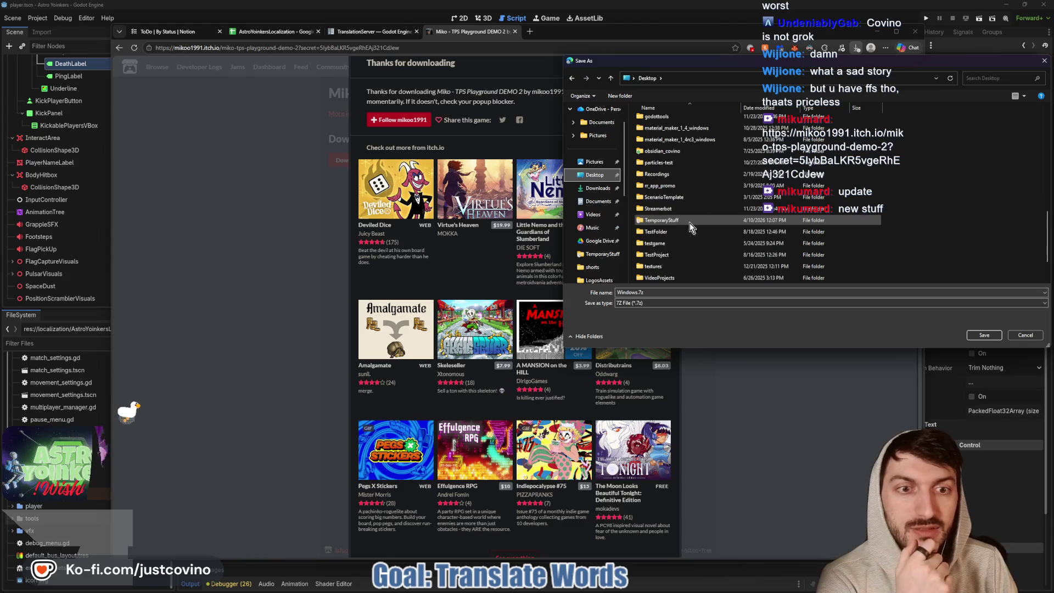
{"action": "double_click", "coordinate": [688, 223]}
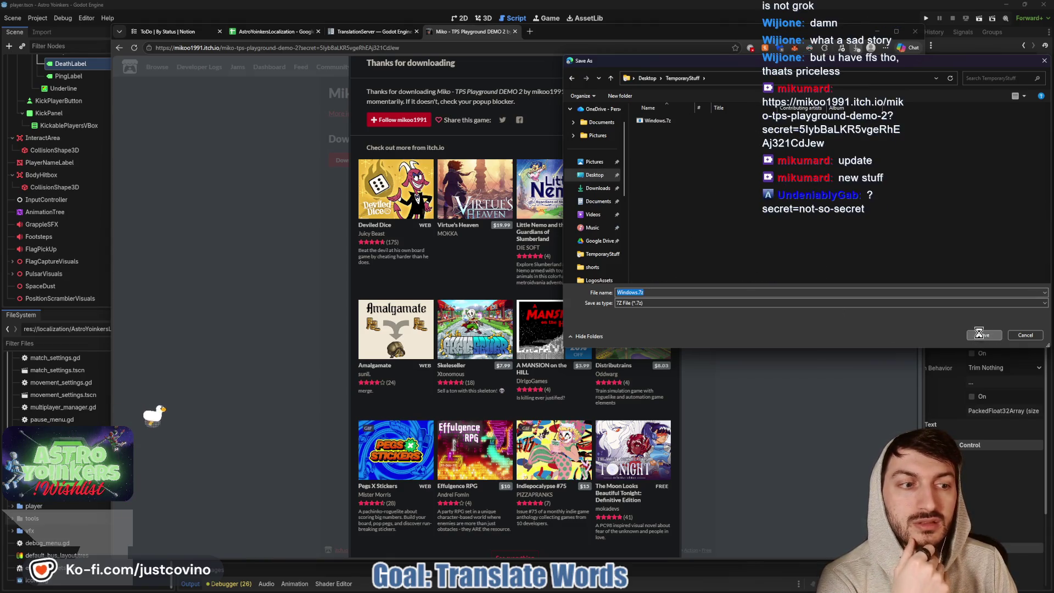
{"action": "left_click", "coordinate": [548, 301]}
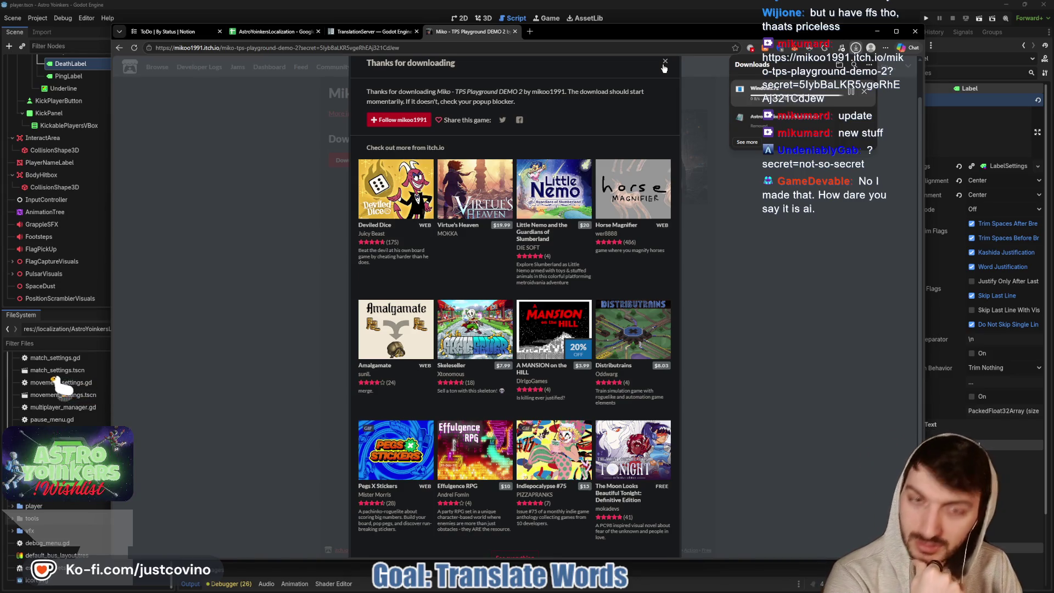
Dismiss the thank-you popup, glance at the docs tab, and launch File Explorer
{"action": "left_click", "coordinate": [665, 62]}
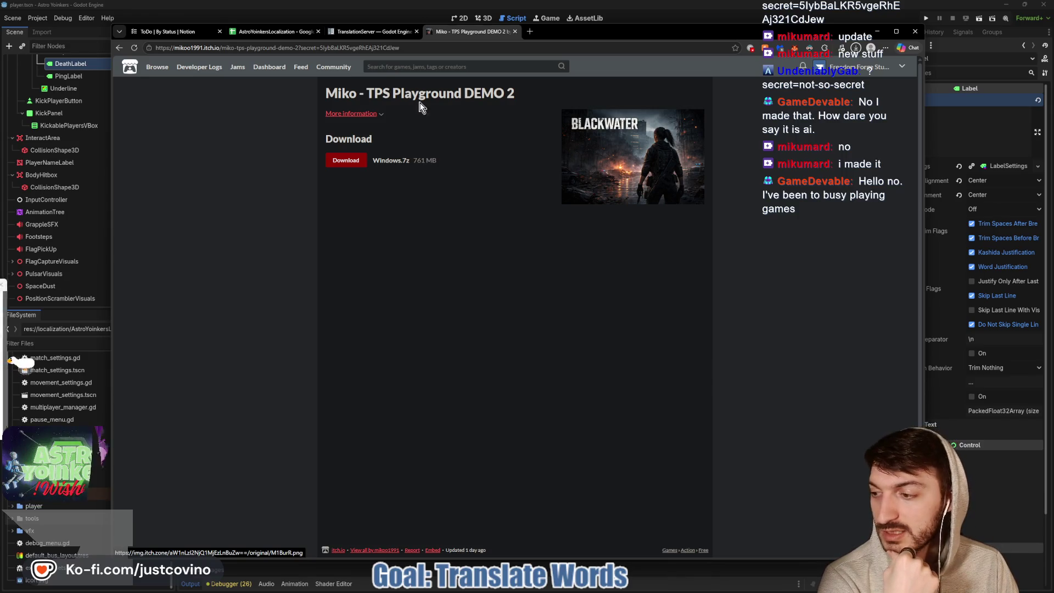
{"action": "left_click", "coordinate": [372, 33]}
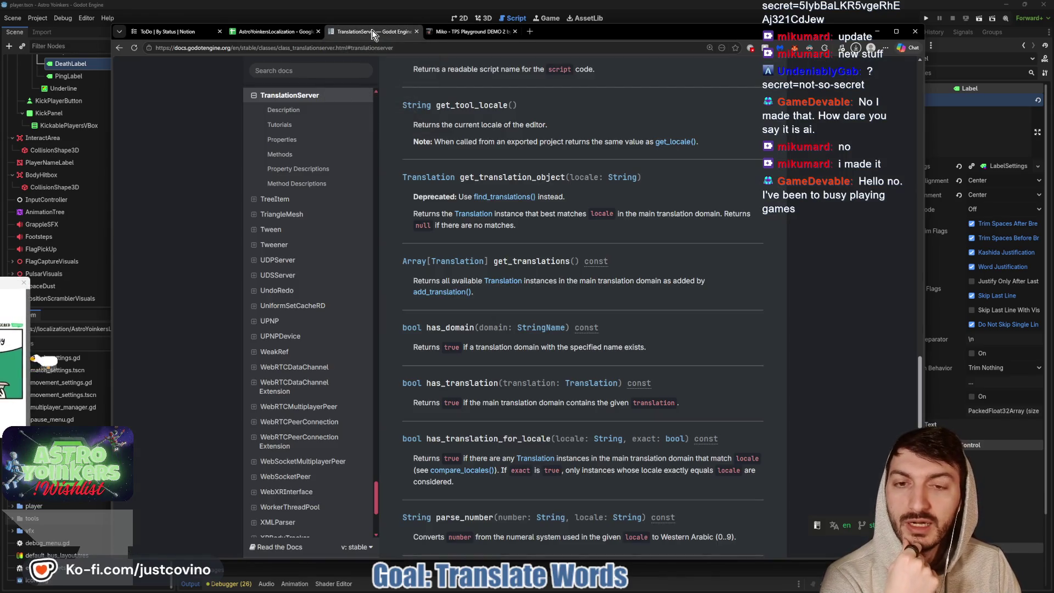
{"action": "left_click", "coordinate": [470, 32]}
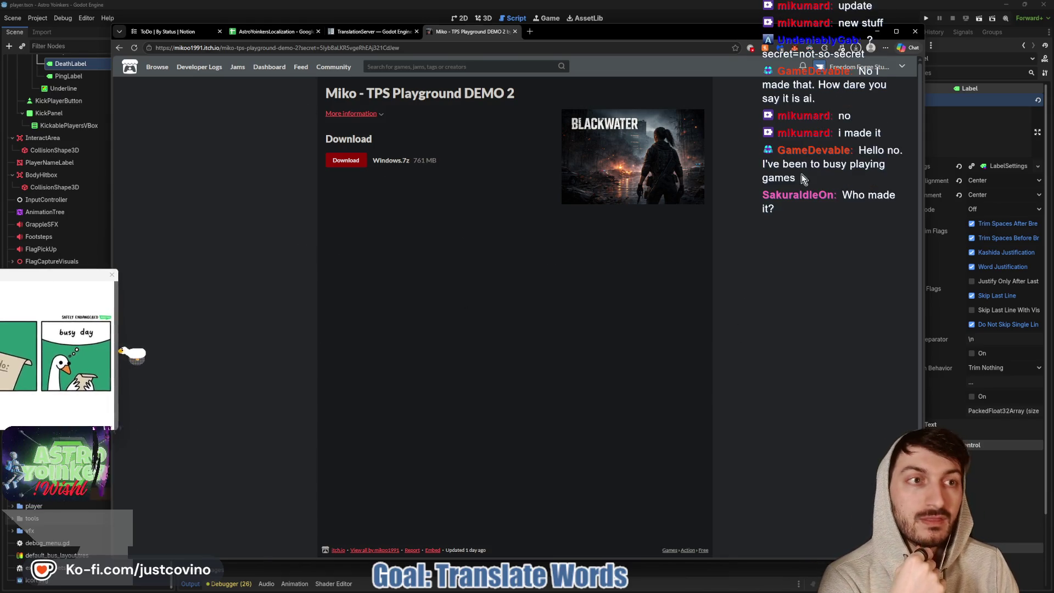
{"action": "key", "text": "alt+Tab"}
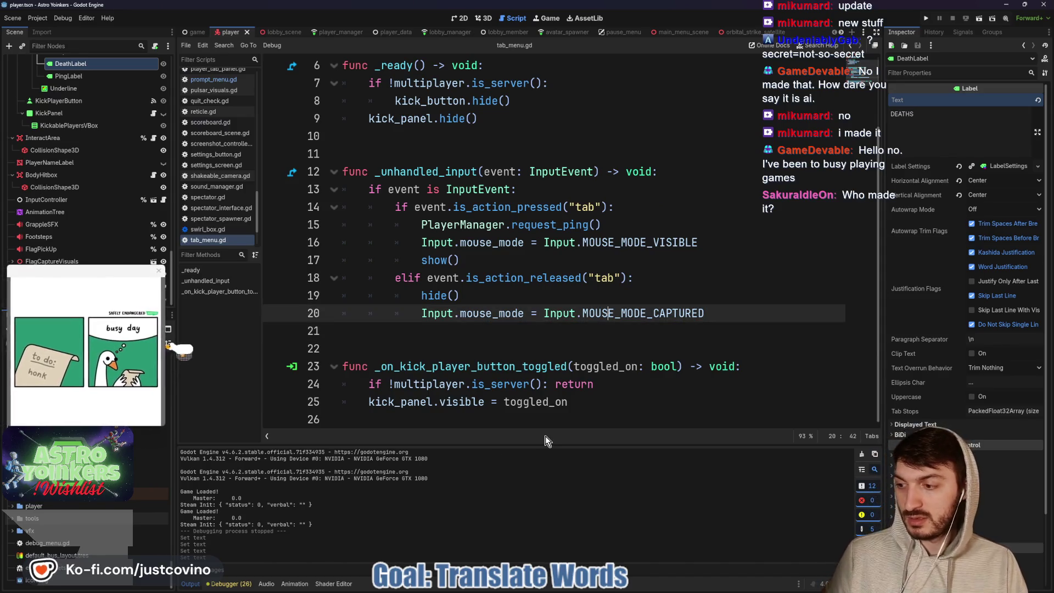
{"action": "key", "text": "super"}
{"action": "left_click", "coordinate": [559, 464]}
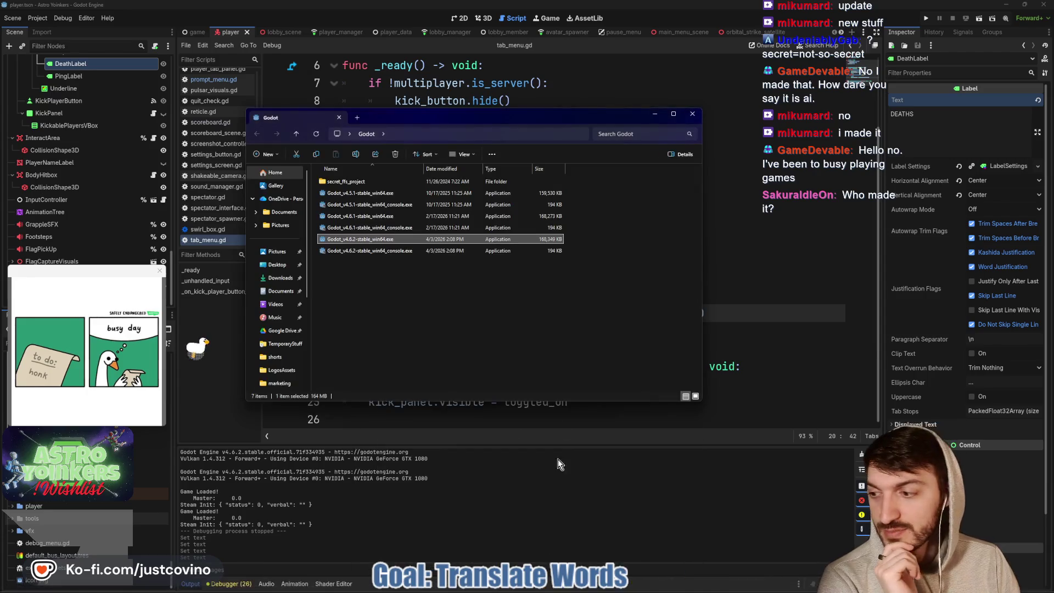
Extract Windows.7z in TemporaryStuff to a Windows folder, open it, and return to Godot
{"action": "left_click", "coordinate": [276, 265]}
{"action": "scroll", "coordinate": [499, 294], "scroll_direction": "down", "scroll_amount": 5}
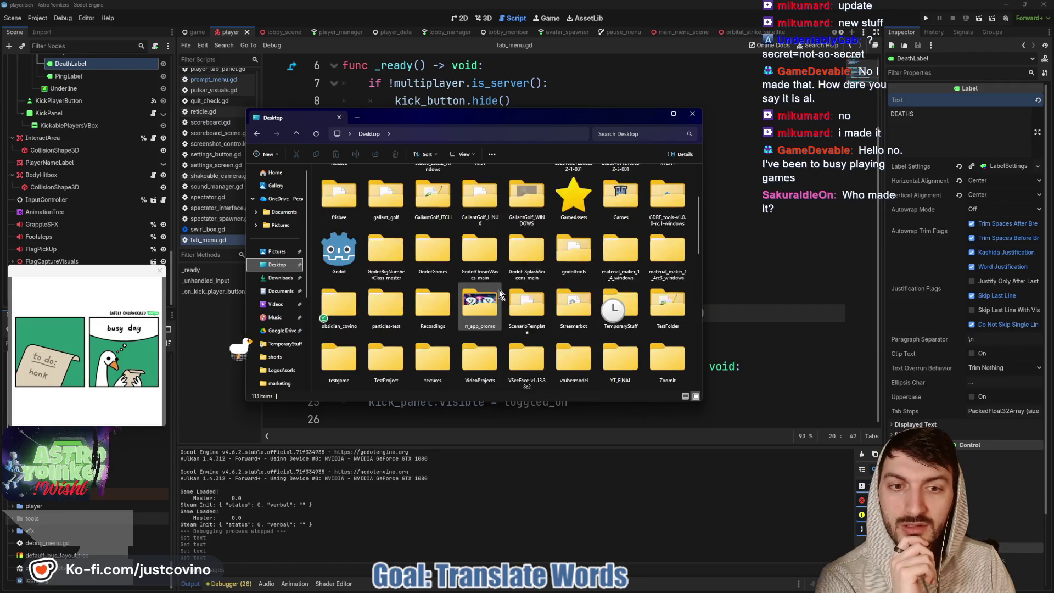
{"action": "double_click", "coordinate": [625, 178]}
{"action": "left_click", "coordinate": [364, 275]}
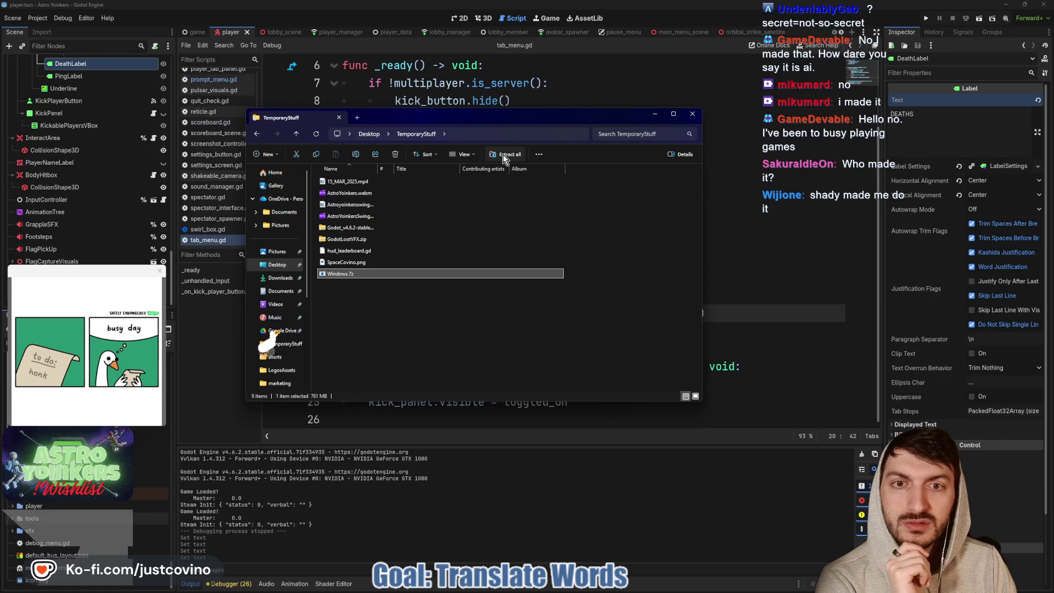
{"action": "left_click", "coordinate": [503, 154]}
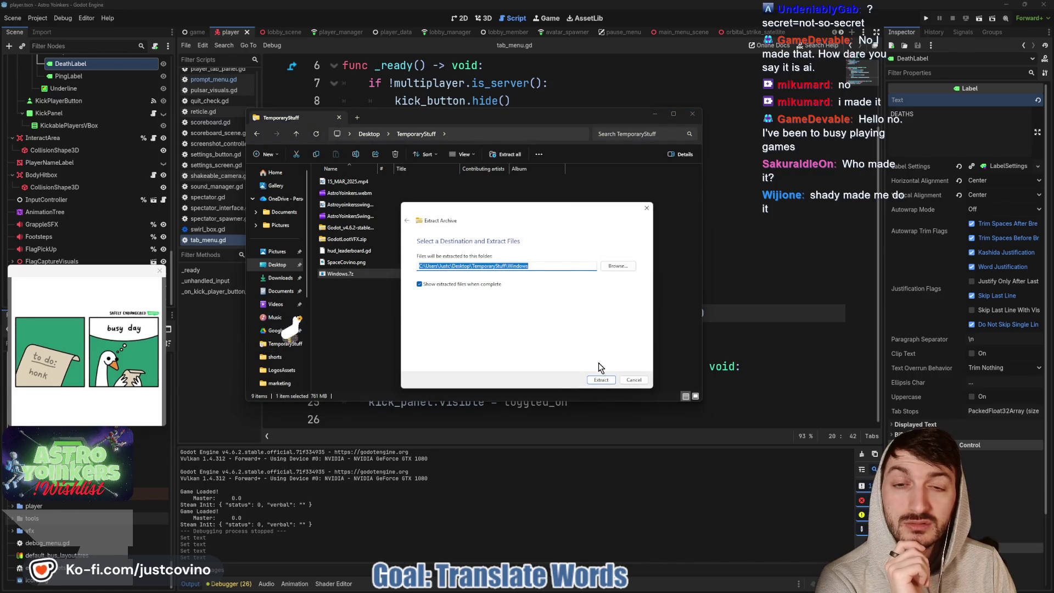
{"action": "left_click", "coordinate": [601, 380]}
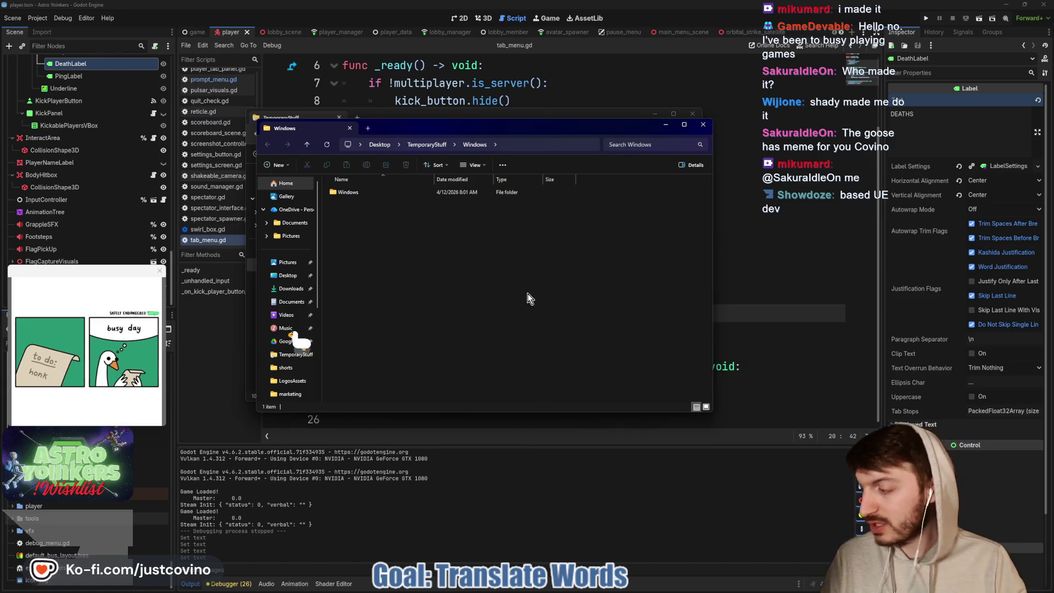
{"action": "double_click", "coordinate": [370, 192]}
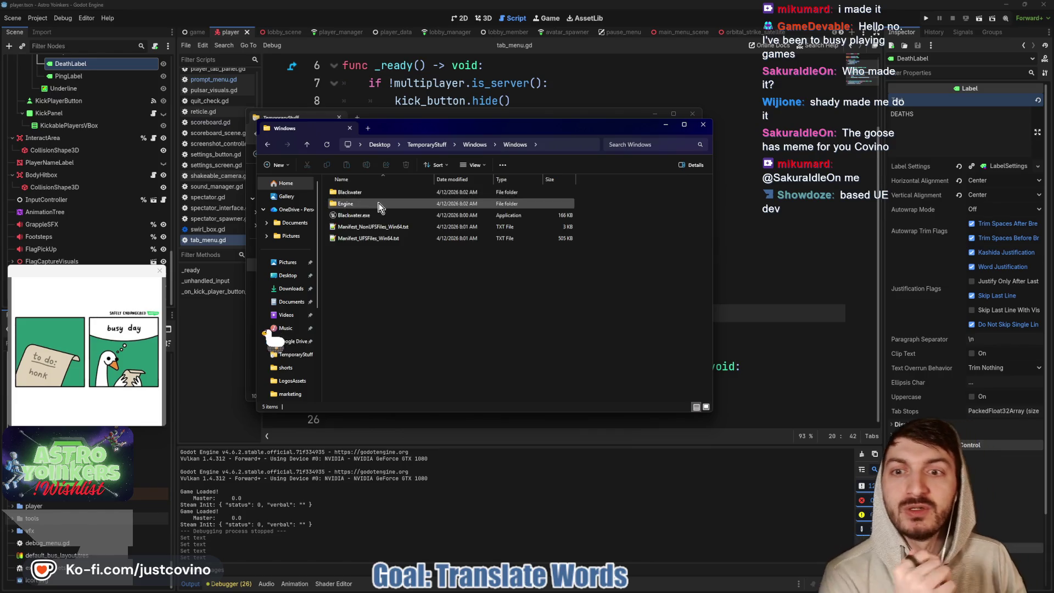
{"action": "left_click", "coordinate": [789, 256]}
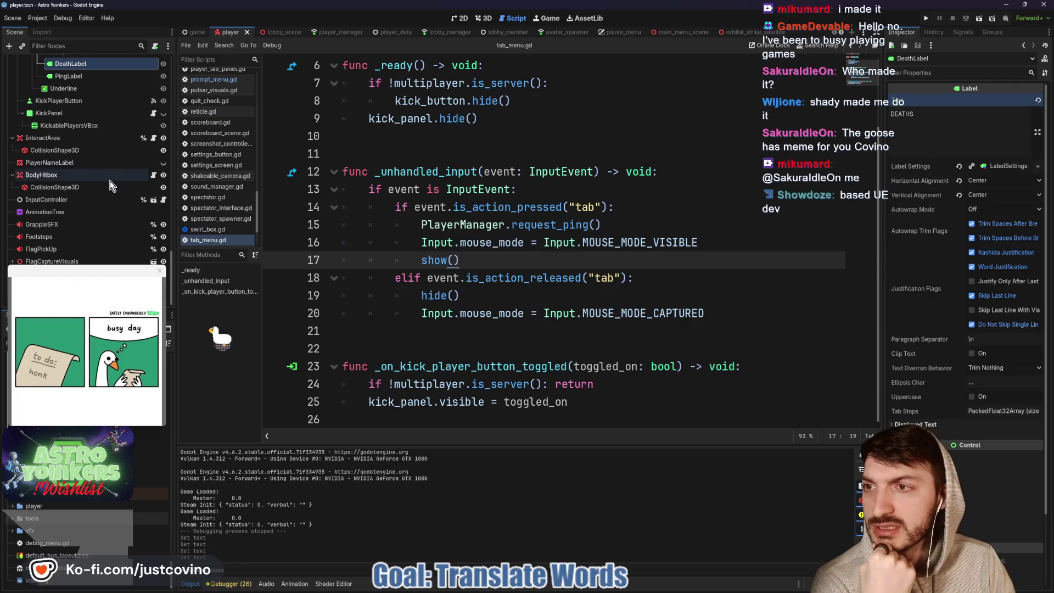
Inspect KickPlayerButton's 'Kick Player' text, put the caret on line 11, and open main_menu_scene
{"action": "scroll", "coordinate": [110, 180], "scroll_direction": "up", "scroll_amount": 2}
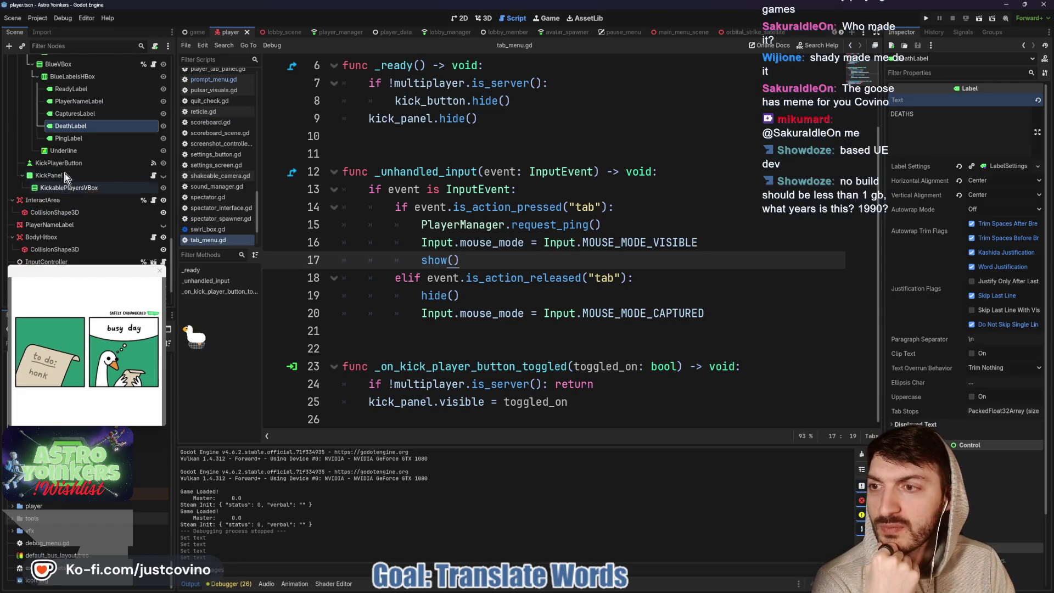
{"action": "left_click", "coordinate": [67, 163]}
{"action": "scroll", "coordinate": [71, 186], "scroll_direction": "down", "scroll_amount": 2}
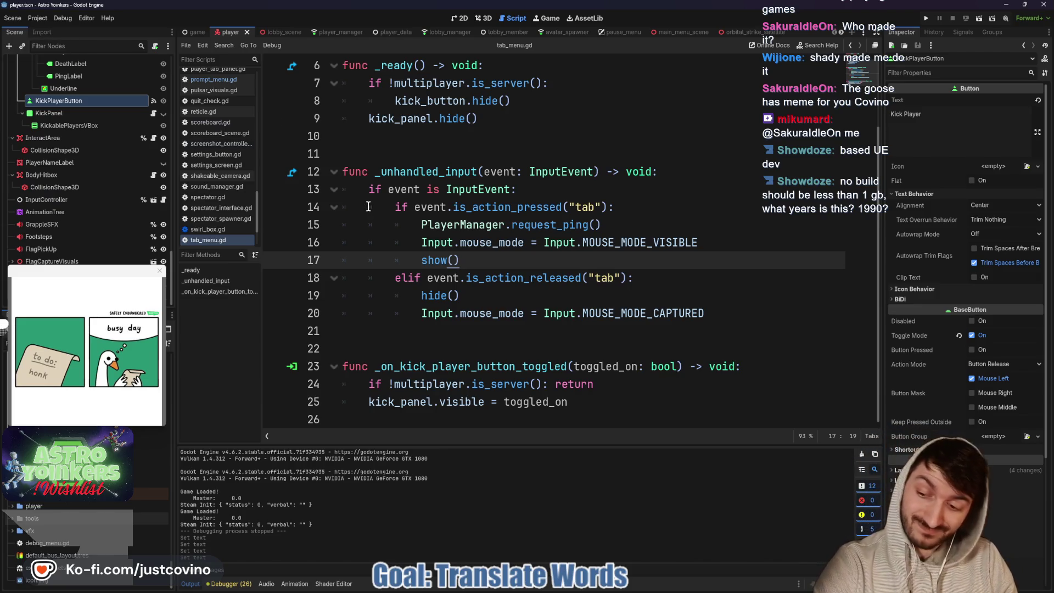
{"action": "left_click", "coordinate": [448, 148]}
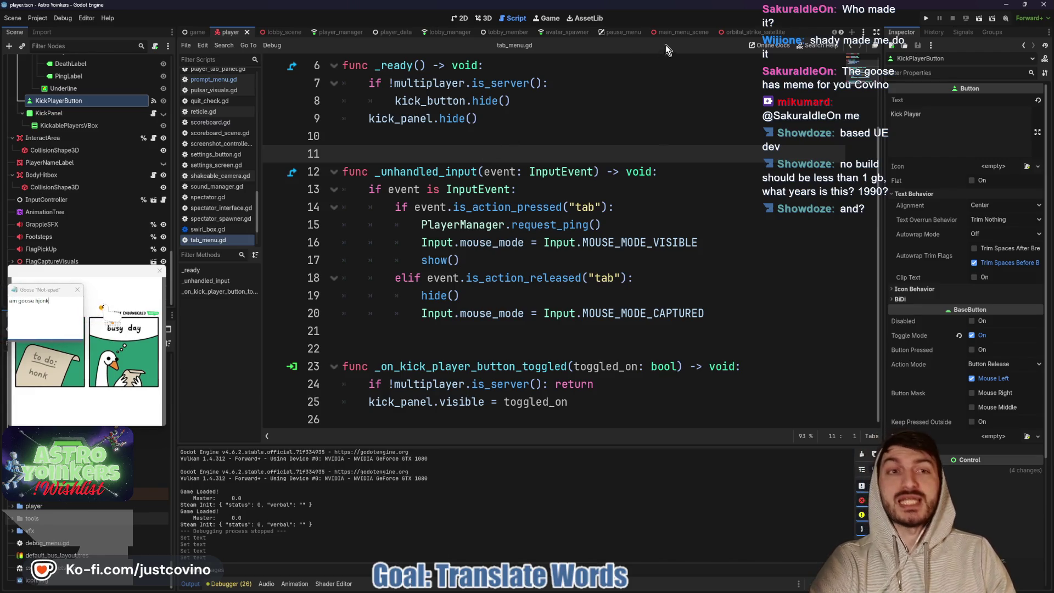
{"action": "left_click", "coordinate": [674, 33]}
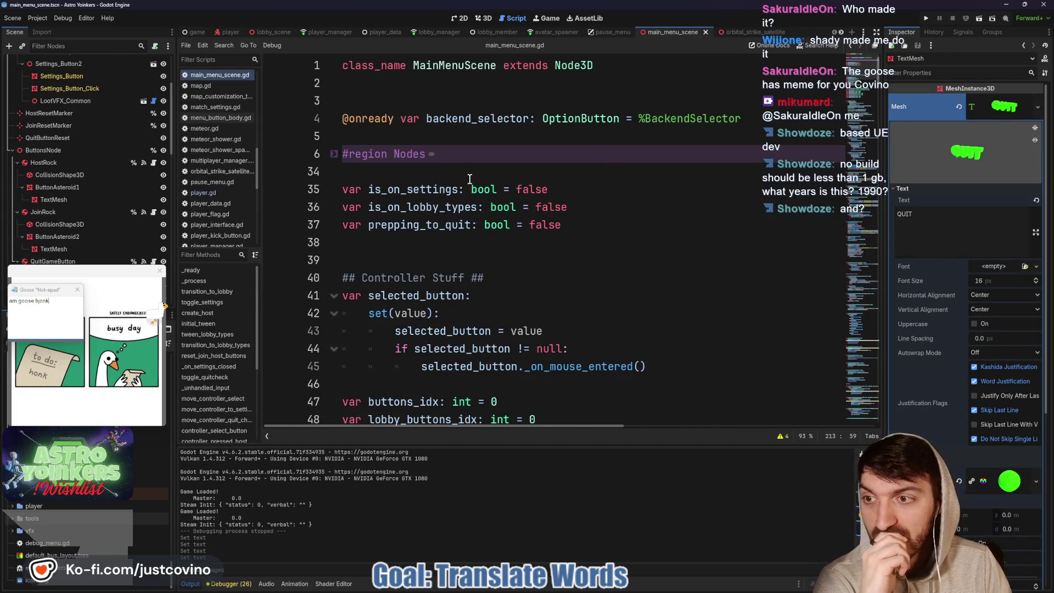
Inspect ButtonAsteroid2's TextMesh reading JOIN_LOBBY and place the caret at lines 35 and 38
{"action": "left_click", "coordinate": [72, 249]}
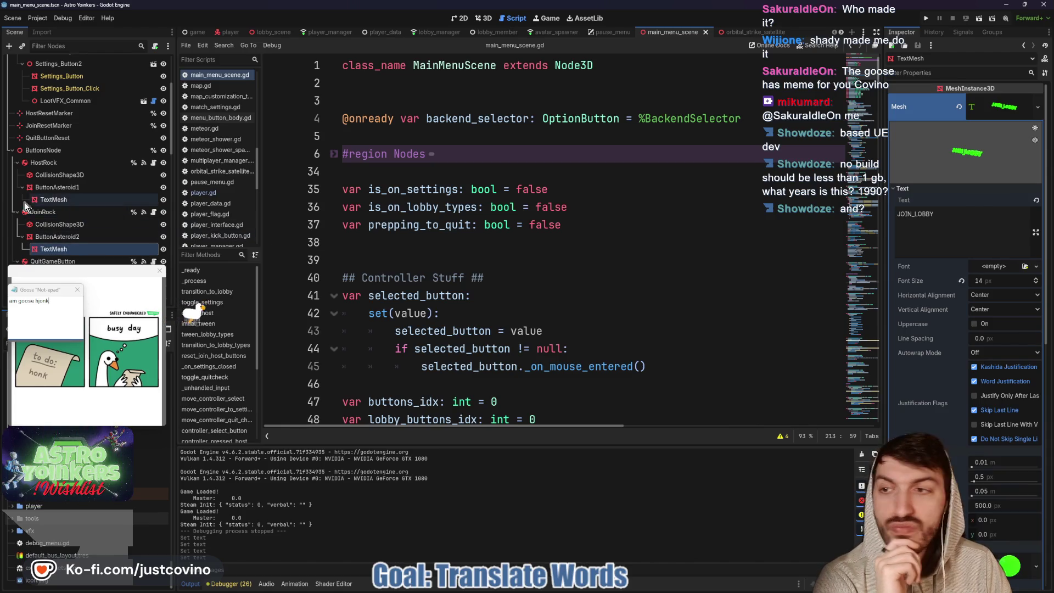
{"action": "scroll", "coordinate": [87, 206], "scroll_direction": "down", "scroll_amount": 3}
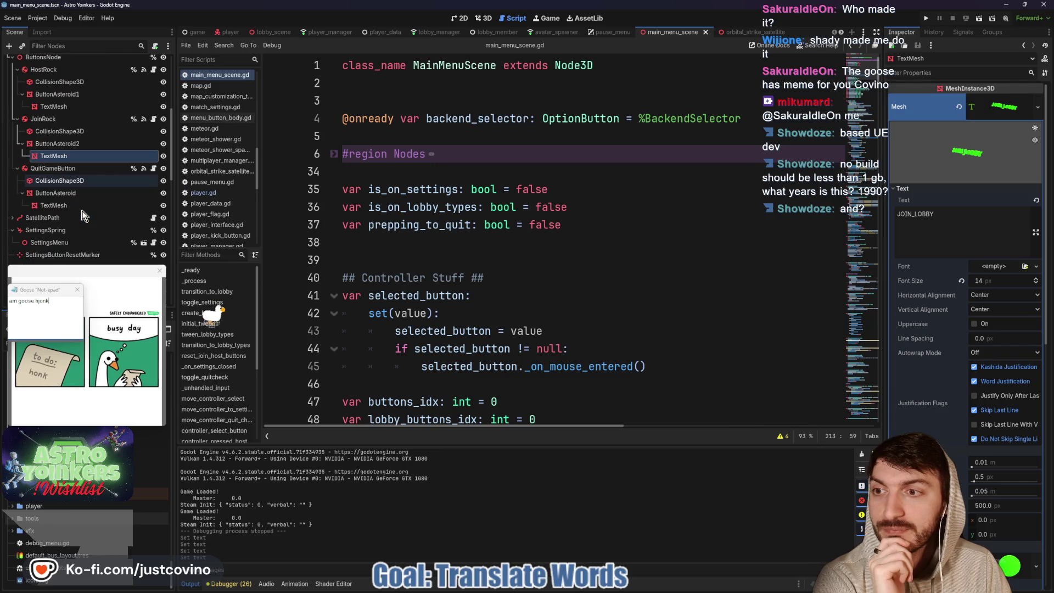
{"action": "left_click", "coordinate": [492, 190]}
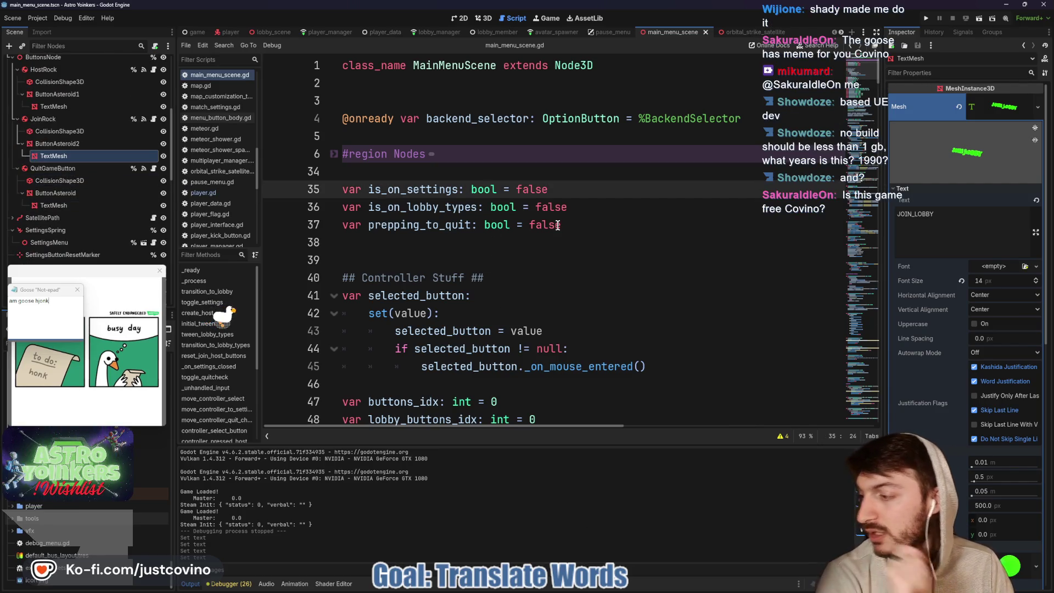
{"action": "key", "text": "Escape"}
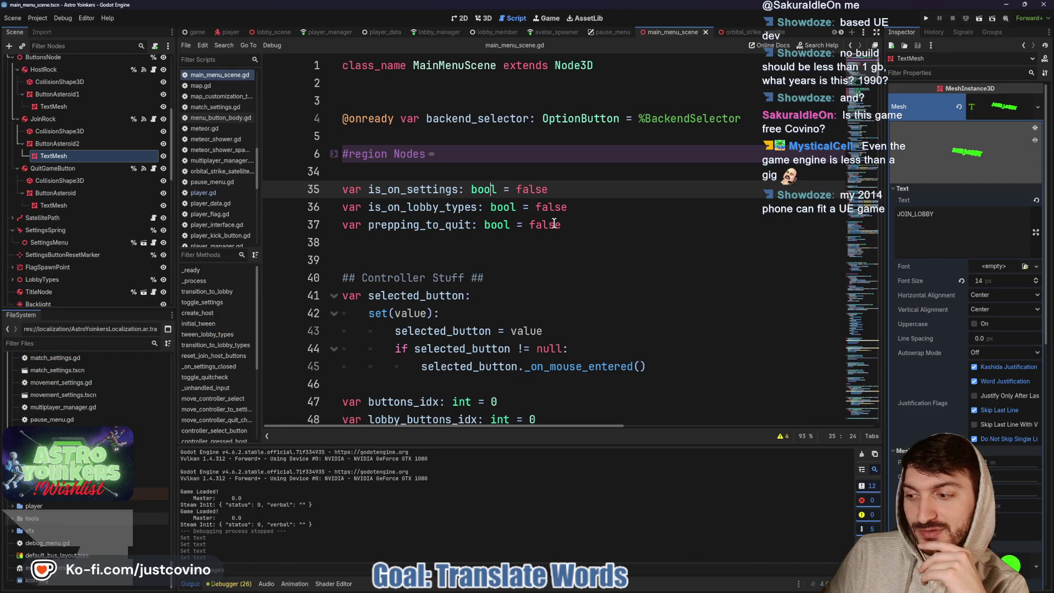
{"action": "left_click", "coordinate": [454, 249]}
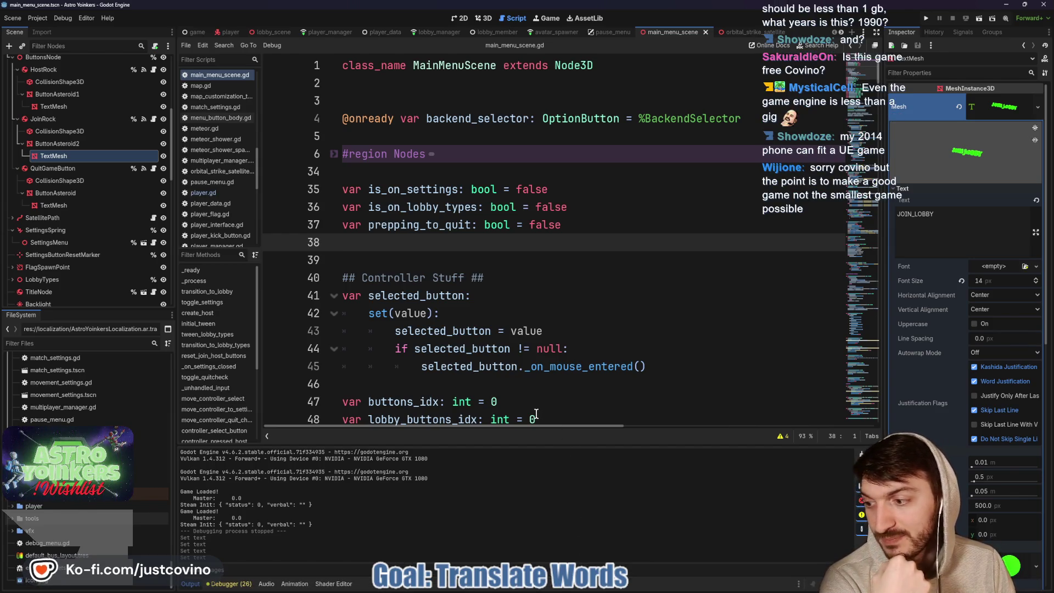
Launch Blackwater.exe from the extracted folder, choosing Run anyway past SmartScreen
{"action": "mouse_move", "coordinate": [560, 588]}
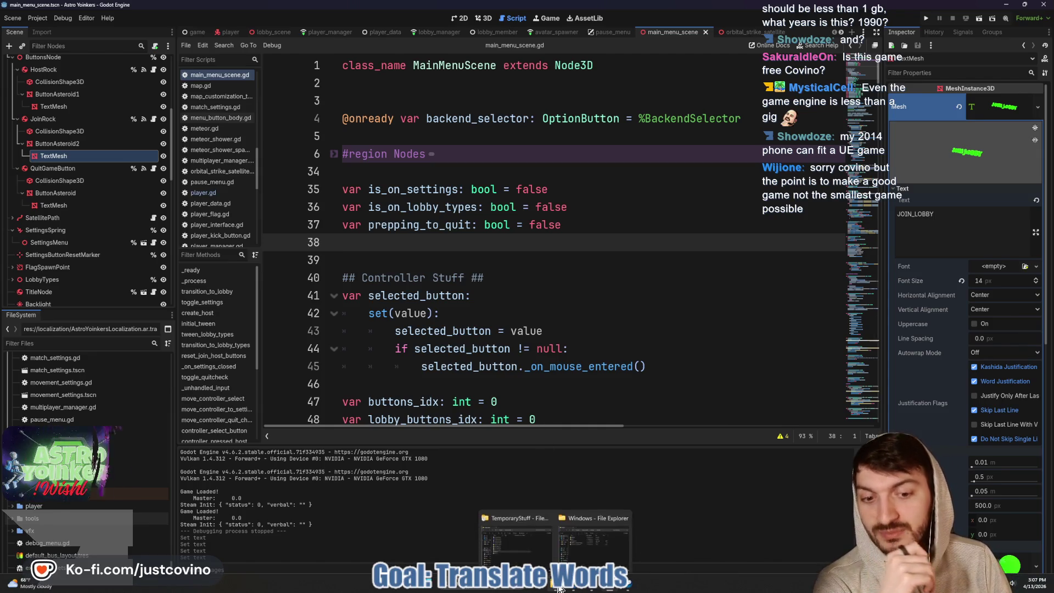
{"action": "left_click", "coordinate": [598, 545]}
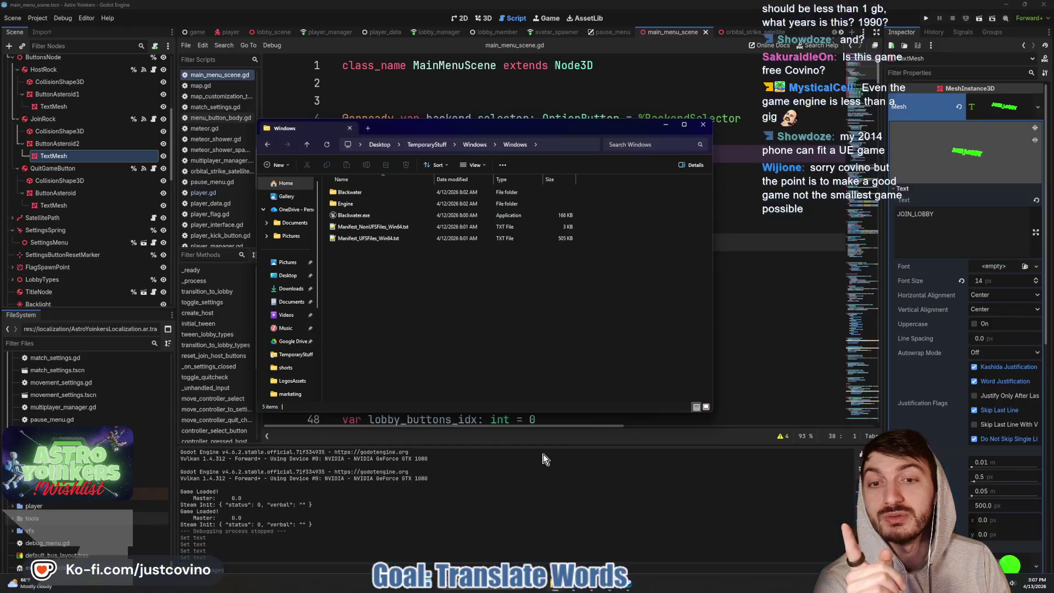
{"action": "double_click", "coordinate": [367, 215]}
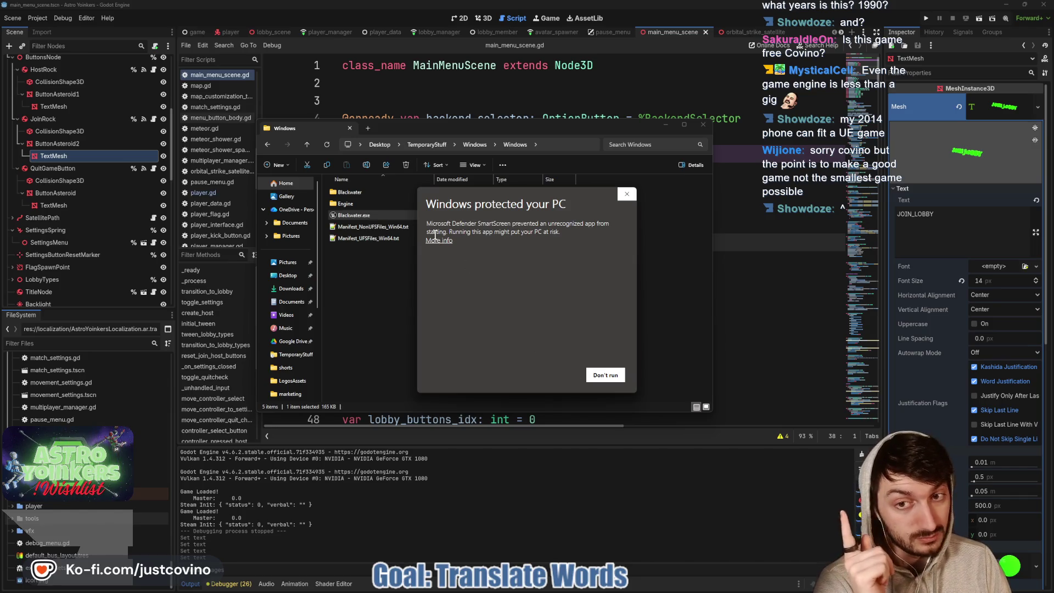
{"action": "left_click", "coordinate": [440, 241]}
{"action": "left_click", "coordinate": [549, 379]}
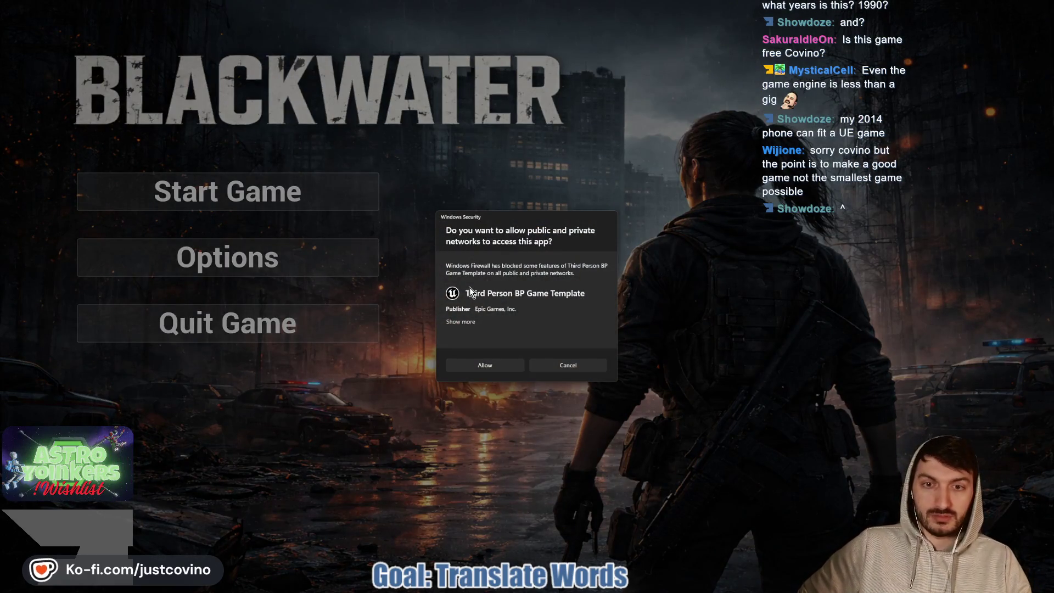
Allow past the firewall prompt and start a new game from Blackwater's title screen
{"action": "left_click", "coordinate": [576, 368]}
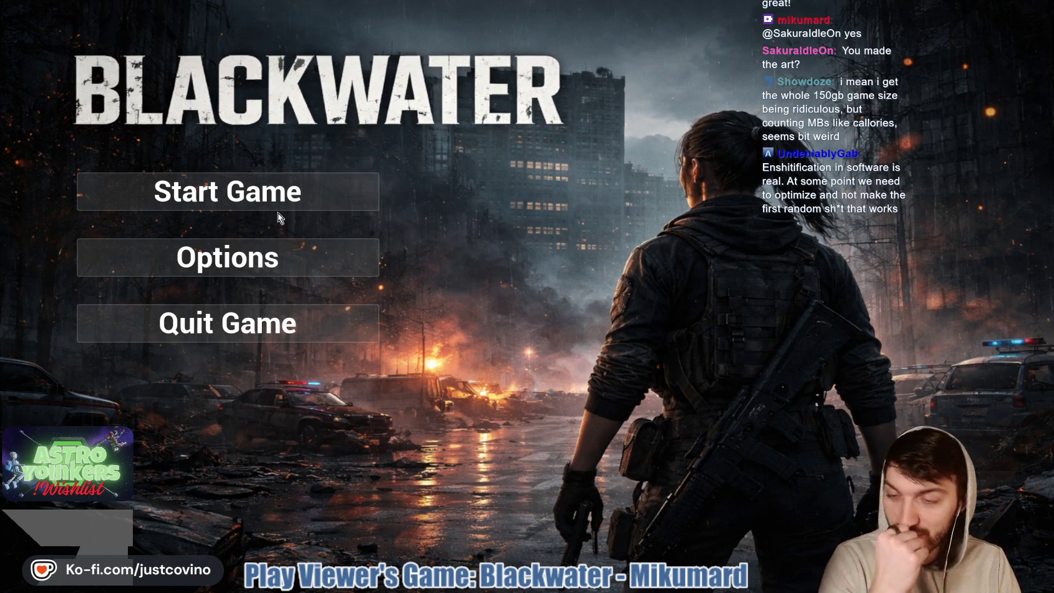
{"action": "left_click", "coordinate": [220, 195]}
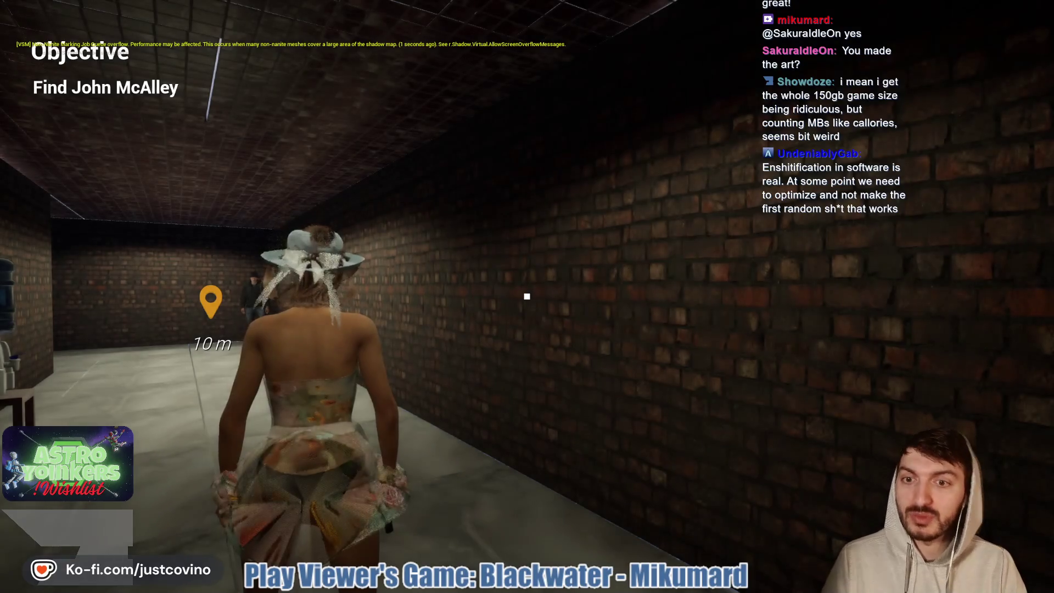
Walk the character down the corridors toward the objective marker, then pause and resume
{"action": "key", "text": "w"}
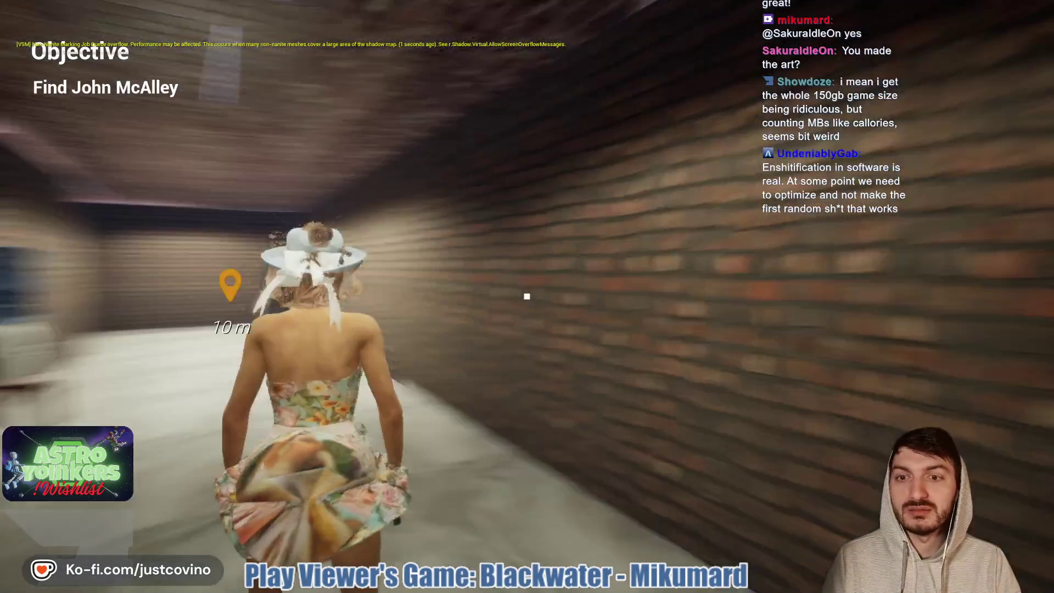
{"action": "key", "text": "w"}
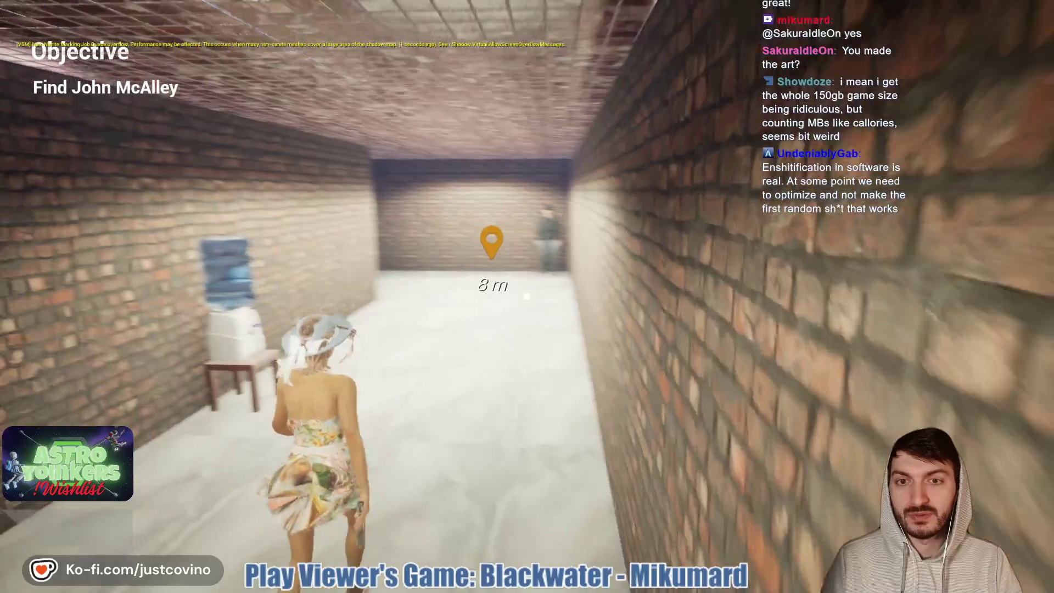
{"action": "key", "text": "w"}
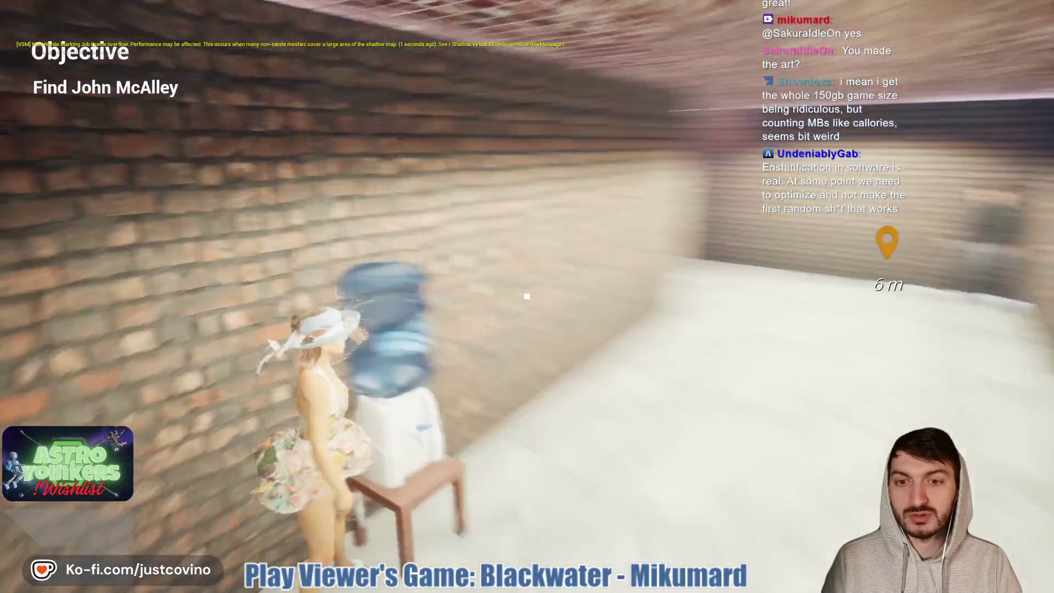
{"action": "key", "text": "w"}
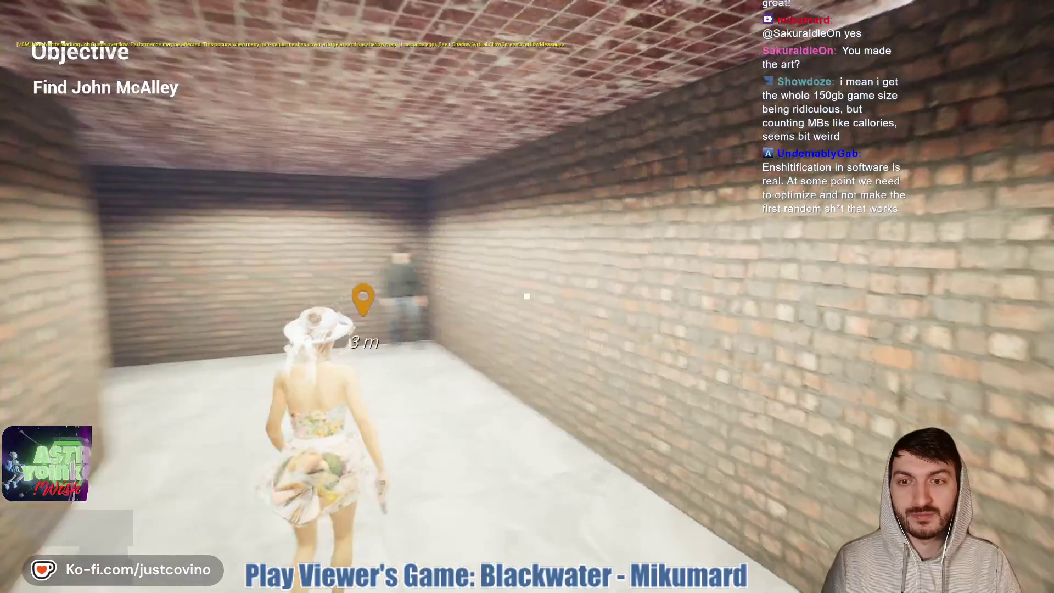
{"action": "key", "text": "w"}
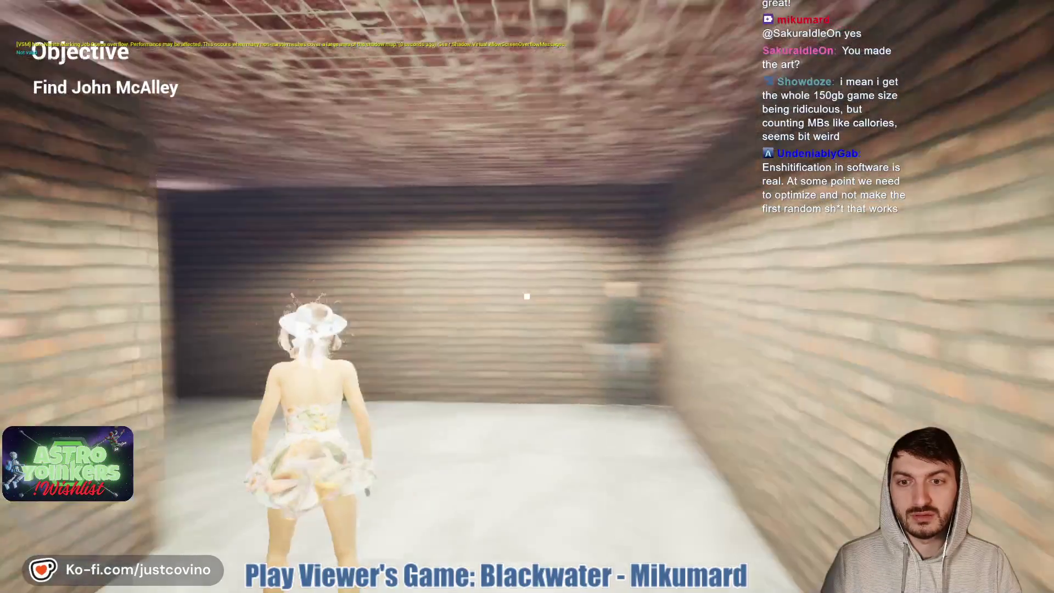
{"action": "key", "text": "w"}
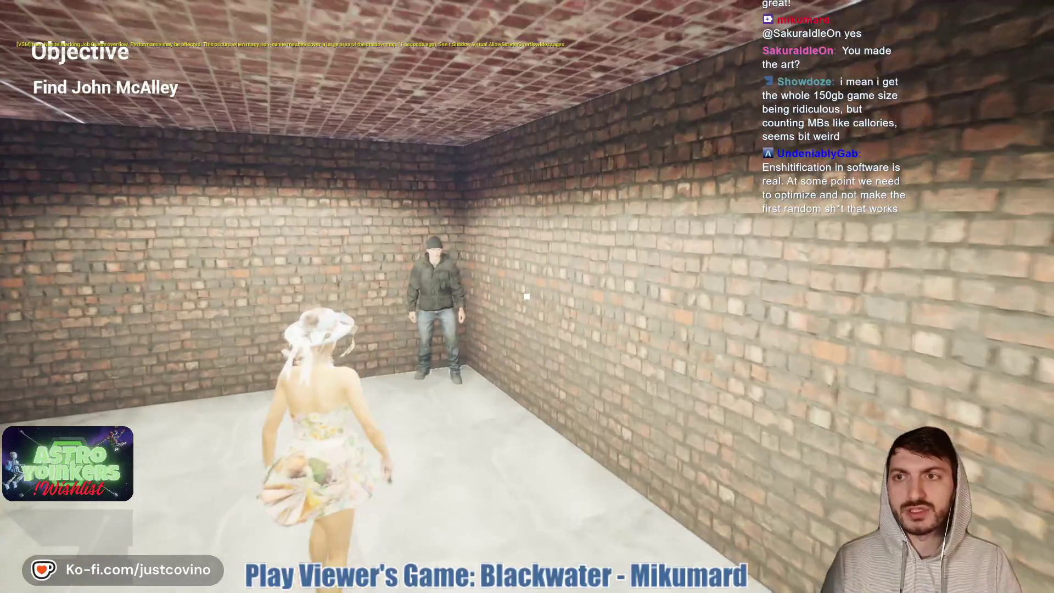
{"action": "key", "text": "w"}
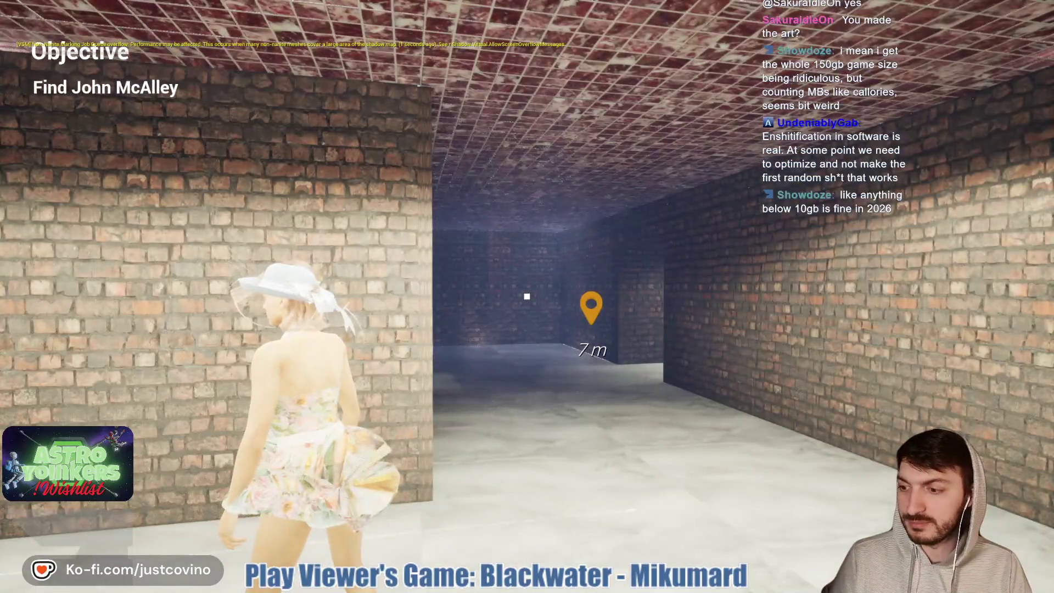
{"action": "key", "text": "w"}
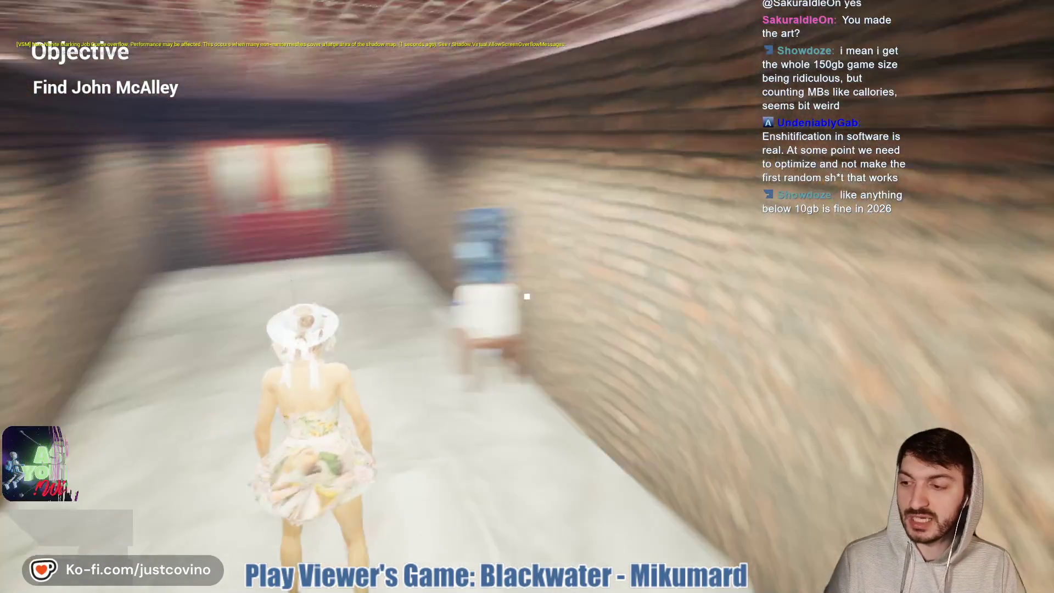
{"action": "key", "text": "w"}
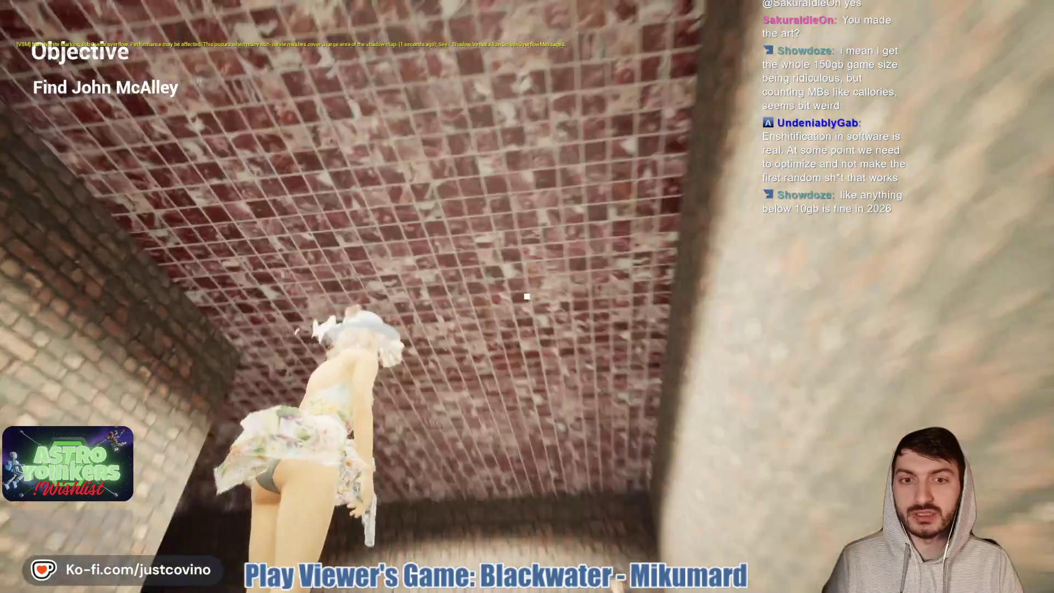
{"action": "key", "text": "w"}
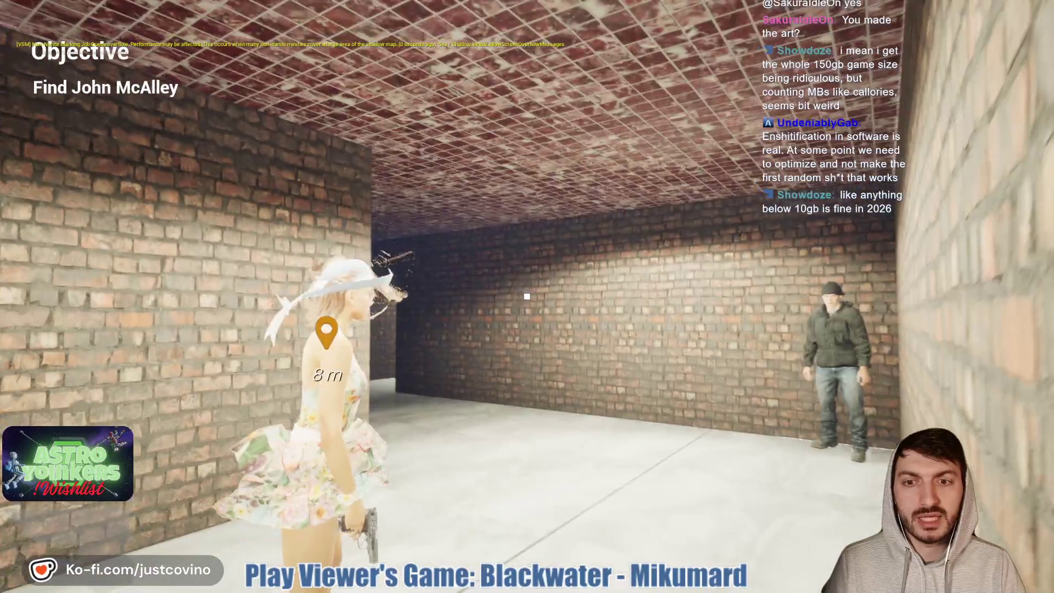
{"action": "key", "text": "Escape"}
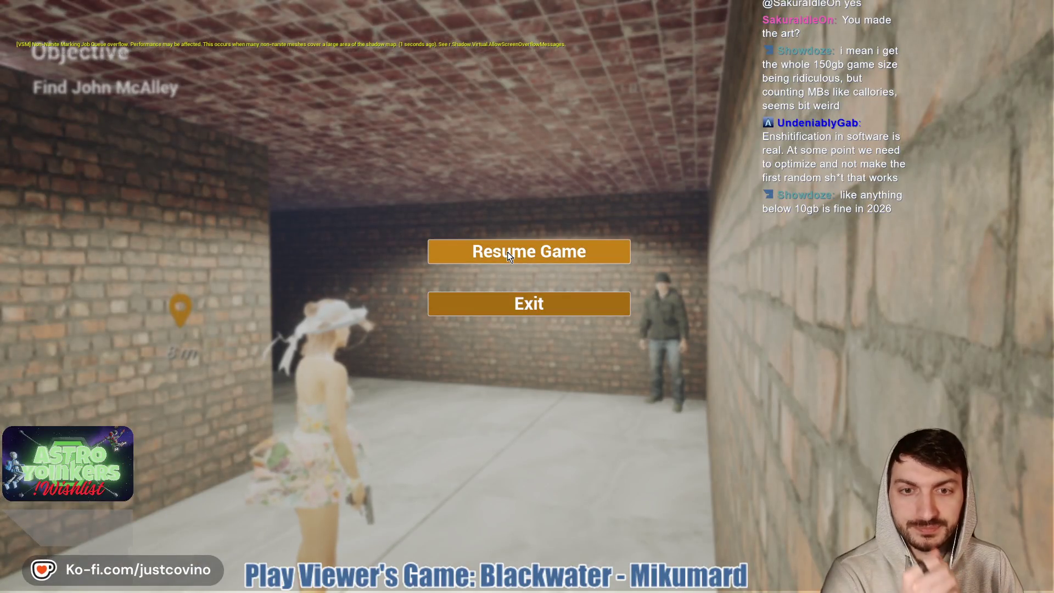
{"action": "left_click", "coordinate": [509, 257]}
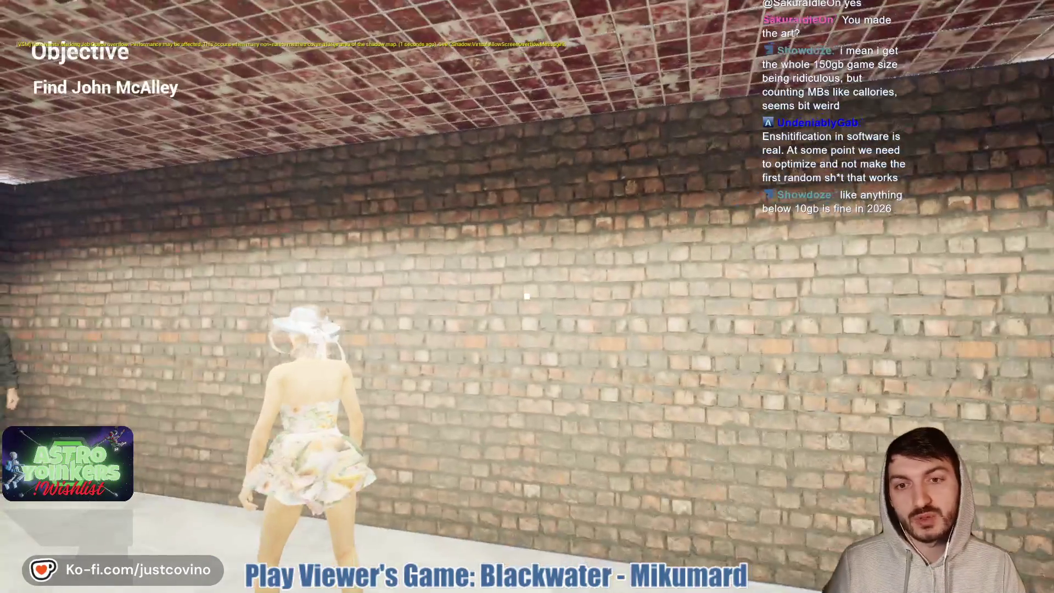
Approach and aim at John McAlley, then reach the waypoint so the objective updates
{"action": "key", "text": "w"}
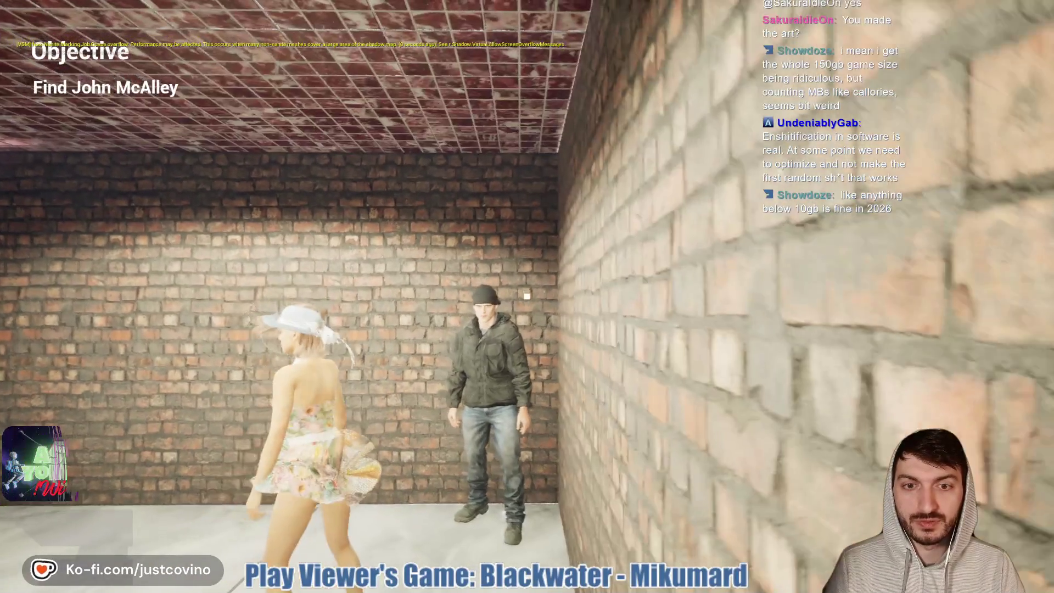
{"action": "right_click", "coordinate": [526, 297]}
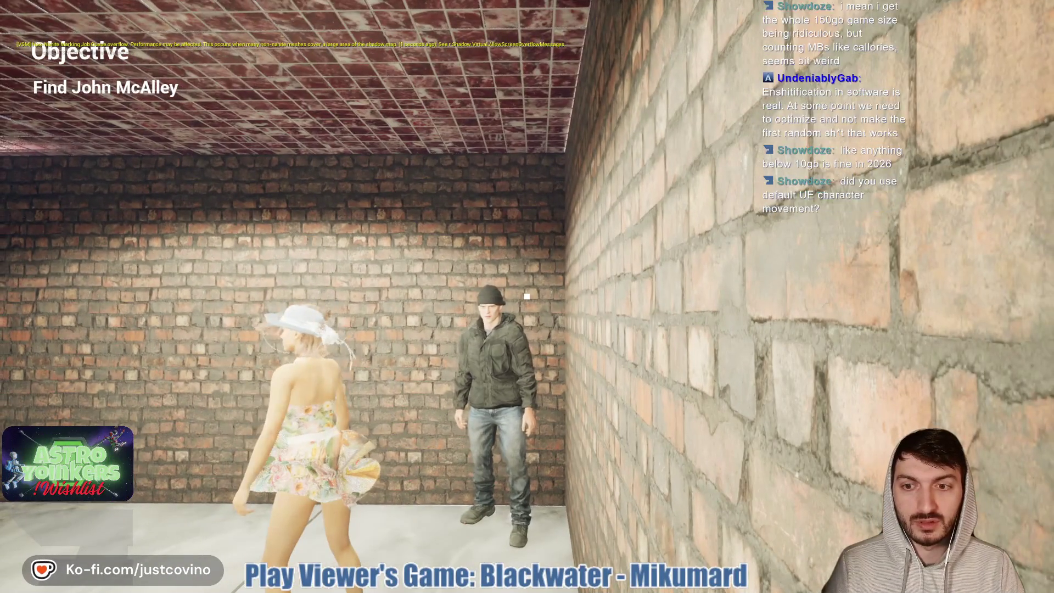
{"action": "key", "text": "s"}
{"action": "key", "text": "w"}
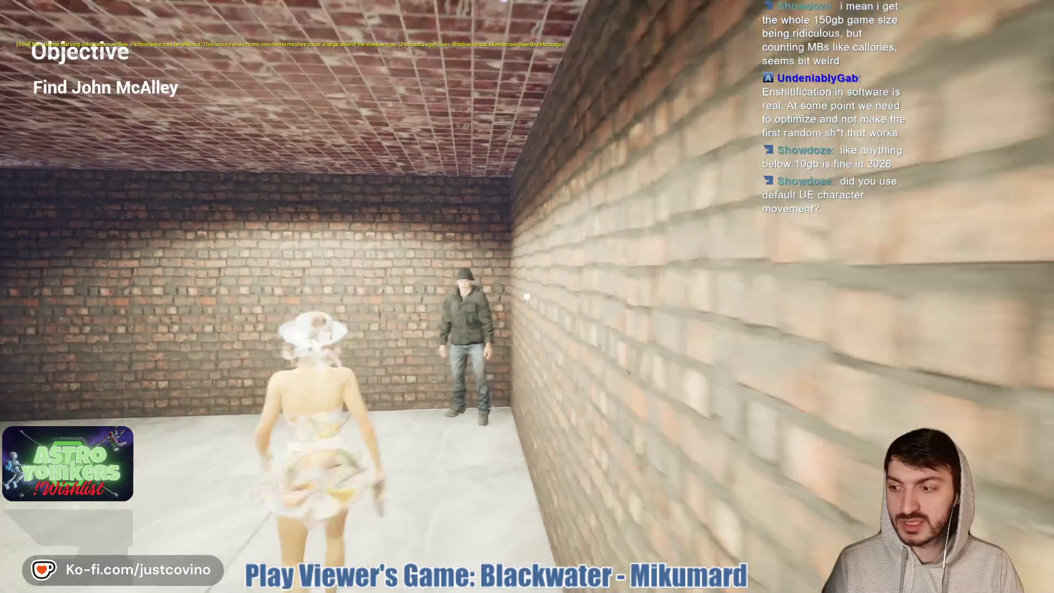
{"action": "right_click", "coordinate": [527, 297]}
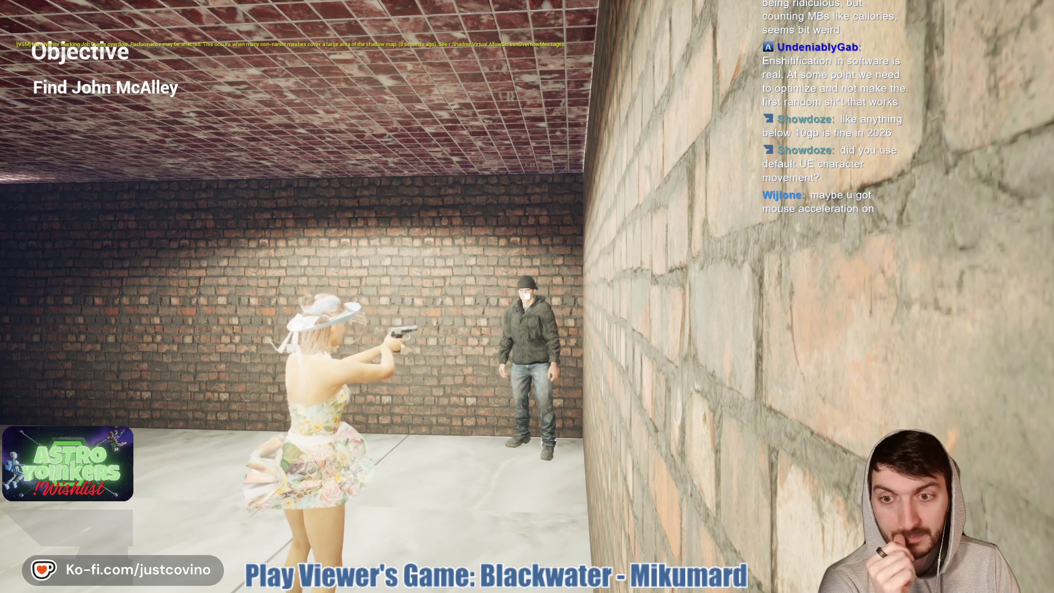
{"action": "mouse_move", "coordinate": [527, 296]}
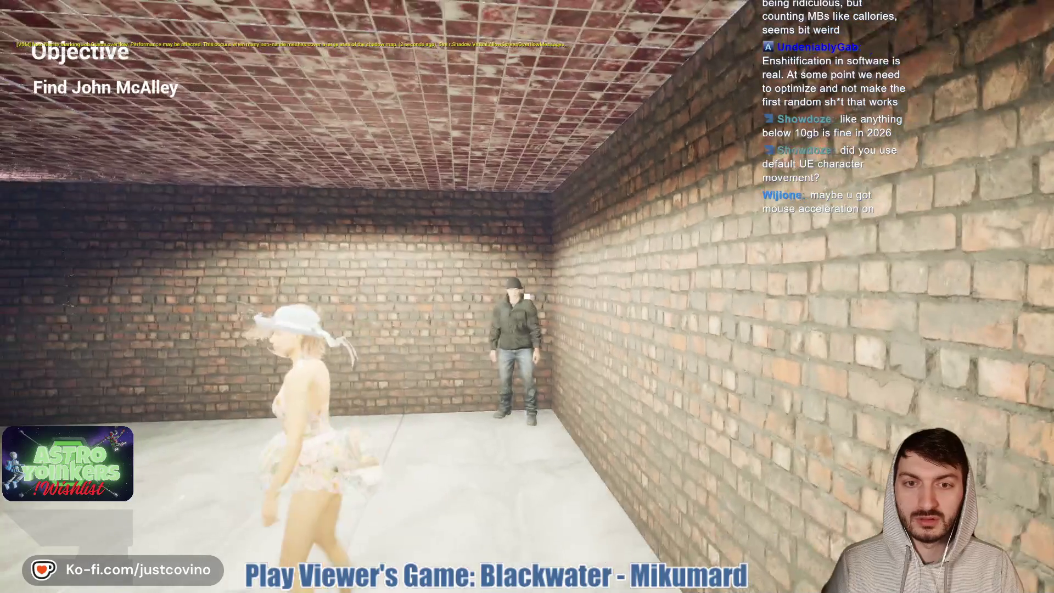
{"action": "key", "text": "w"}
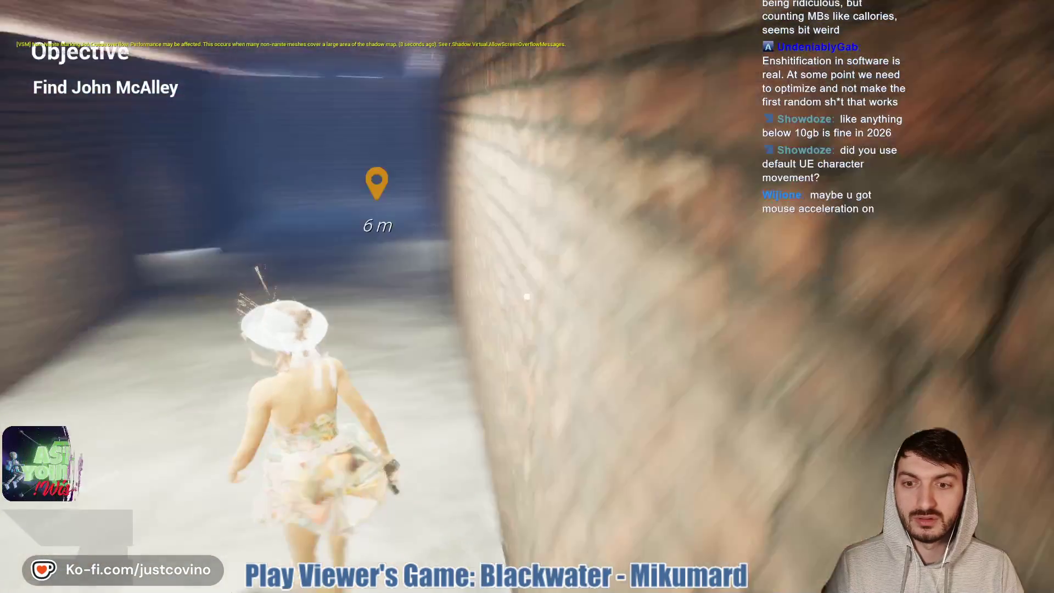
{"action": "key", "text": "w"}
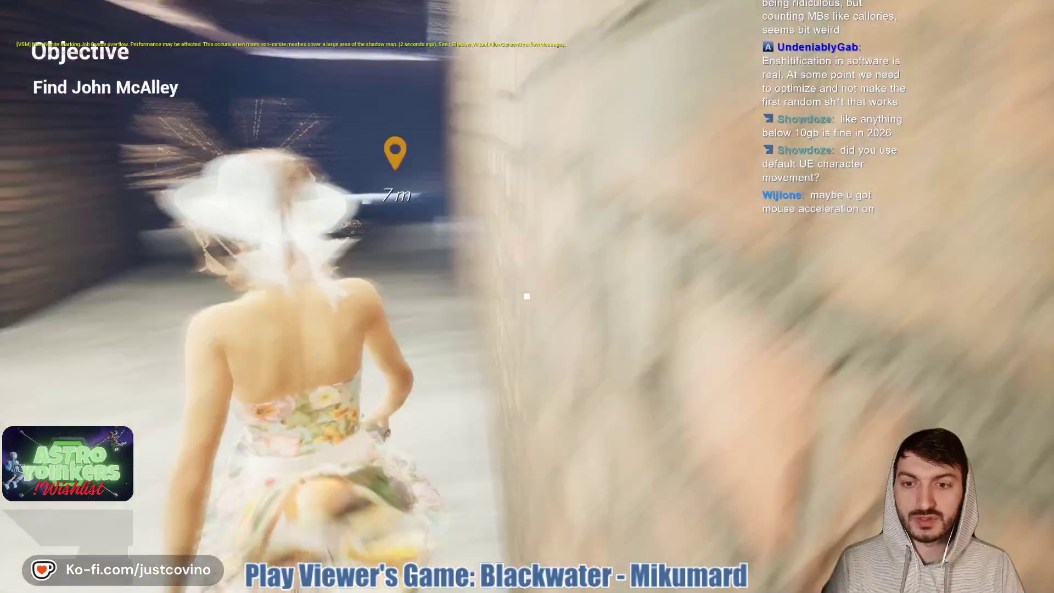
{"action": "key", "text": "w"}
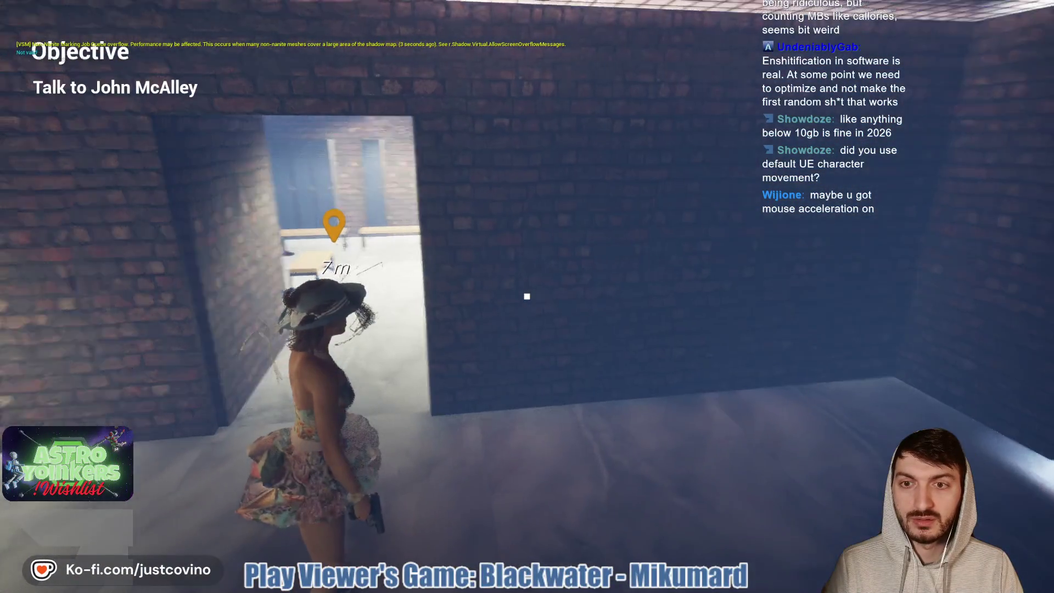
{"action": "key", "text": "w"}
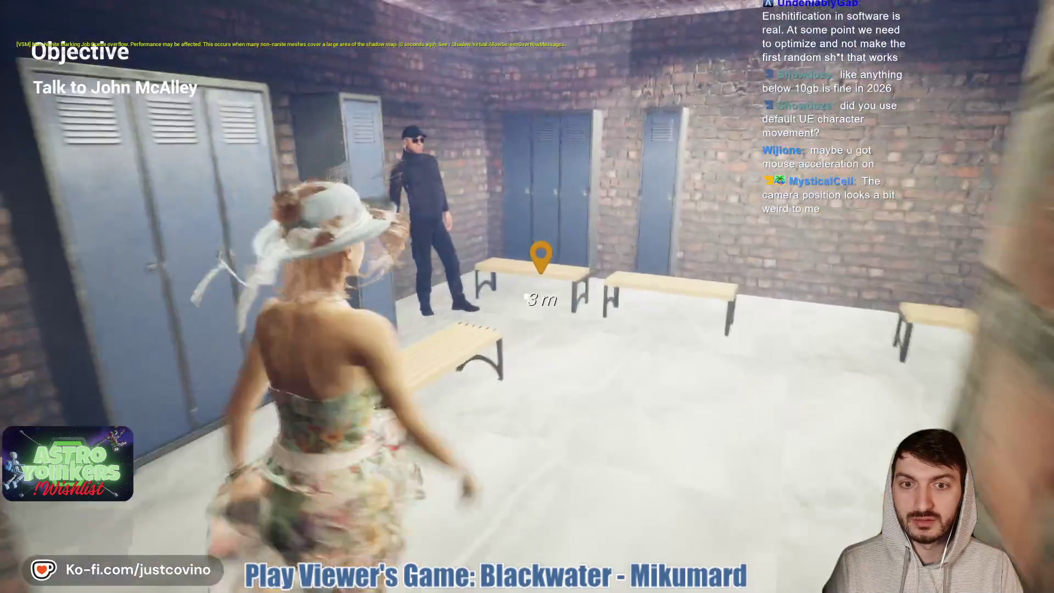
{"action": "key", "text": "w"}
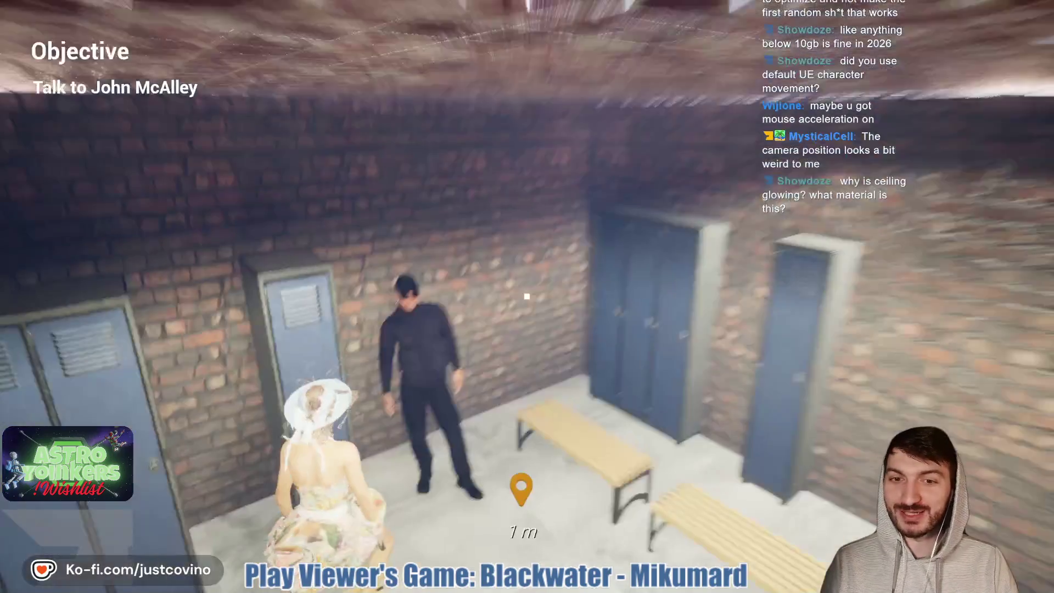
{"action": "key", "text": "w"}
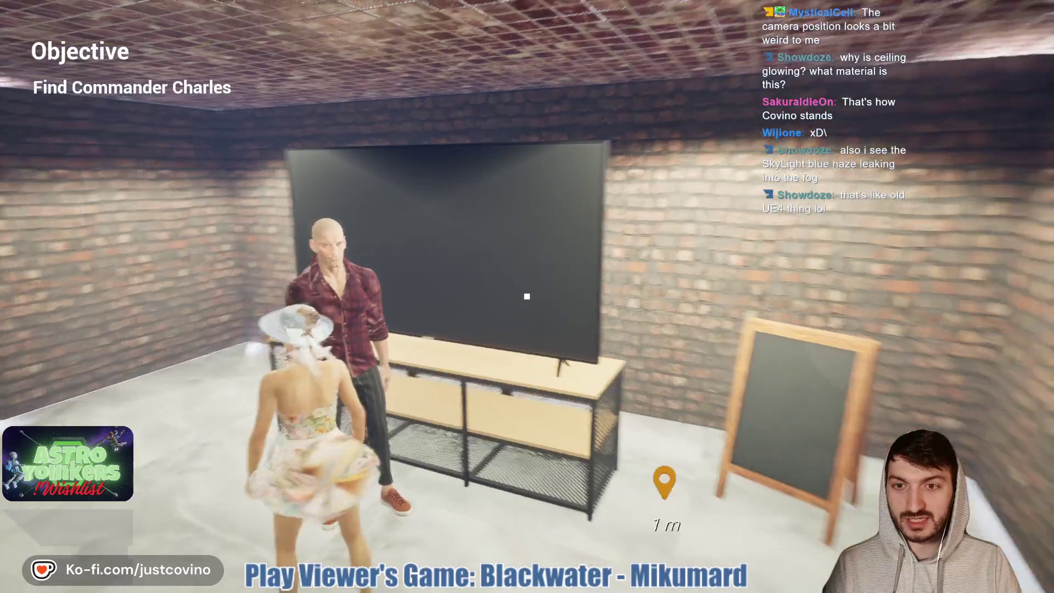
{"action": "key", "text": "a"}
{"action": "key", "text": "s"}
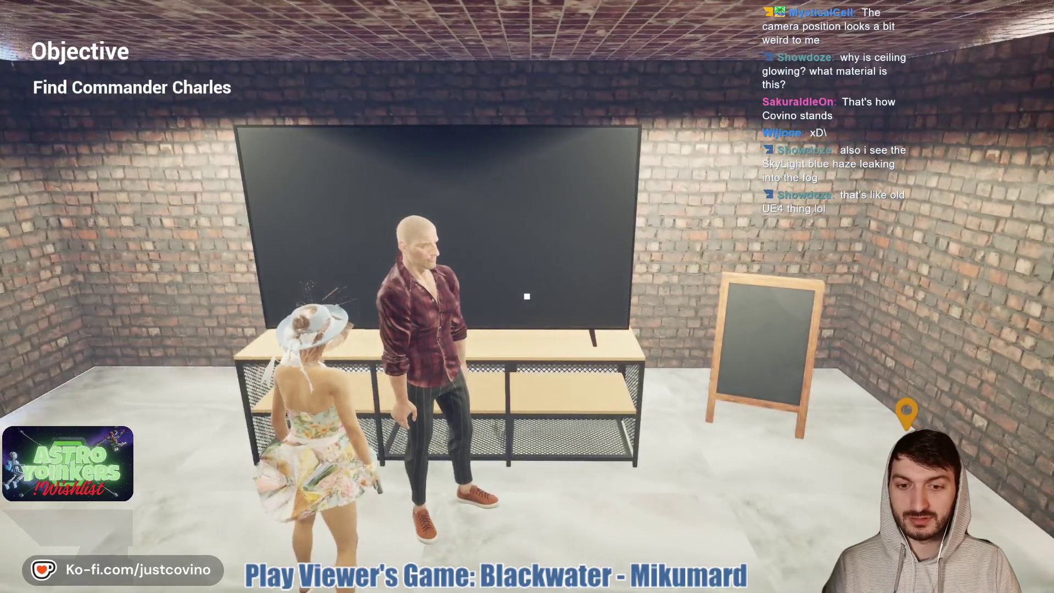
{"action": "key", "text": "w"}
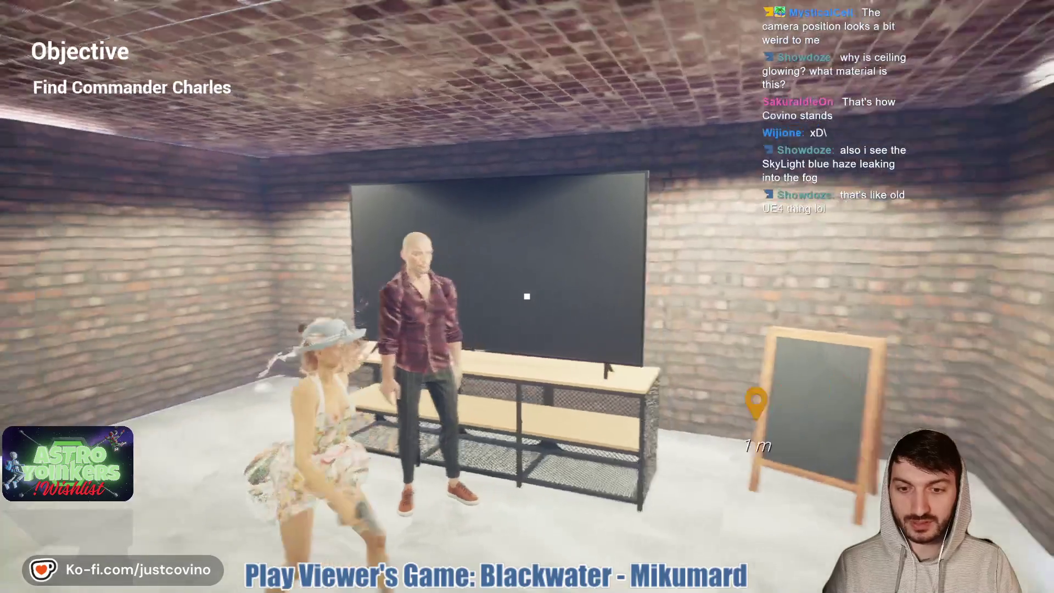
{"action": "key", "text": "w"}
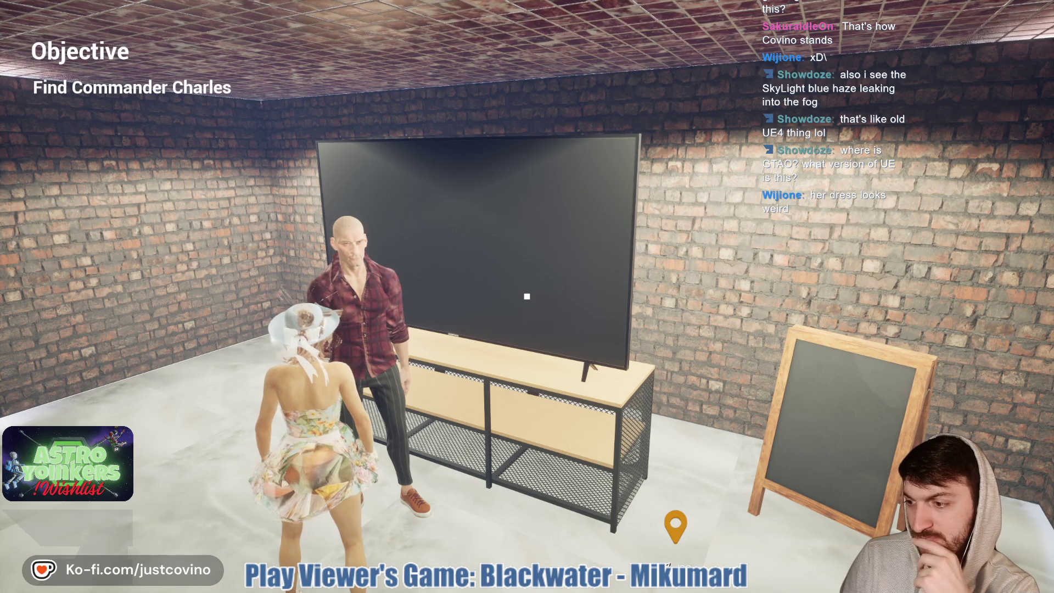
{"action": "key", "text": "s"}
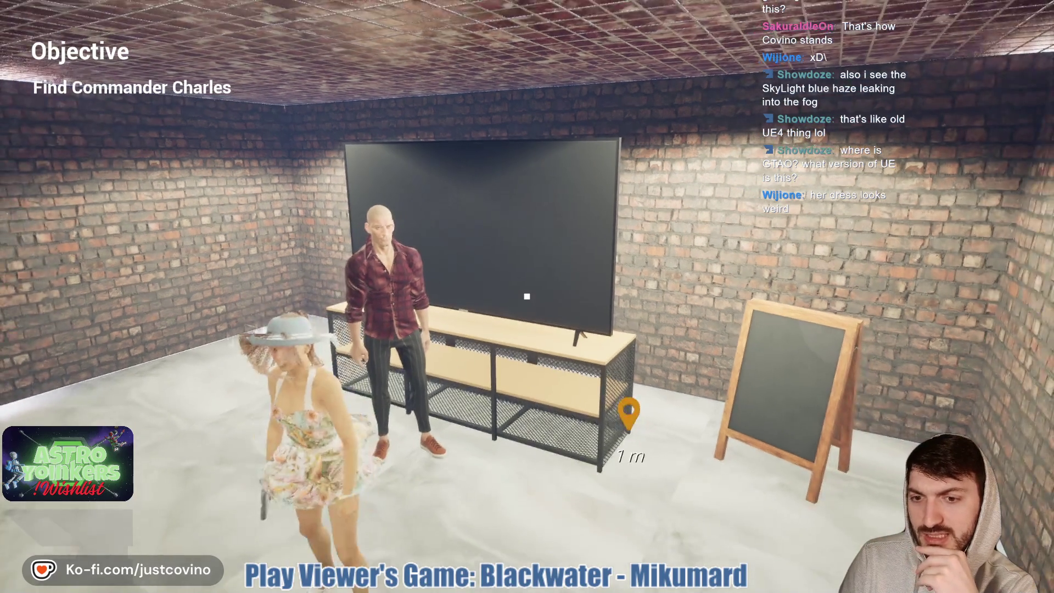
{"action": "key", "text": "a"}
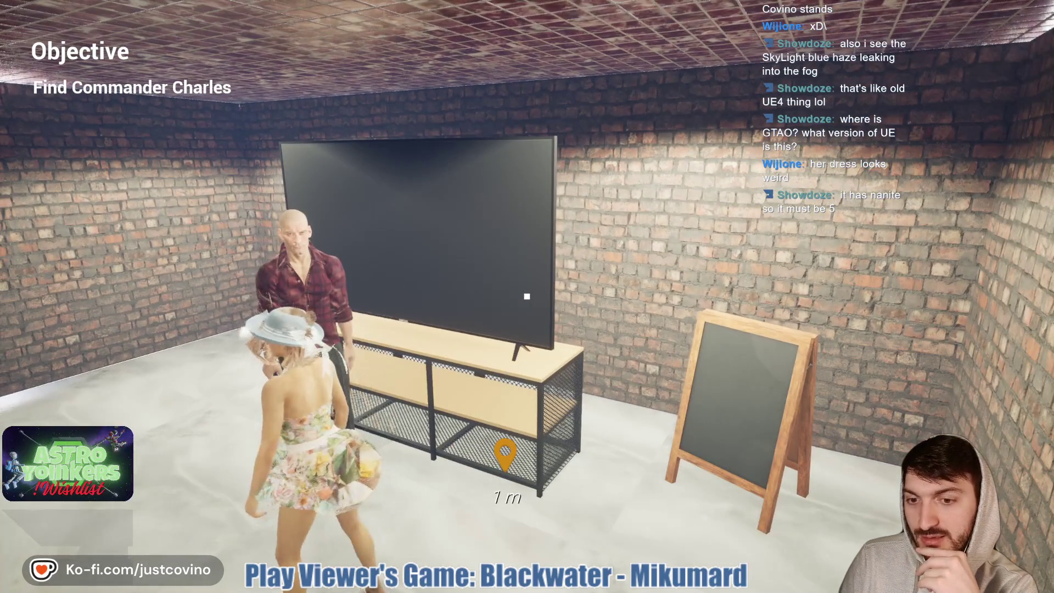
{"action": "key", "text": "a"}
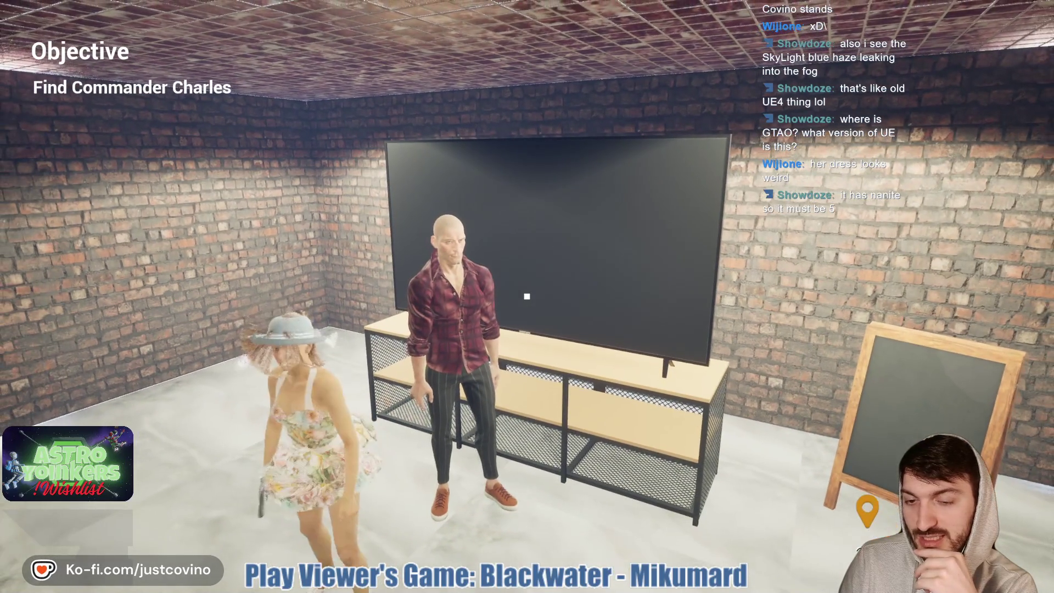
{"action": "key", "text": "w"}
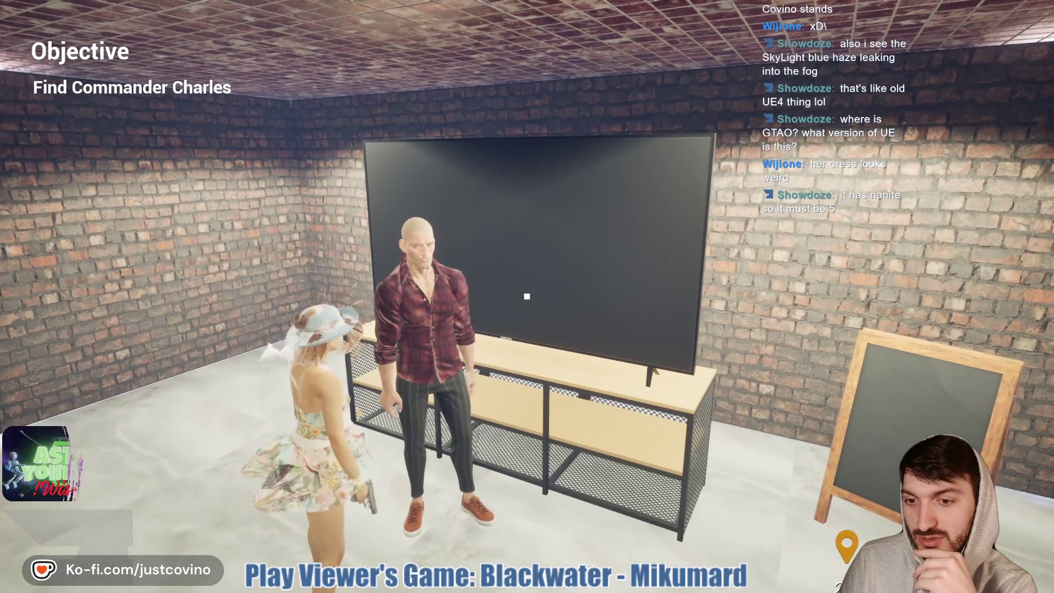
{"action": "key", "text": "a"}
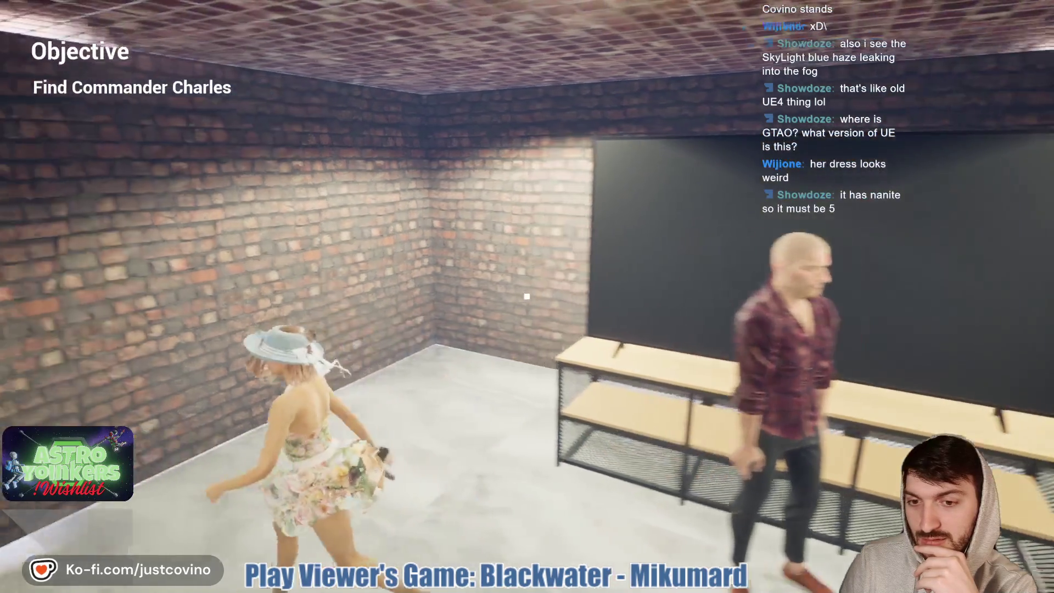
{"action": "key", "text": "d"}
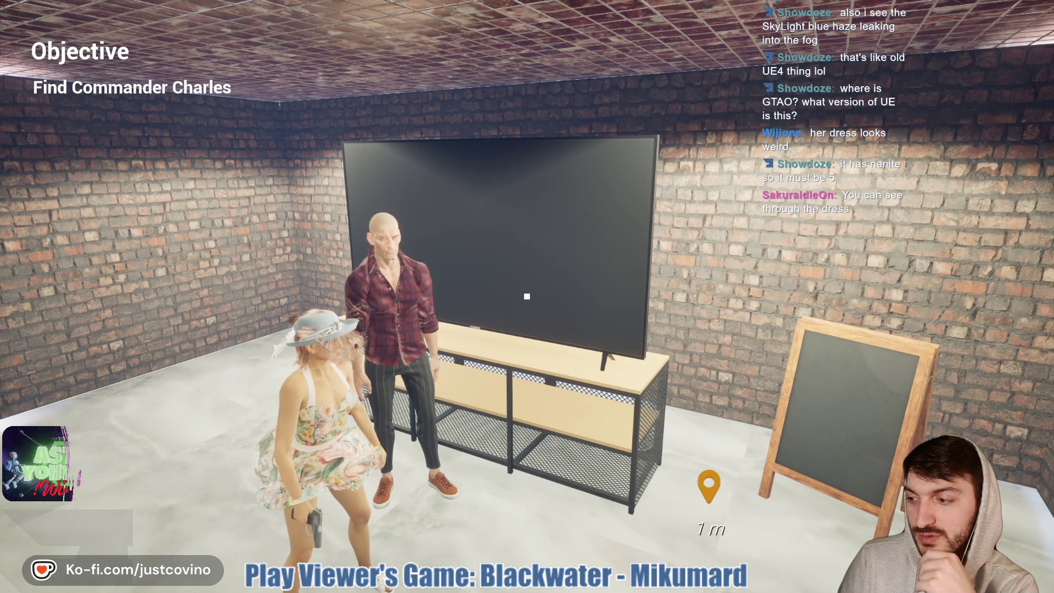
{"action": "key", "text": "w"}
{"action": "key", "text": "a"}
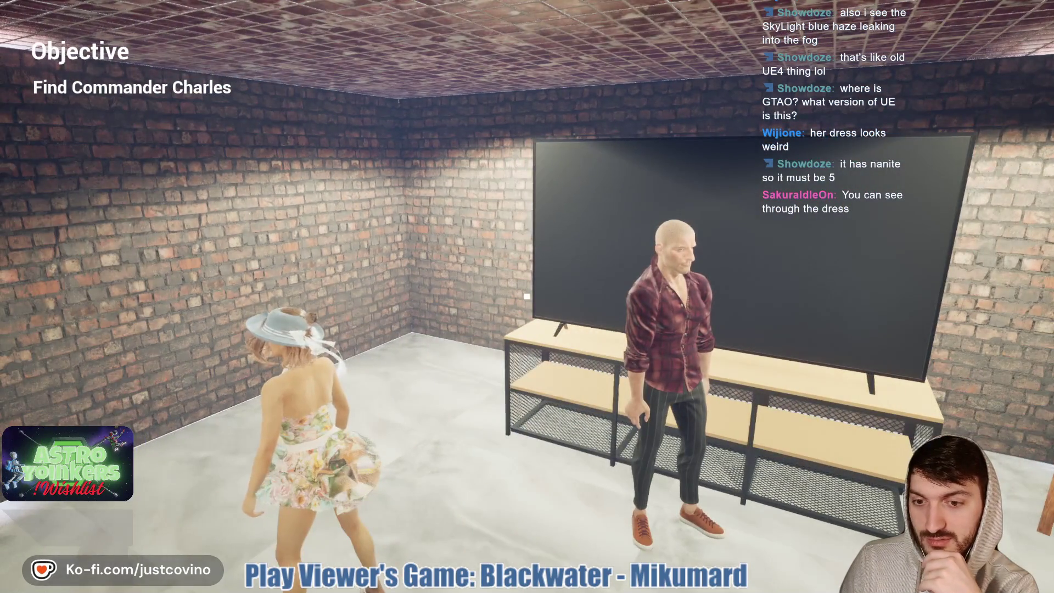
{"action": "key", "text": "d"}
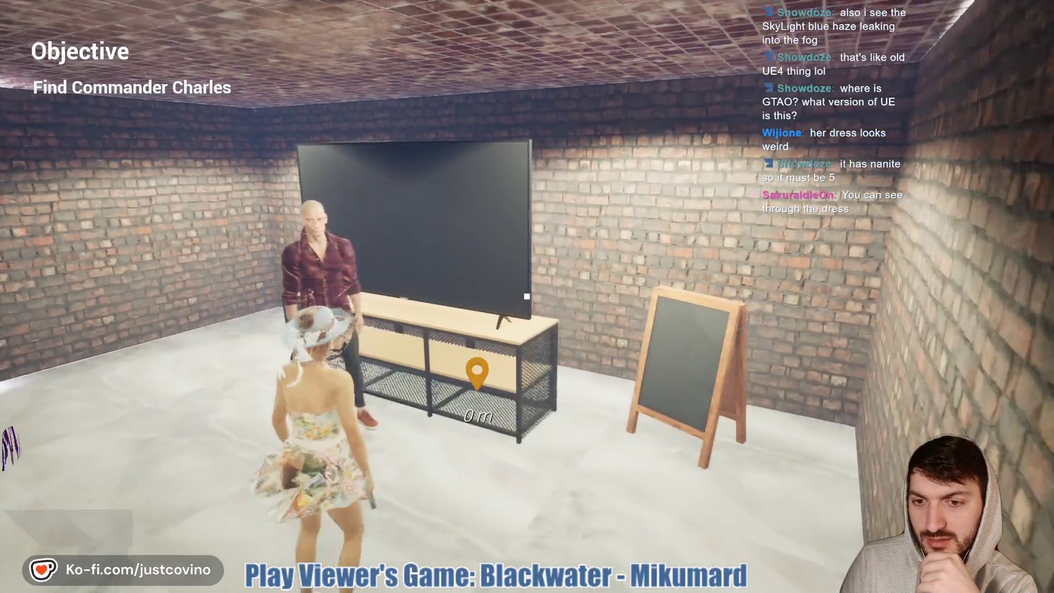
{"action": "left_click", "coordinate": [527, 296]}
{"action": "left_click", "coordinate": [528, 297]}
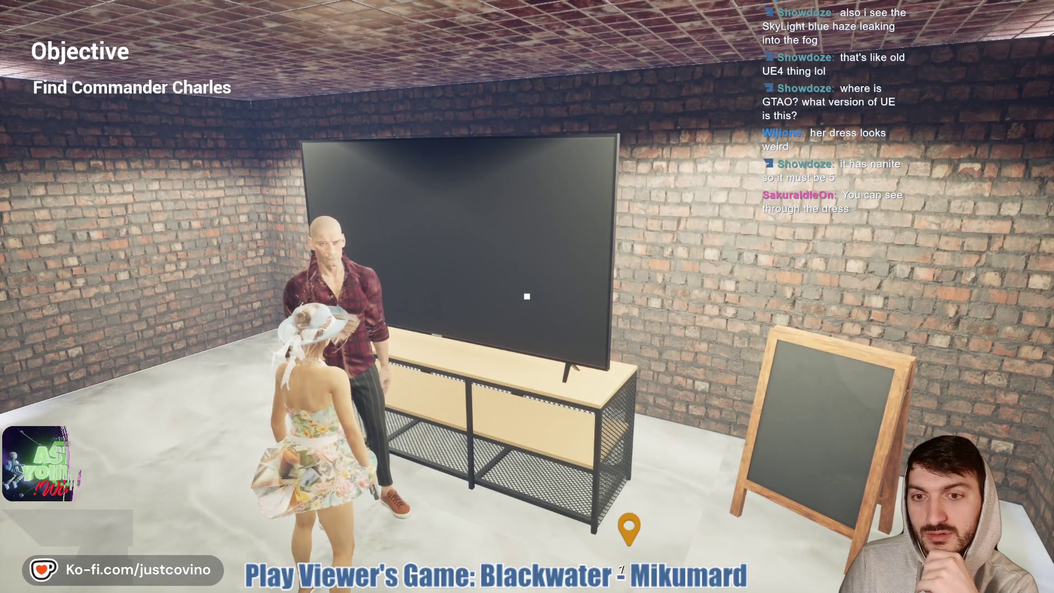
{"action": "key", "text": "a"}
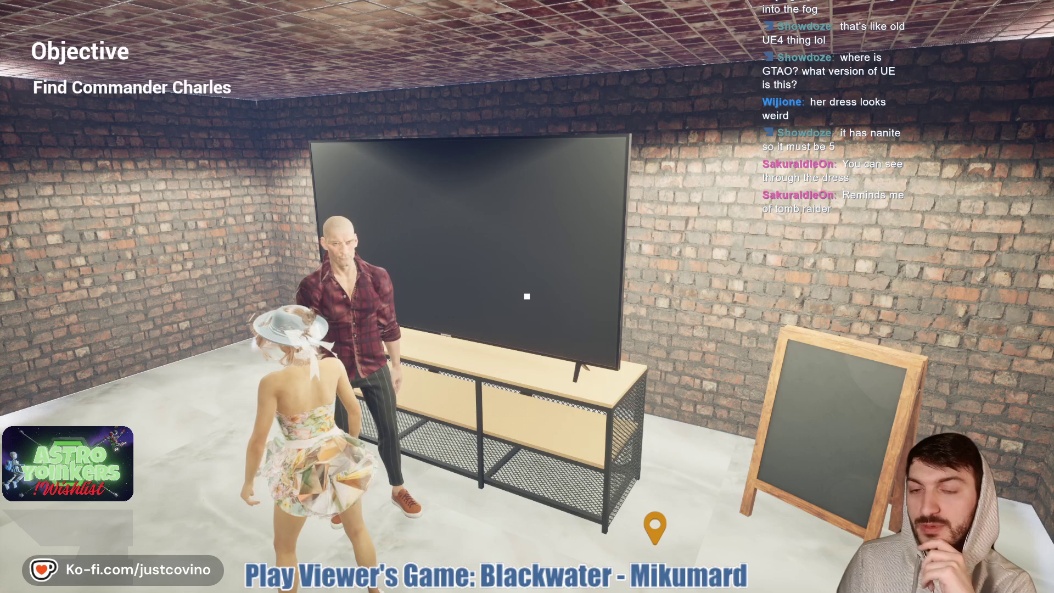
{"action": "key", "text": "d"}
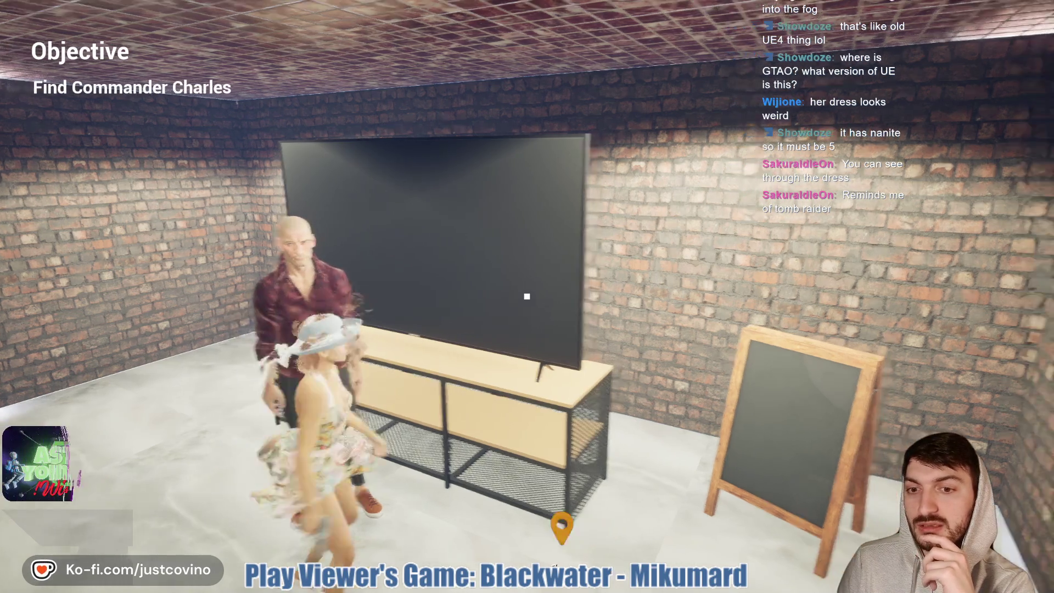
{"action": "key", "text": "s"}
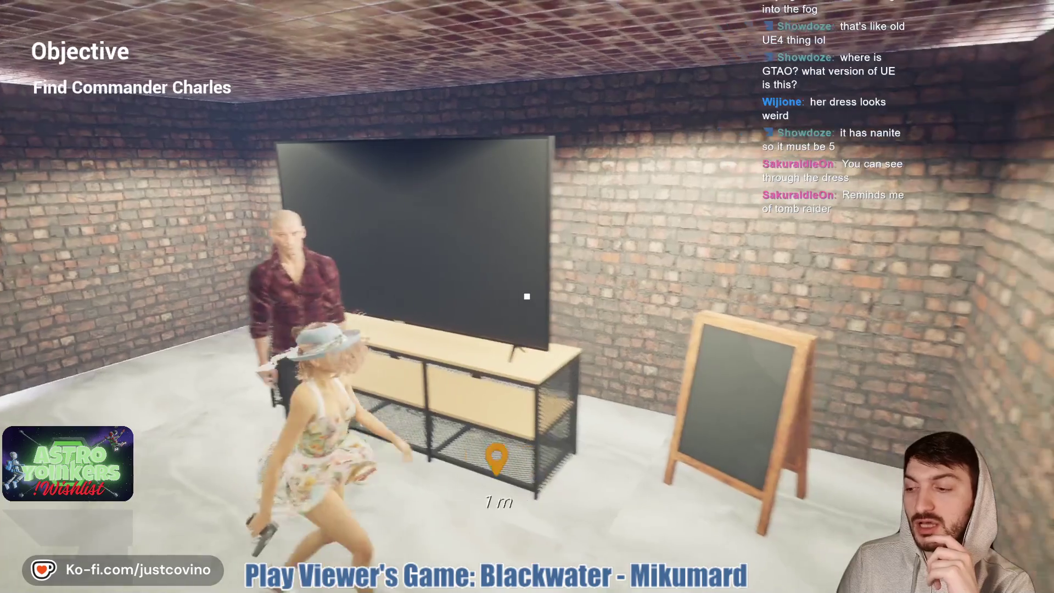
{"action": "key", "text": "a"}
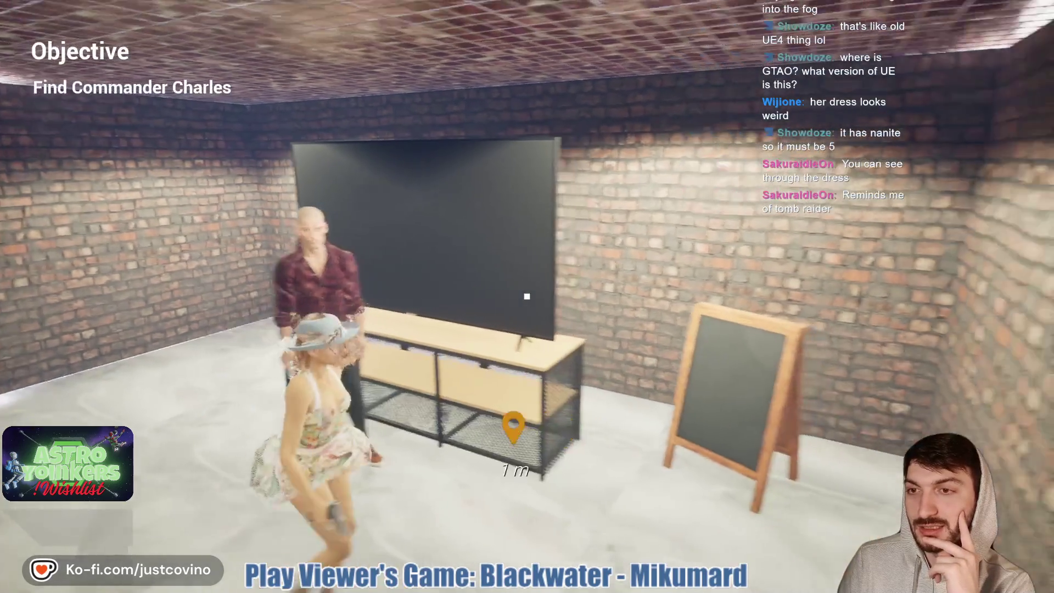
{"action": "key", "text": "d"}
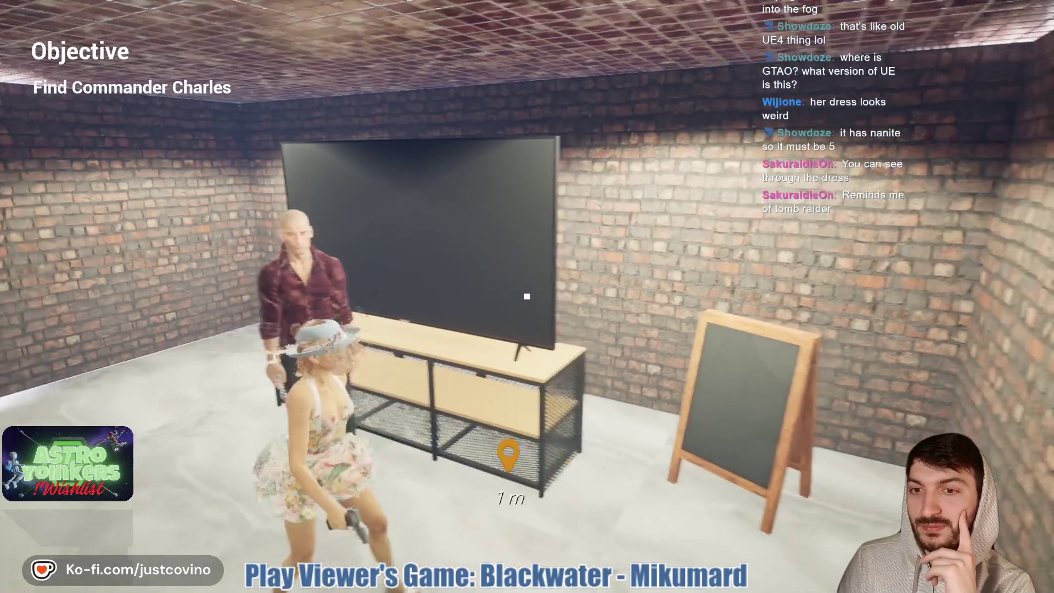
{"action": "key", "text": "a"}
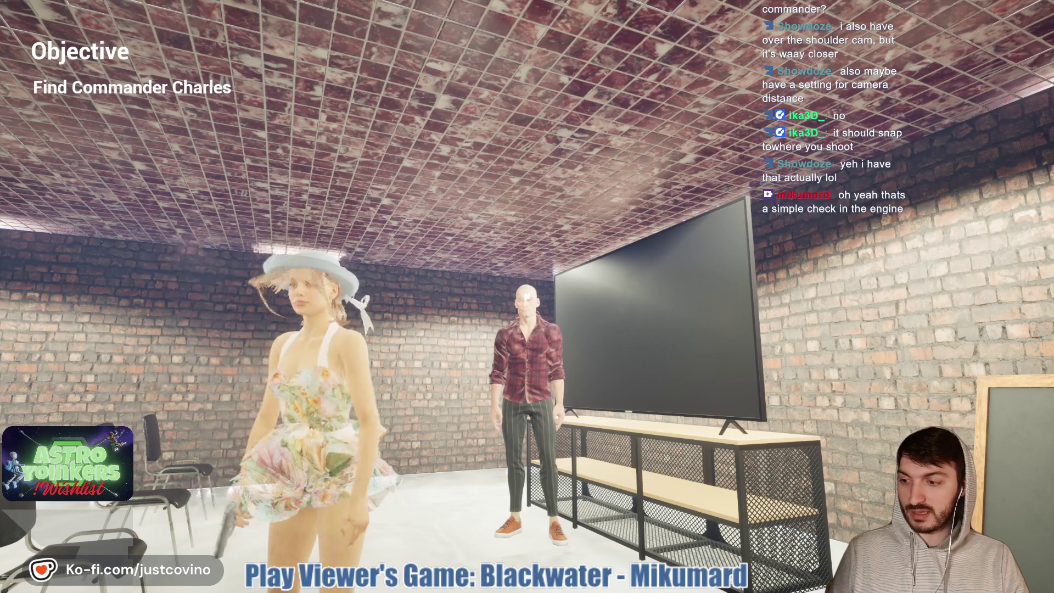
Run from the TV room through the chair room and brick corridor
{"action": "key", "text": "w"}
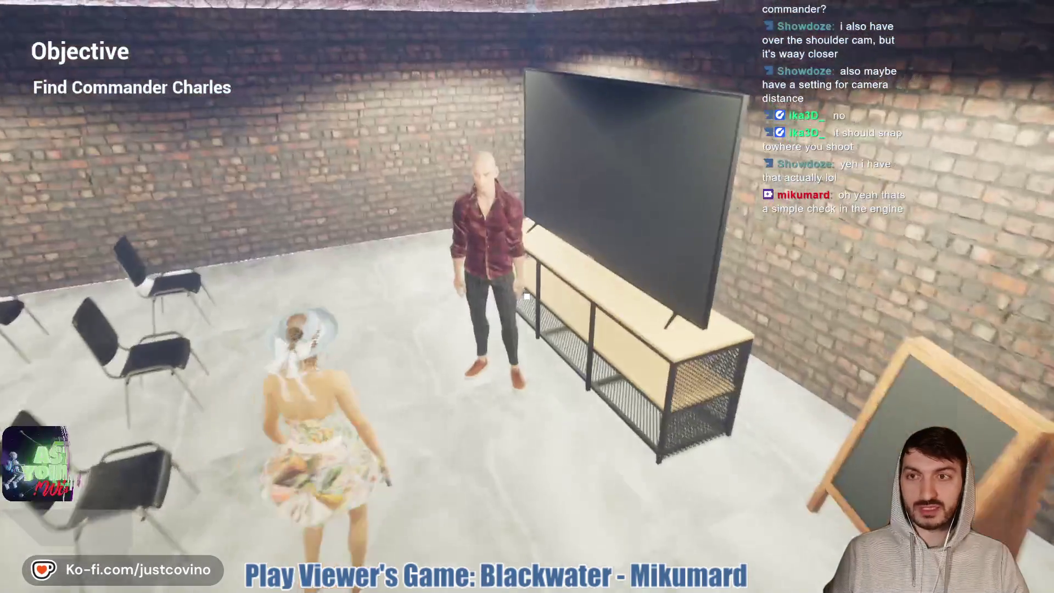
{"action": "key", "text": "w"}
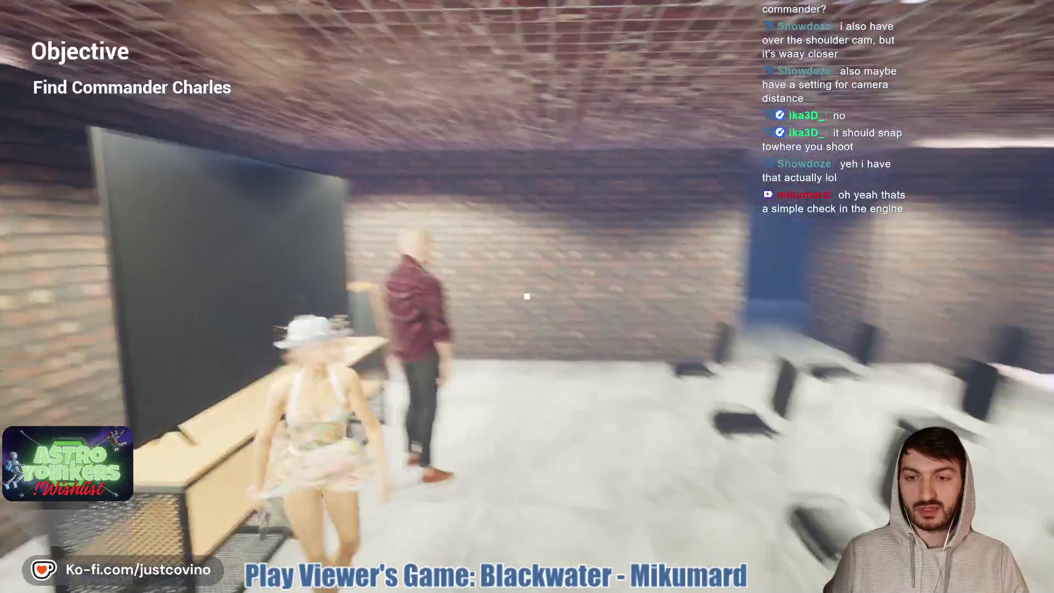
{"action": "key", "text": "w"}
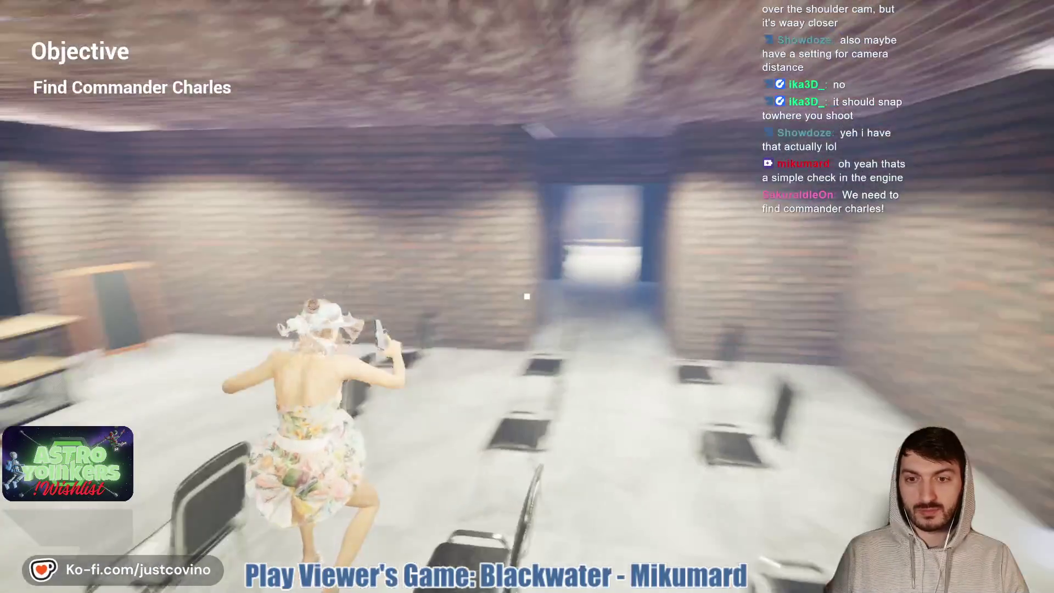
{"action": "key", "text": "w"}
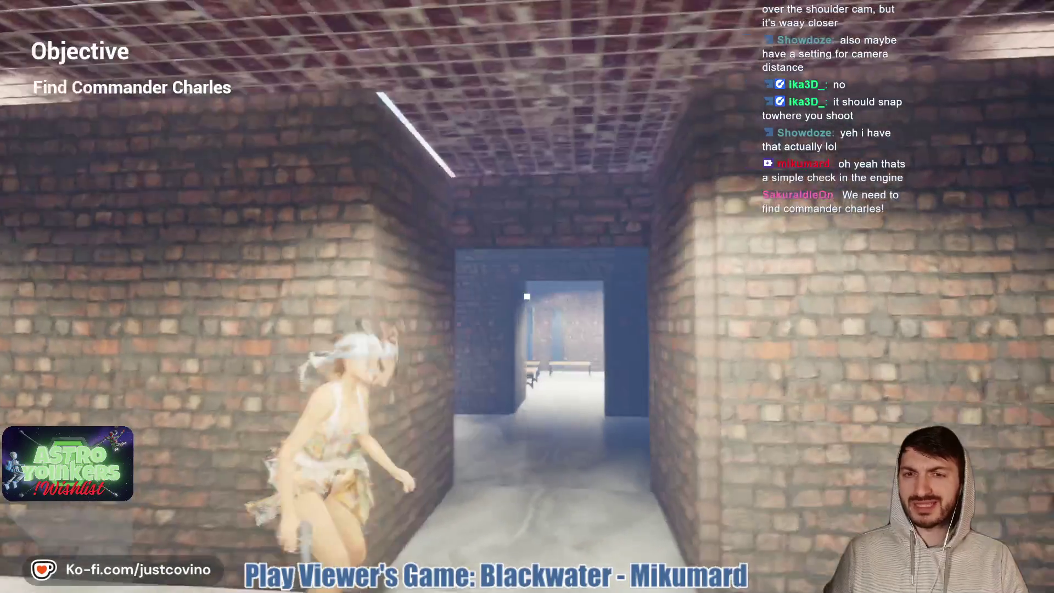
{"action": "key", "text": "w"}
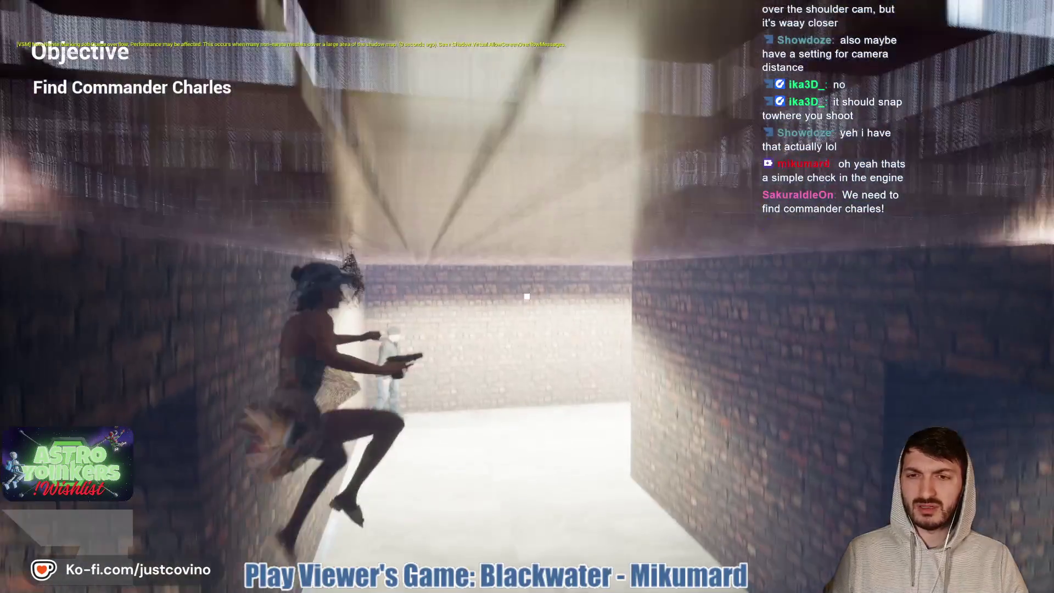
{"action": "key", "text": "w"}
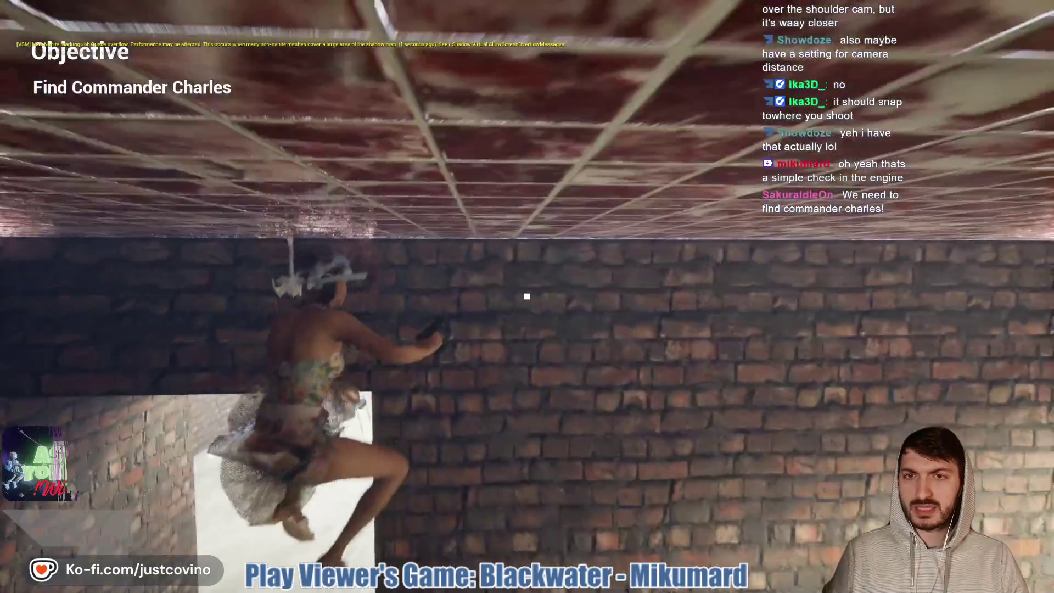
{"action": "key", "text": "w"}
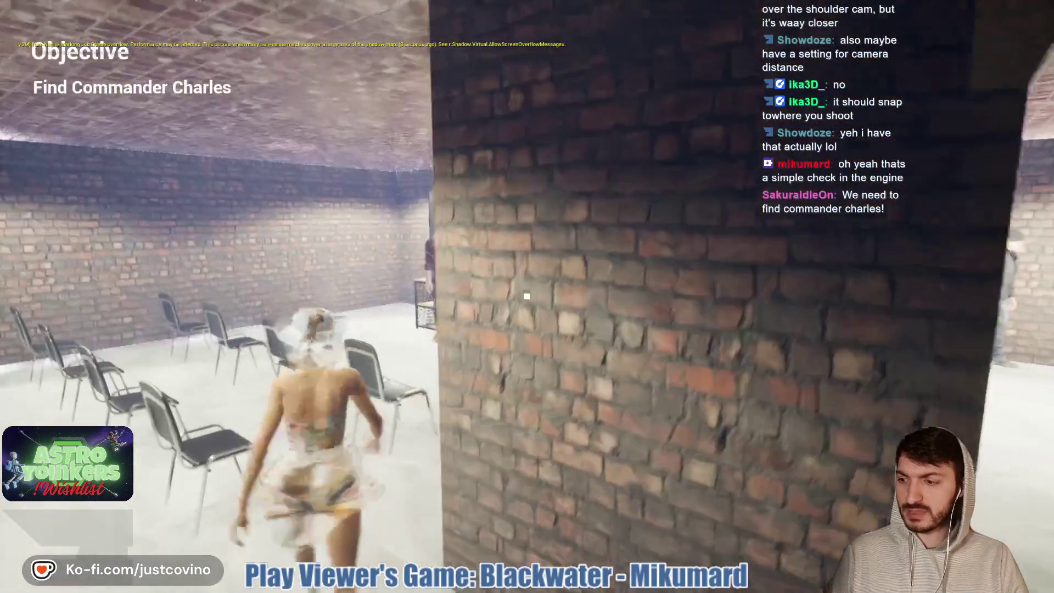
{"action": "key", "text": "w"}
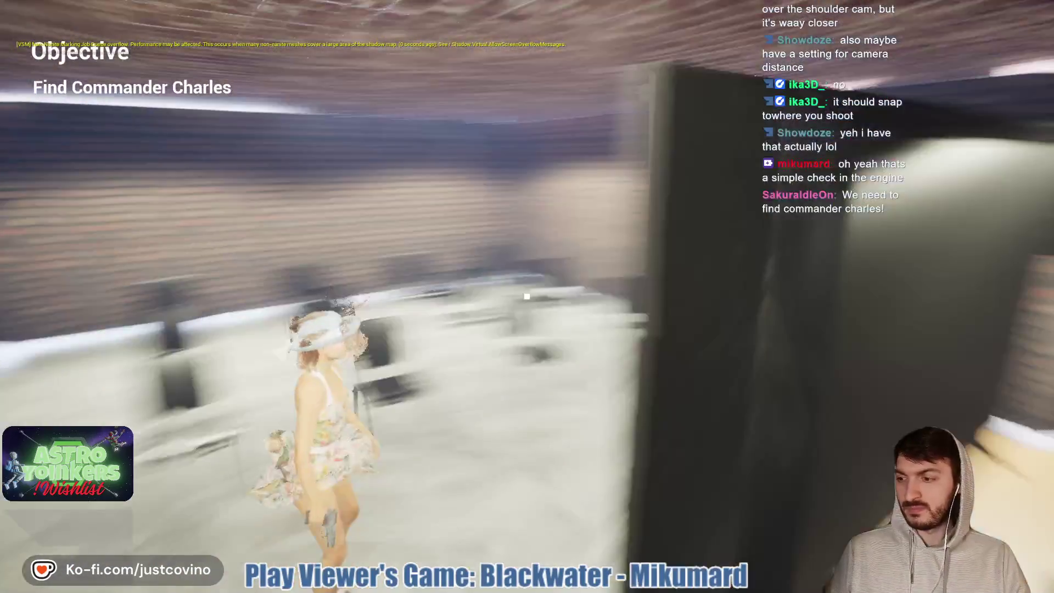
{"action": "key", "text": "w"}
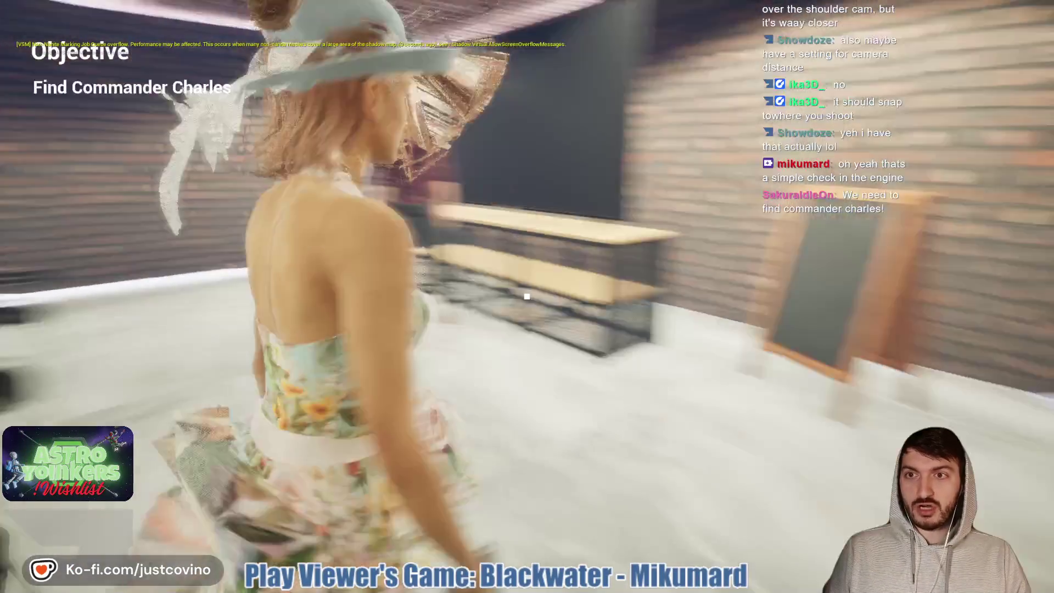
Run down the blue-lit corridor, through the locker room past the guard, into the corridor
{"action": "key", "text": "w"}
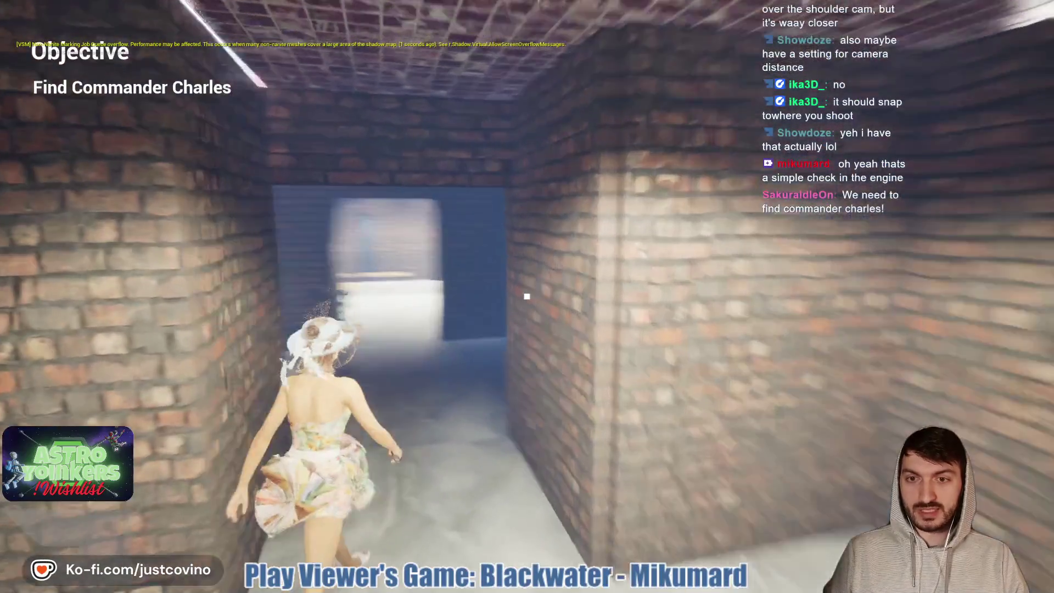
{"action": "key", "text": "w"}
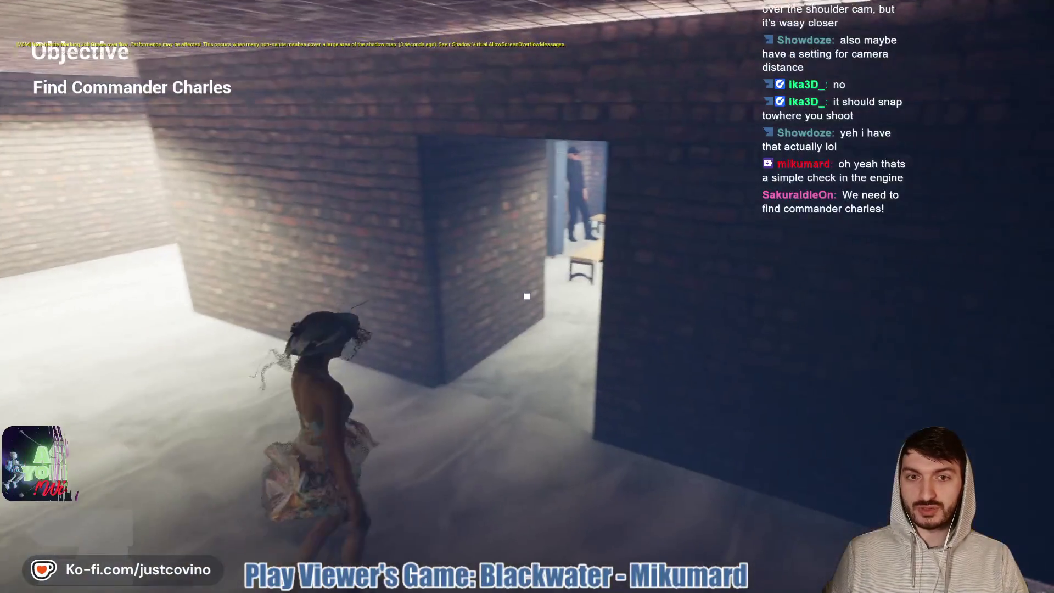
{"action": "key", "text": "w"}
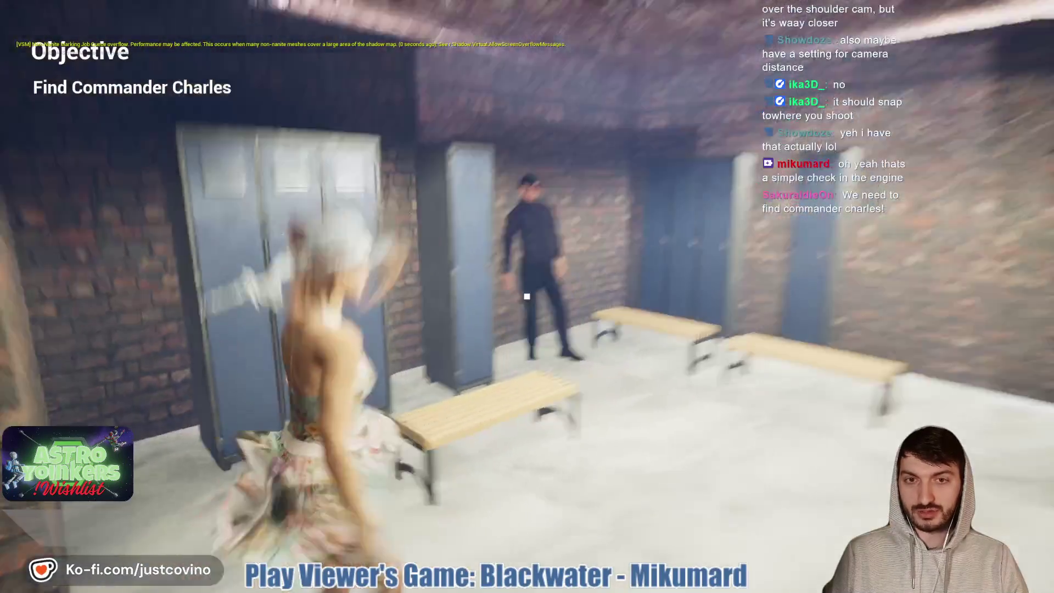
{"action": "key", "text": "w"}
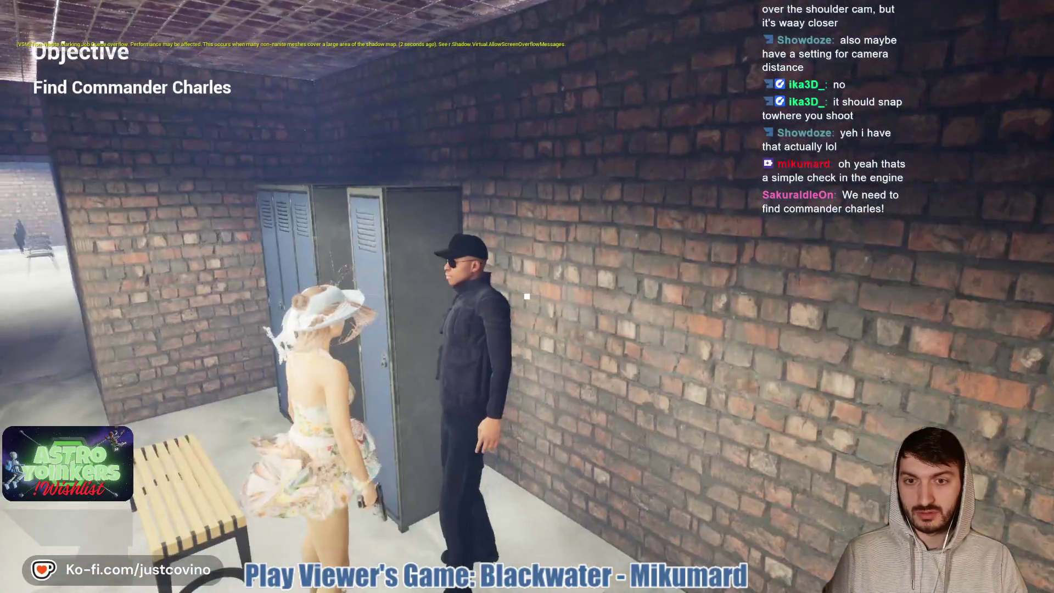
{"action": "key", "text": "w"}
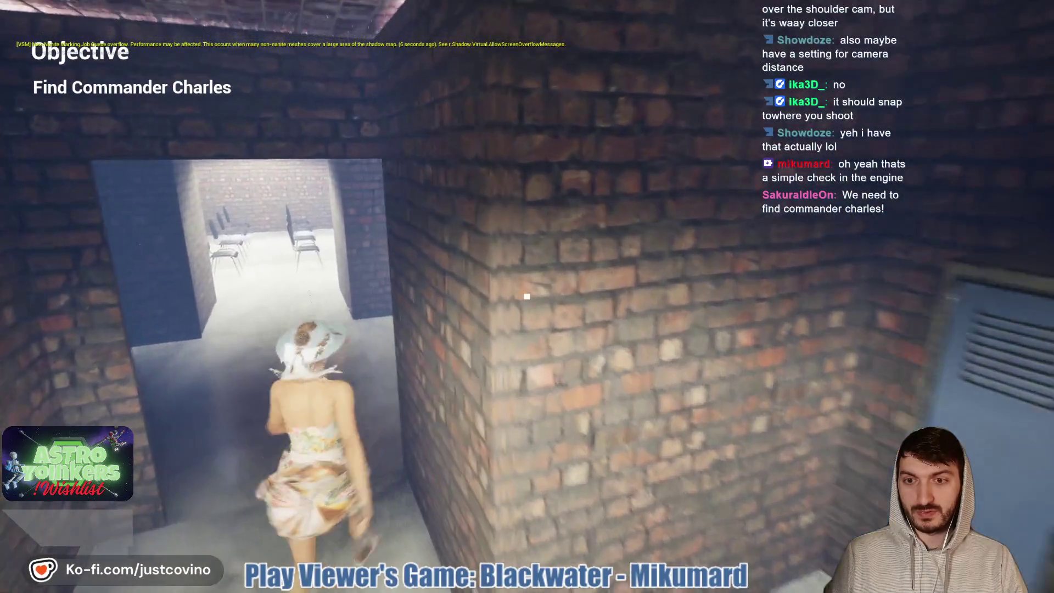
Walk through the bright brick room to the red double doors and back down the corridors
{"action": "key", "text": "w"}
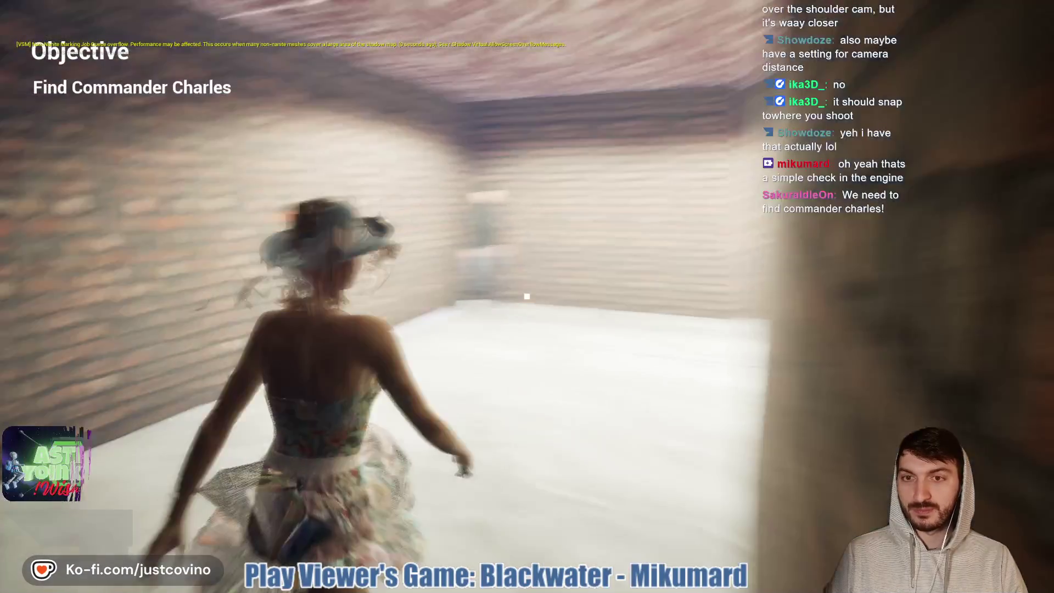
{"action": "key", "text": "w"}
{"action": "key", "text": "w"}
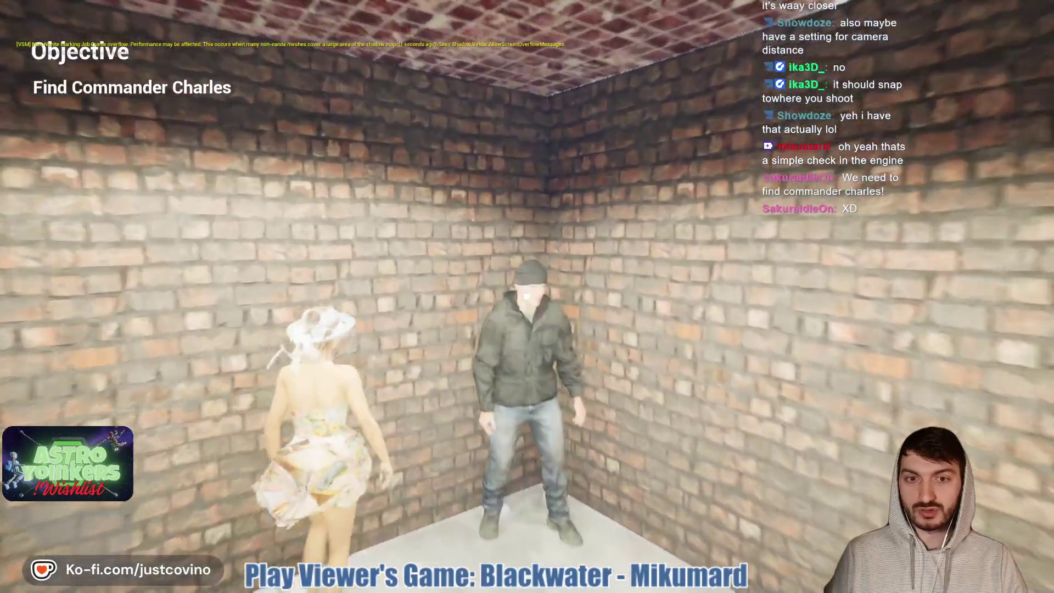
{"action": "key", "text": "w"}
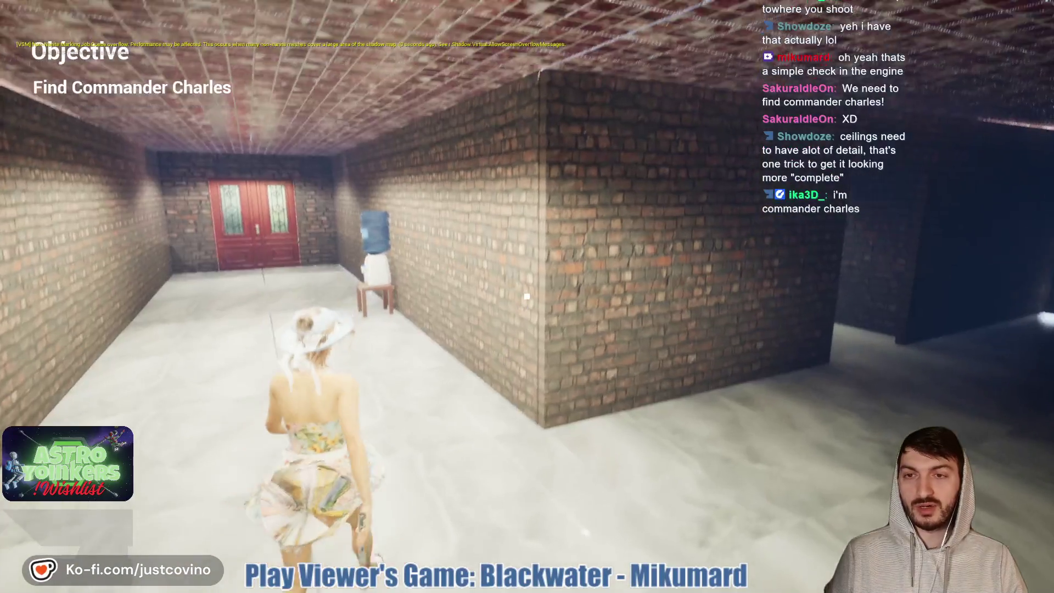
{"action": "key", "text": "w"}
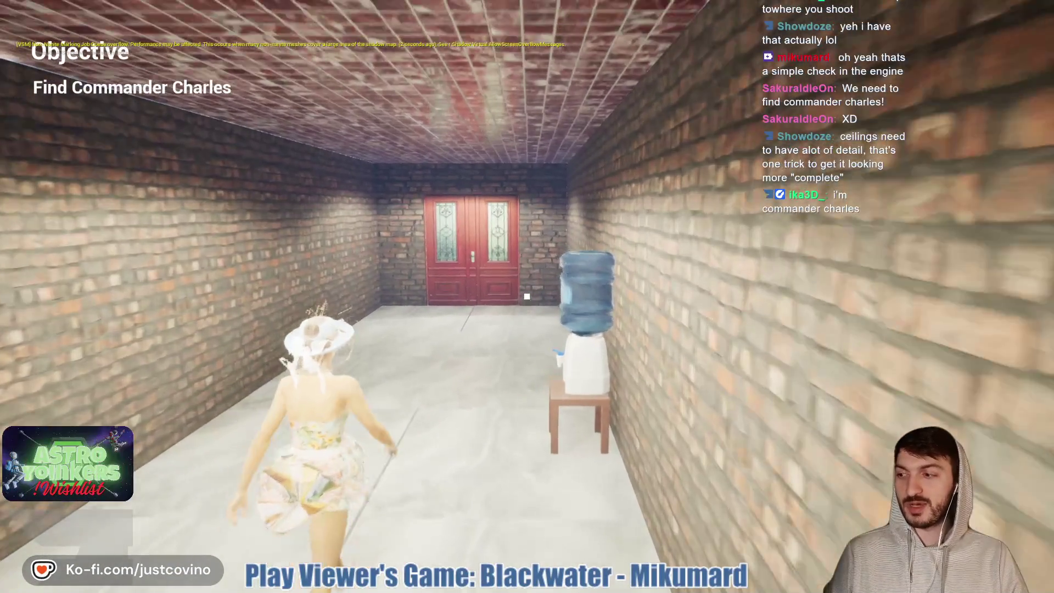
{"action": "key", "text": "w"}
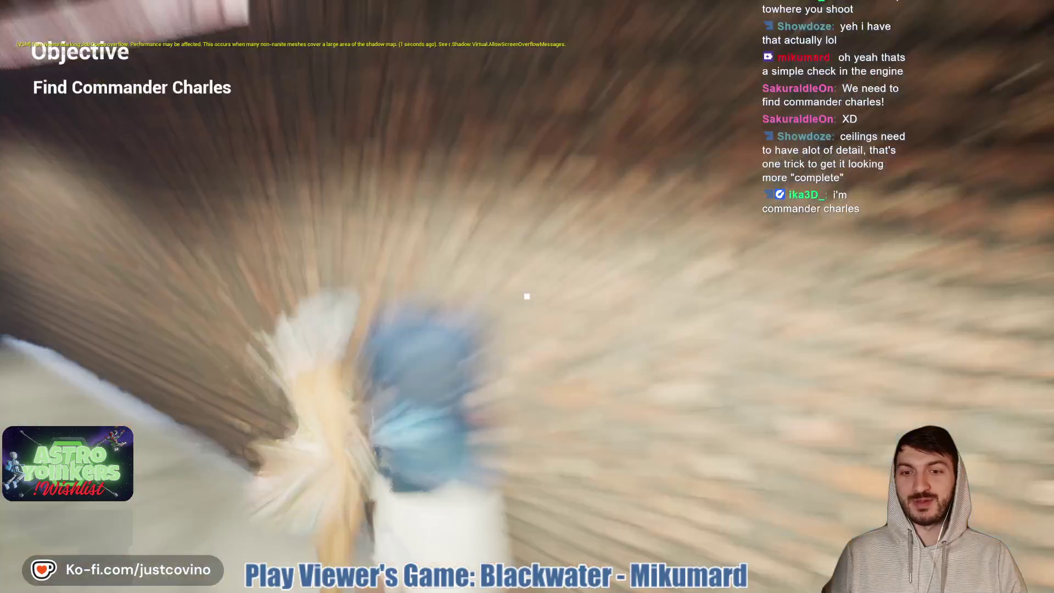
{"action": "key", "text": "w"}
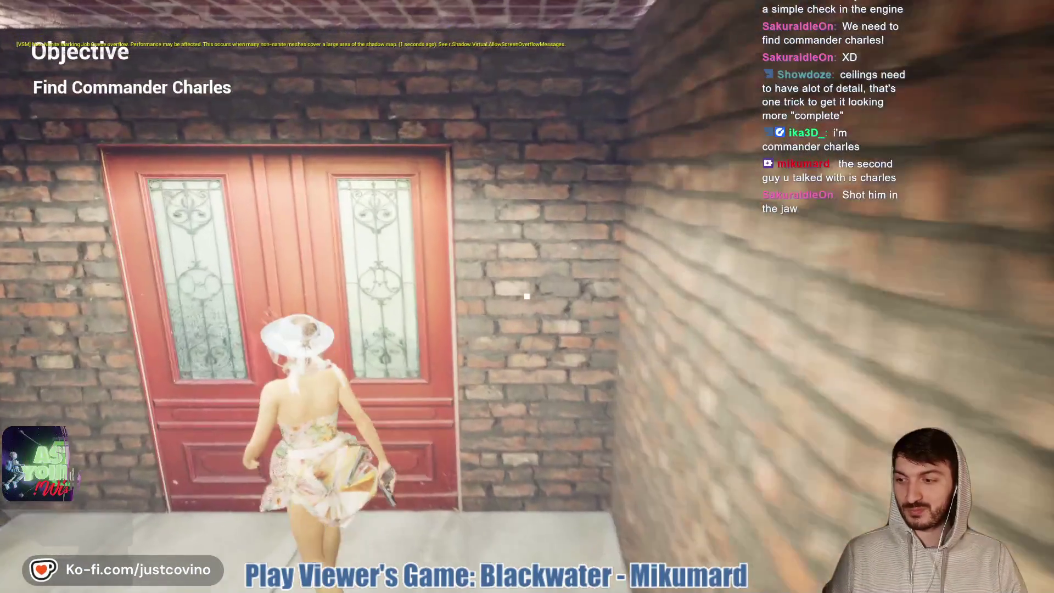
{"action": "key", "text": "w"}
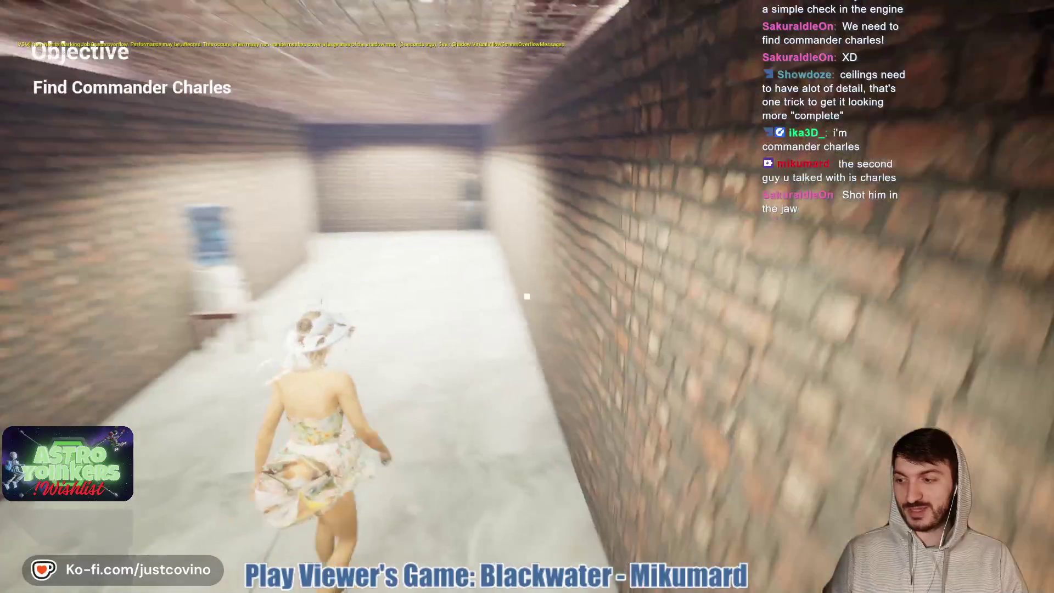
{"action": "key", "text": "w"}
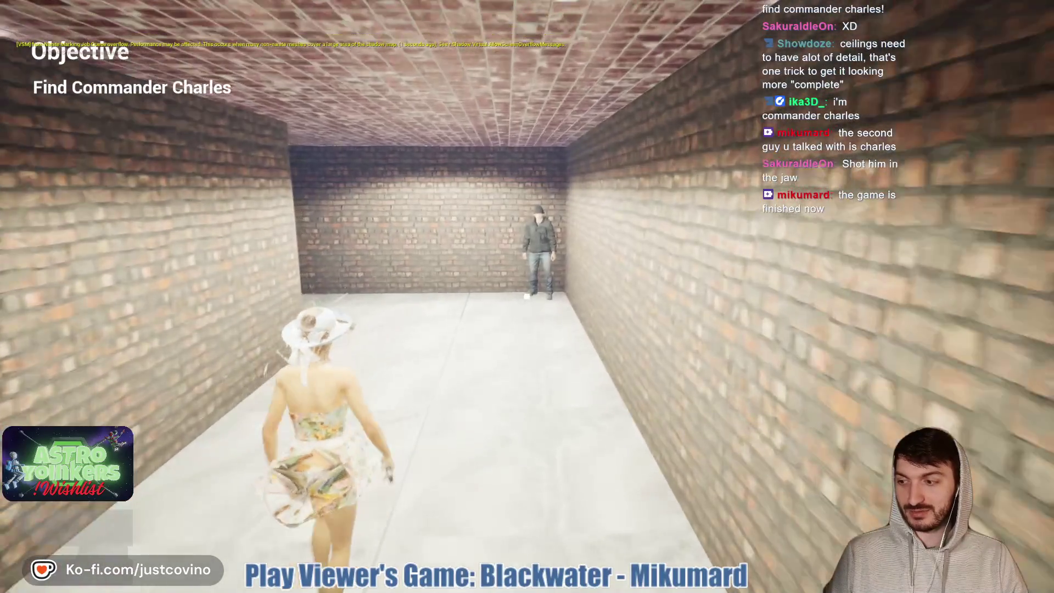
{"action": "key", "text": "w"}
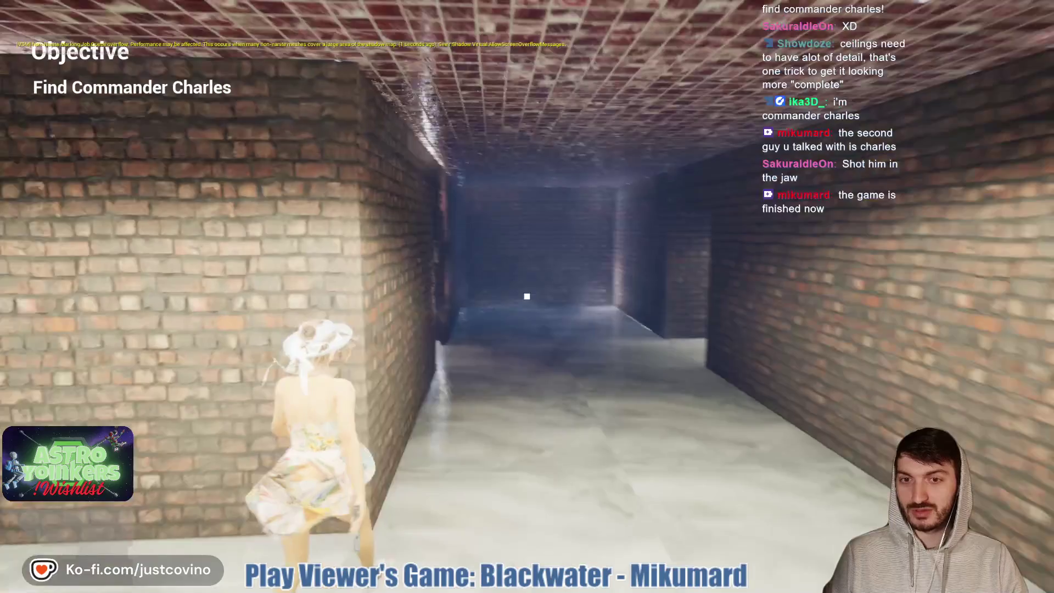
{"action": "key", "text": "w"}
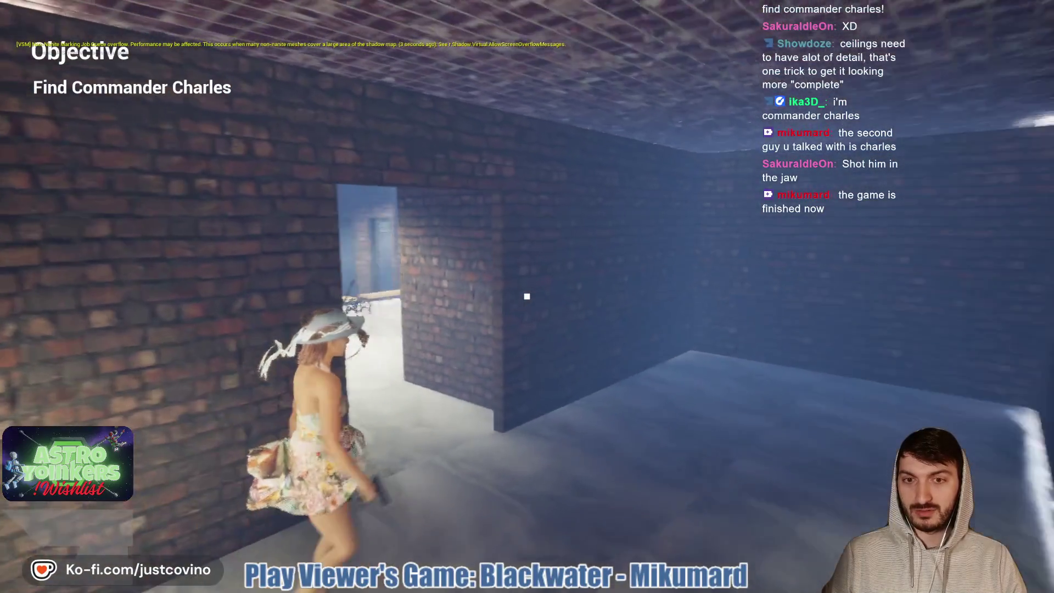
{"action": "key", "text": "w"}
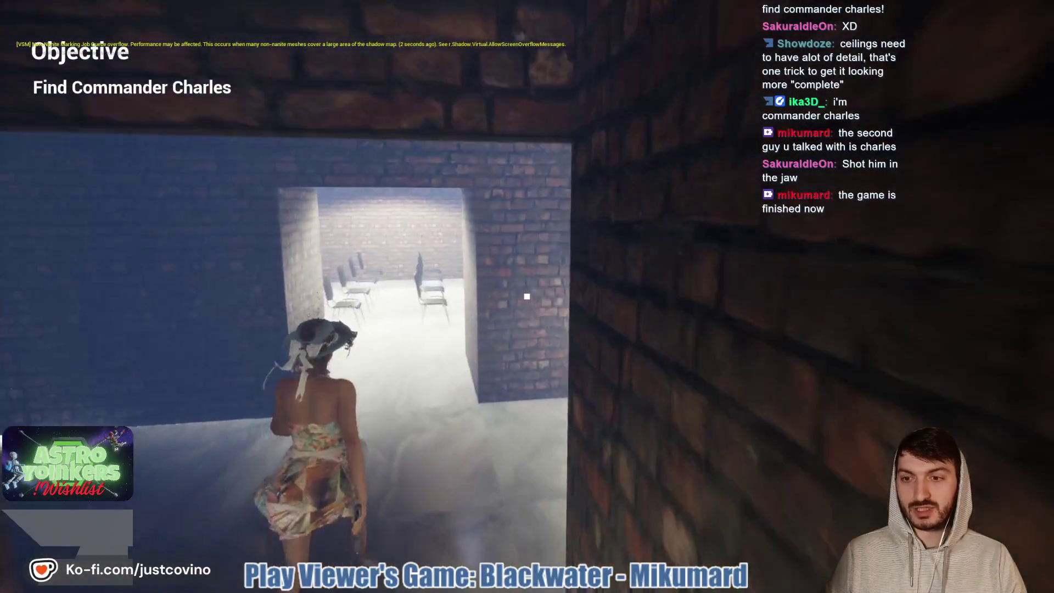
Circle the chair room around the bald man, TV and chalkboard, and return there
{"action": "key", "text": "w"}
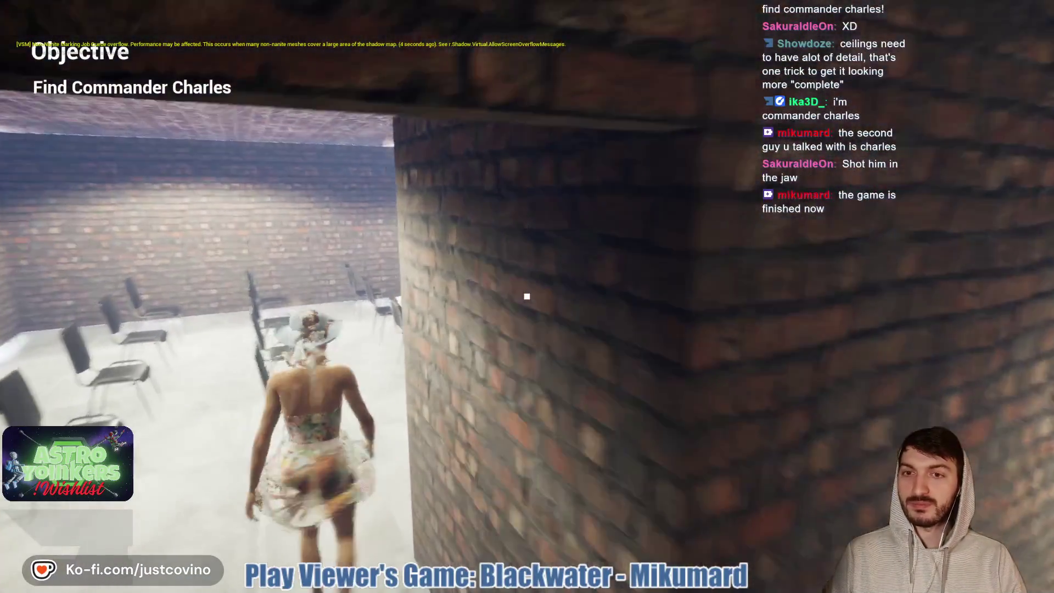
{"action": "key", "text": "w"}
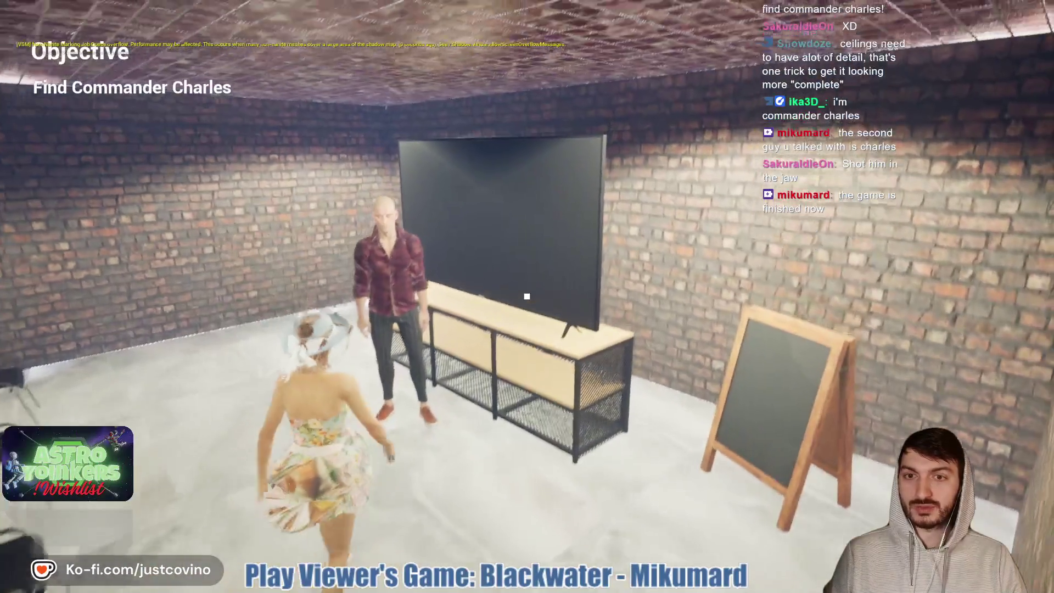
{"action": "key", "text": "w"}
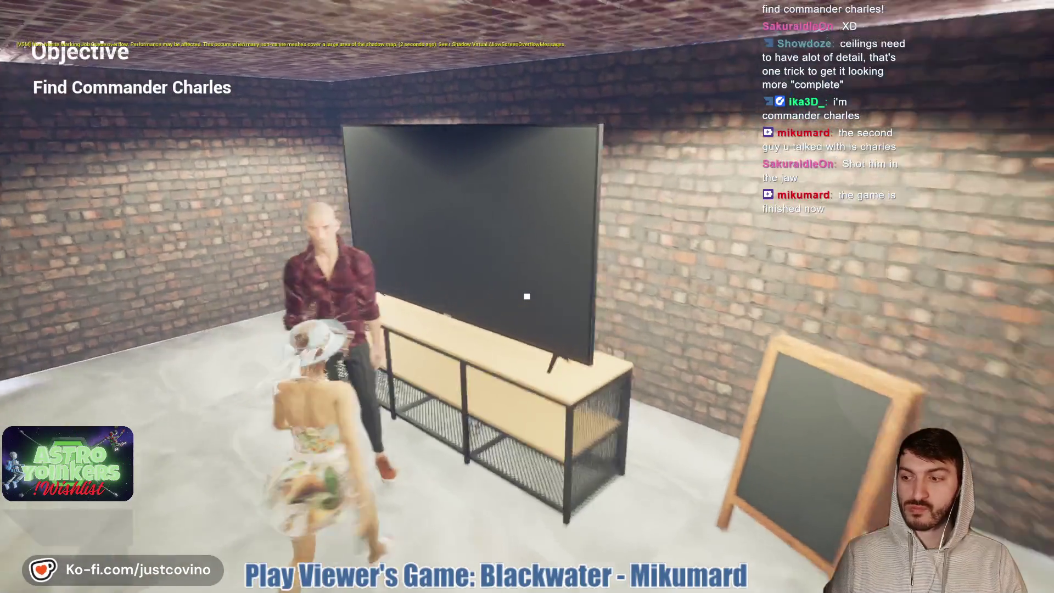
{"action": "key", "text": "s"}
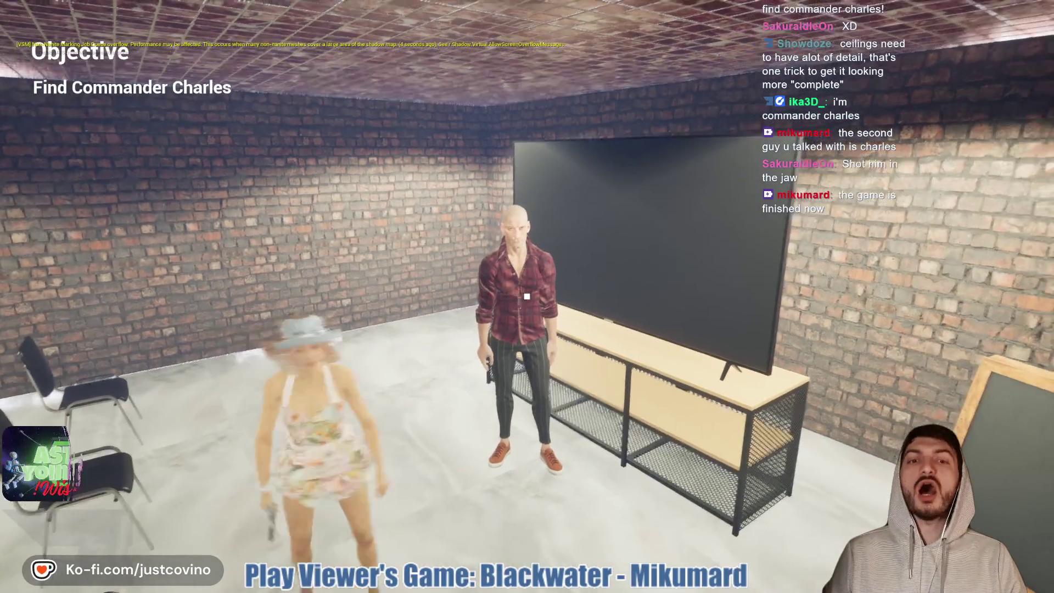
{"action": "key", "text": "w"}
{"action": "key", "text": "d"}
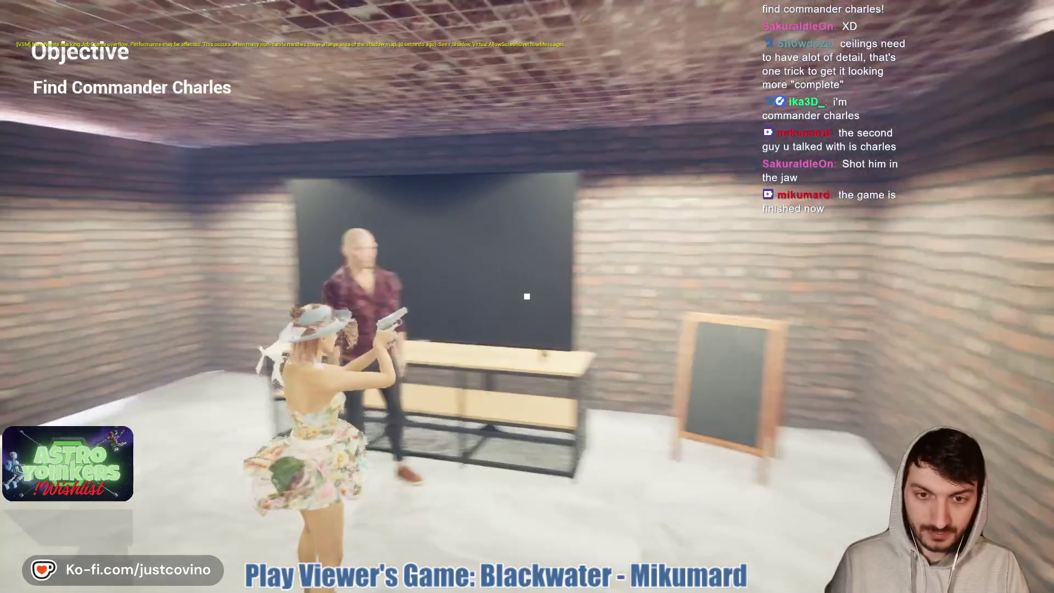
{"action": "key", "text": "w"}
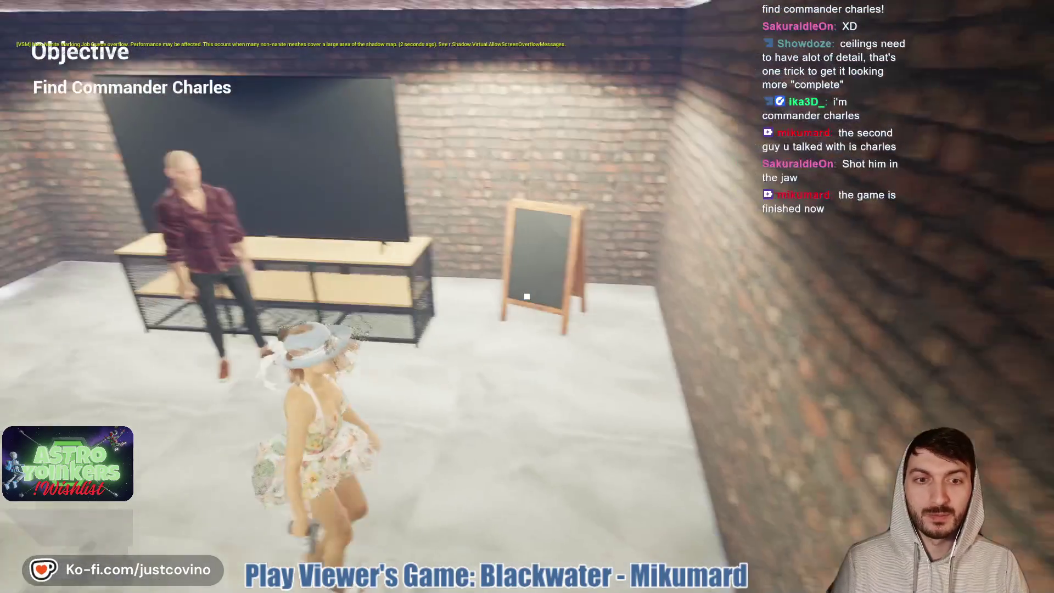
{"action": "key", "text": "w"}
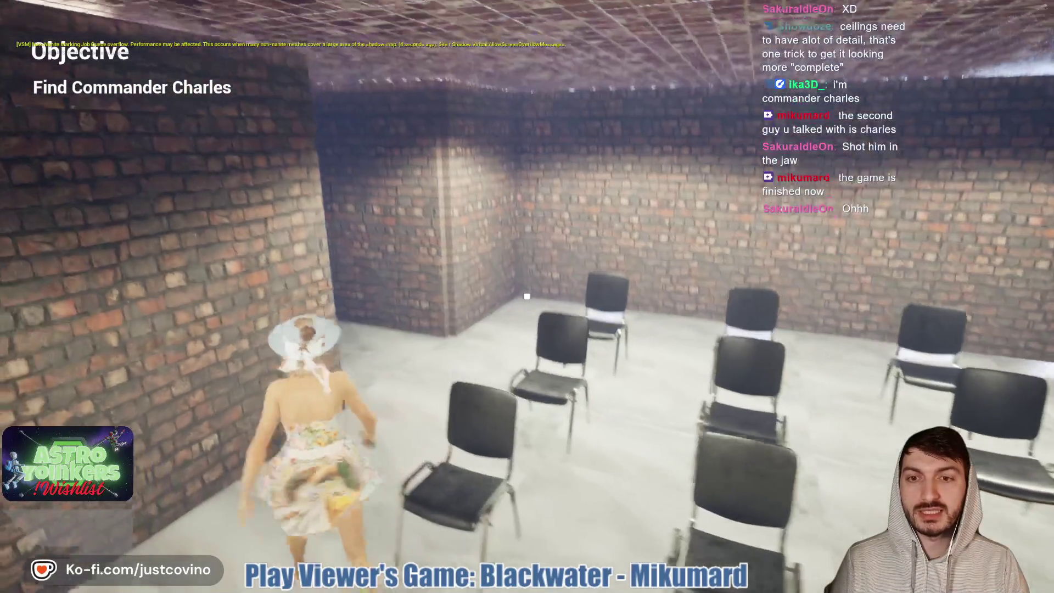
{"action": "key", "text": "w"}
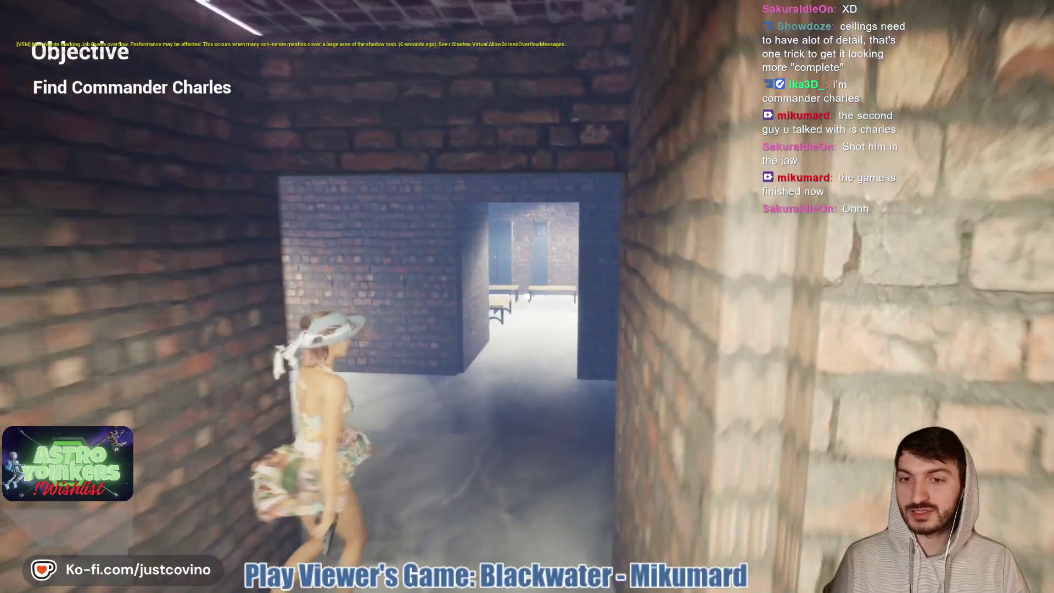
{"action": "key", "text": "w"}
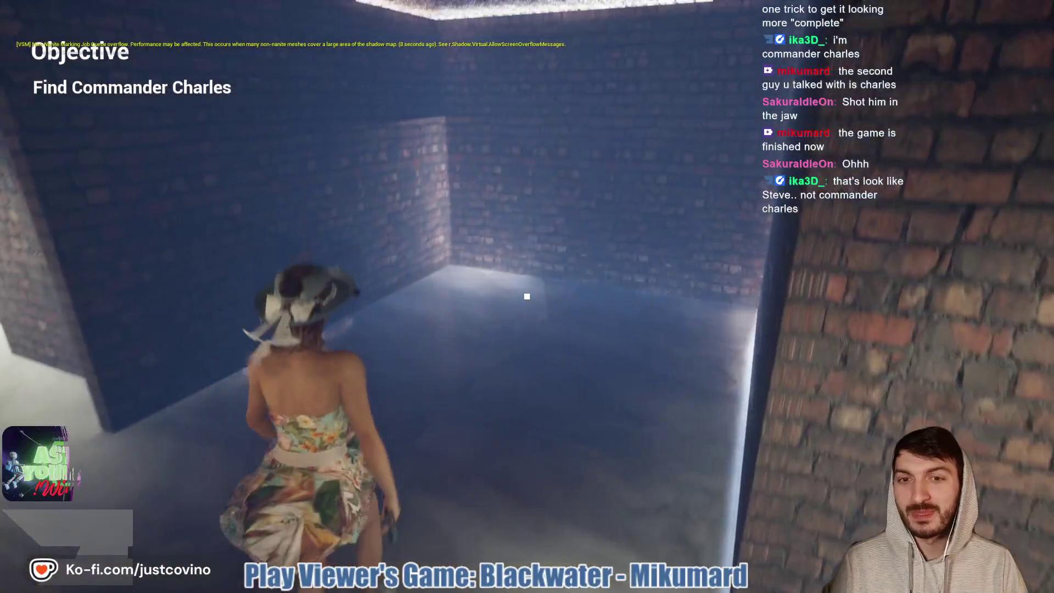
{"action": "key", "text": "w"}
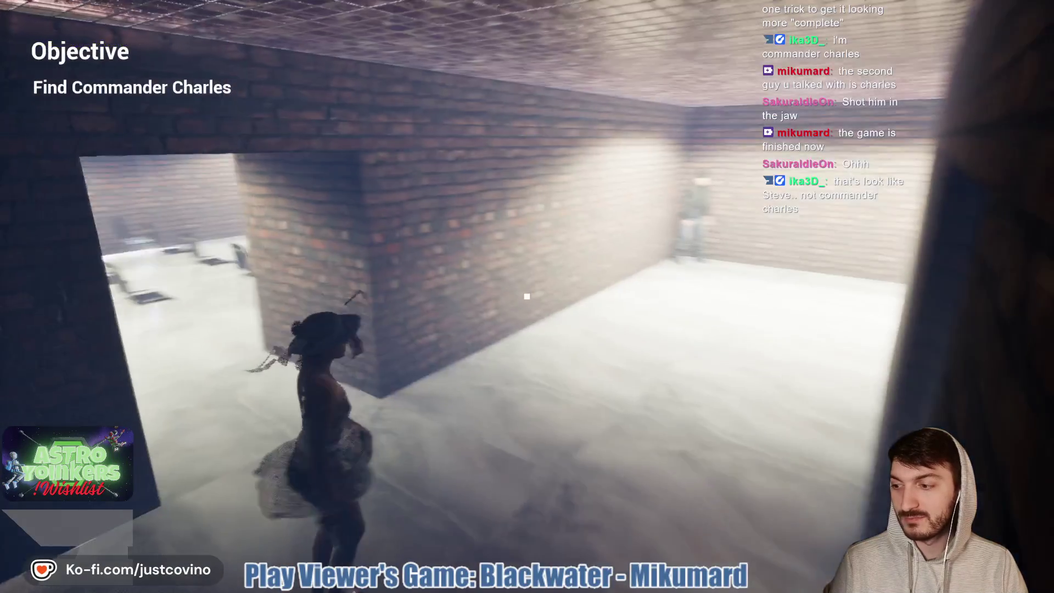
{"action": "key", "text": "w"}
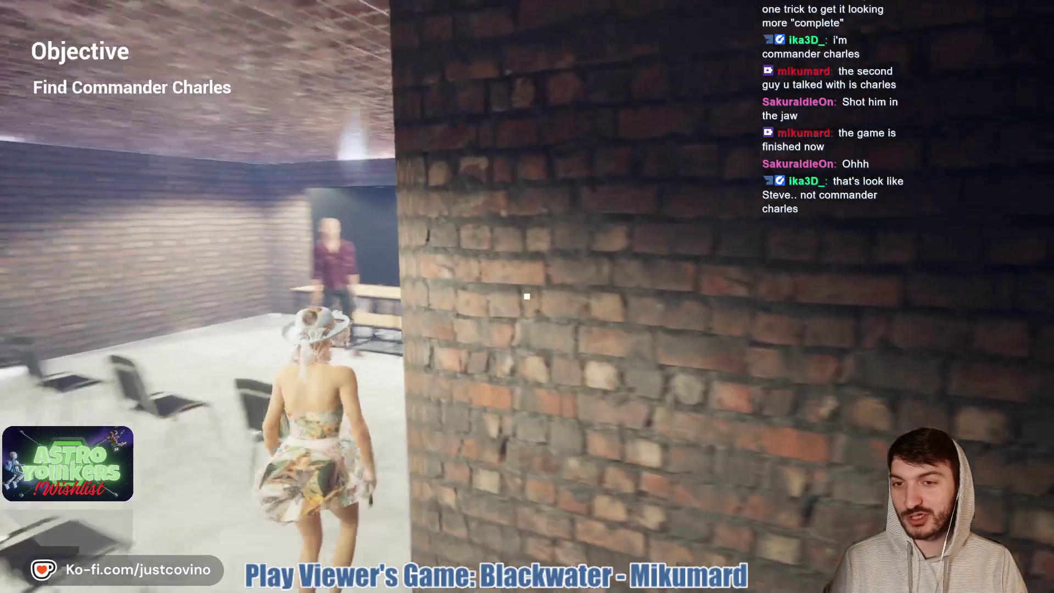
{"action": "key", "text": "w"}
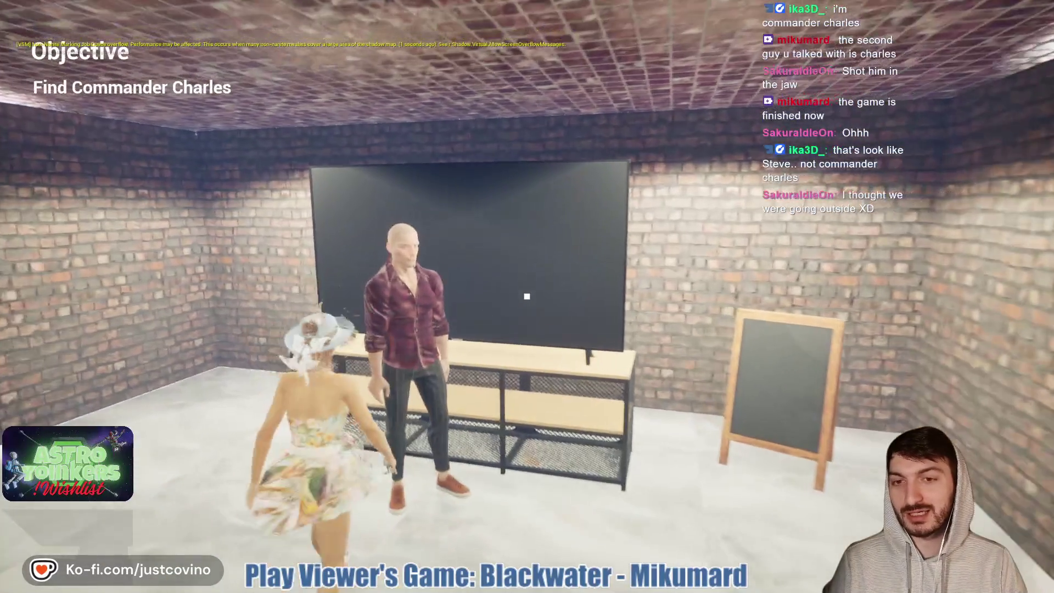
{"action": "key", "text": "w"}
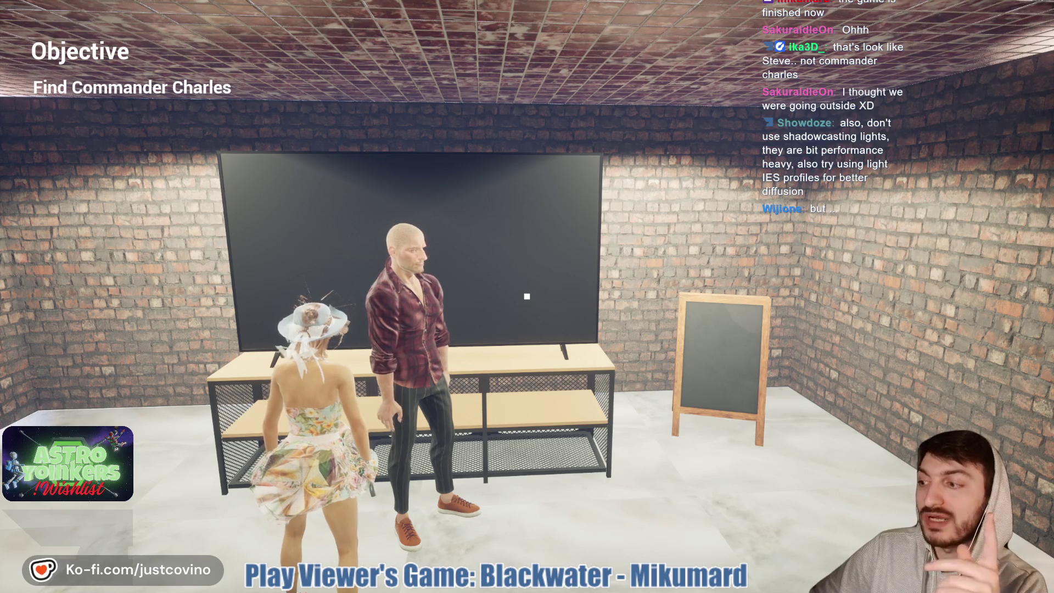
Pause briefly, walk back to the standing man, then quit from the pause menu
{"action": "key", "text": "Escape"}
{"action": "key", "text": "Escape"}
{"action": "key", "text": "w"}
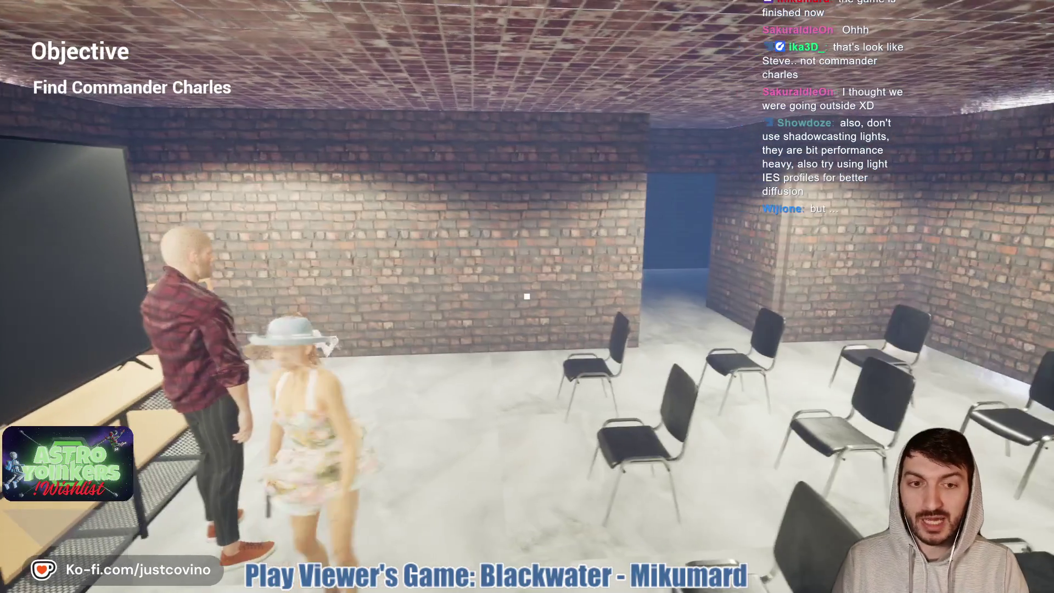
{"action": "key", "text": "w"}
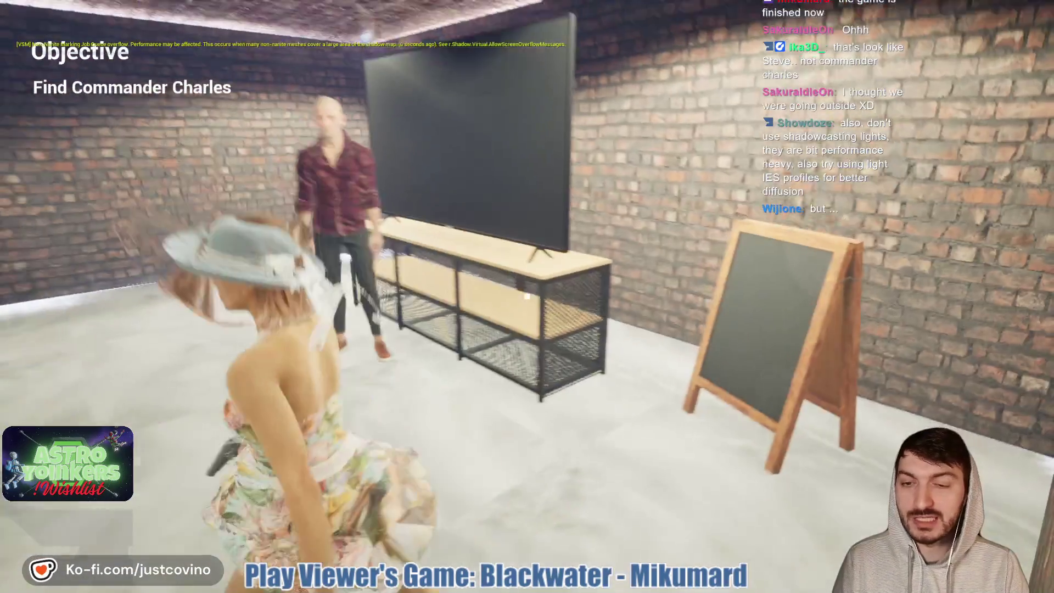
{"action": "key", "text": "w"}
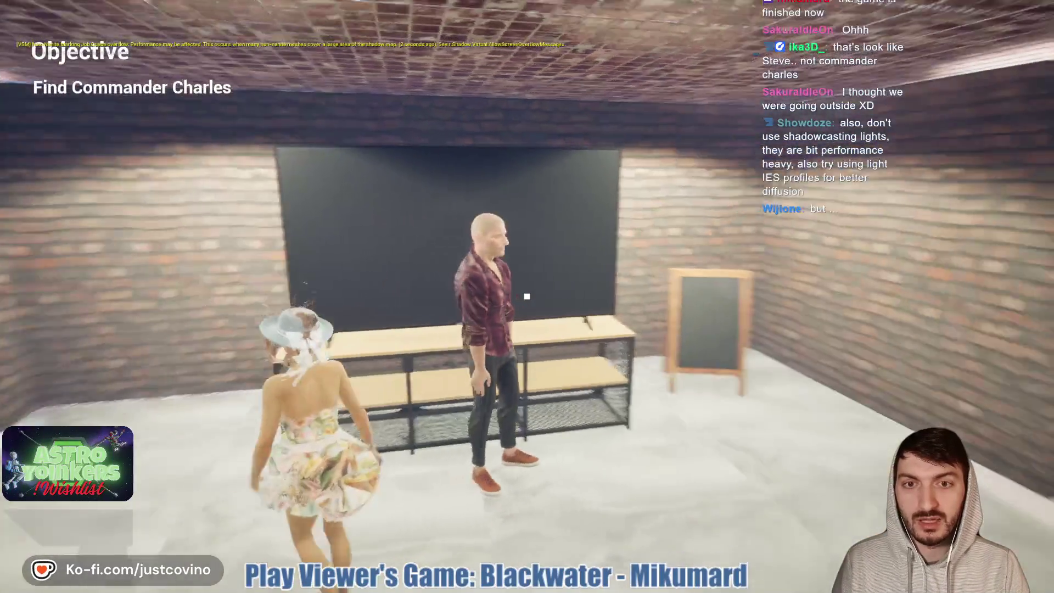
{"action": "key", "text": "w"}
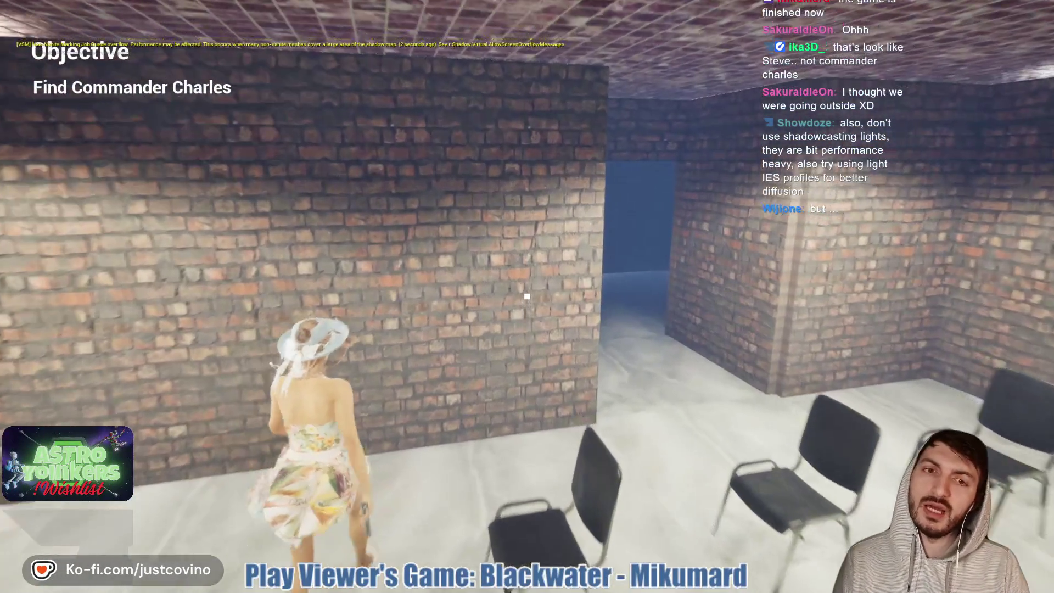
{"action": "key", "text": "w"}
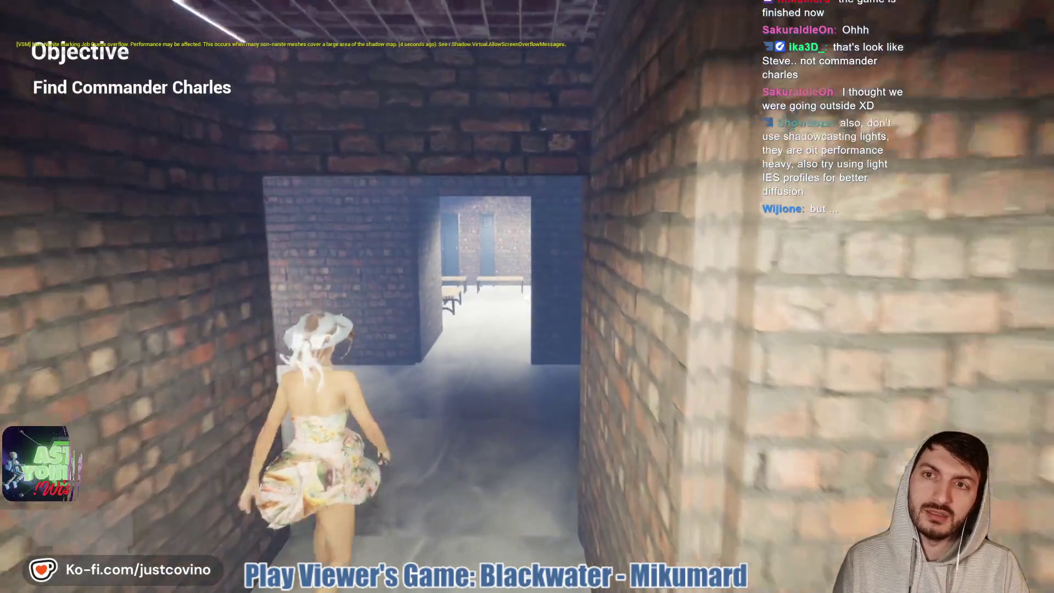
{"action": "key", "text": "w"}
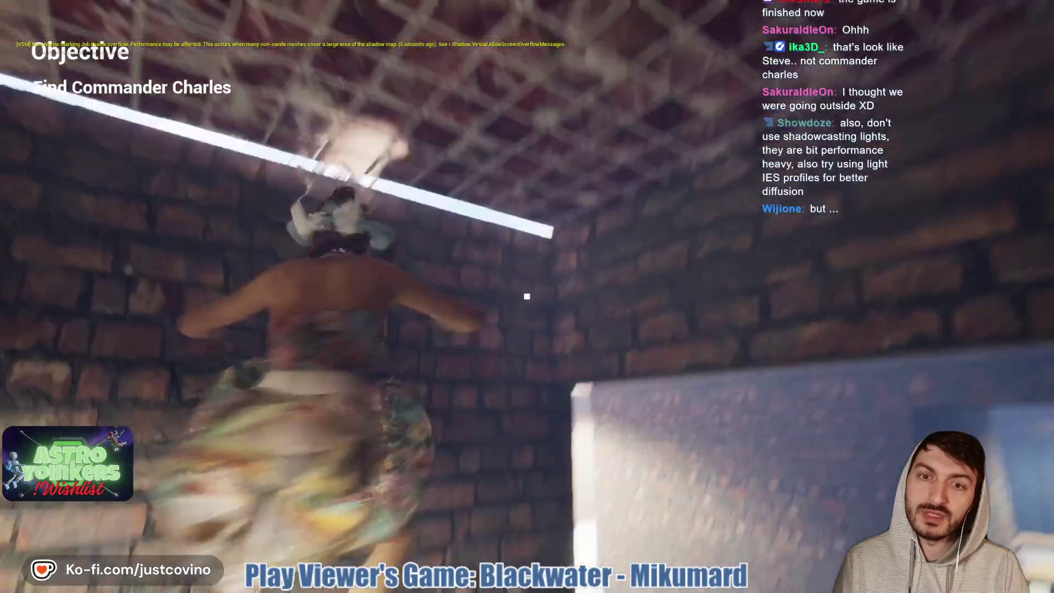
{"action": "key", "text": "w"}
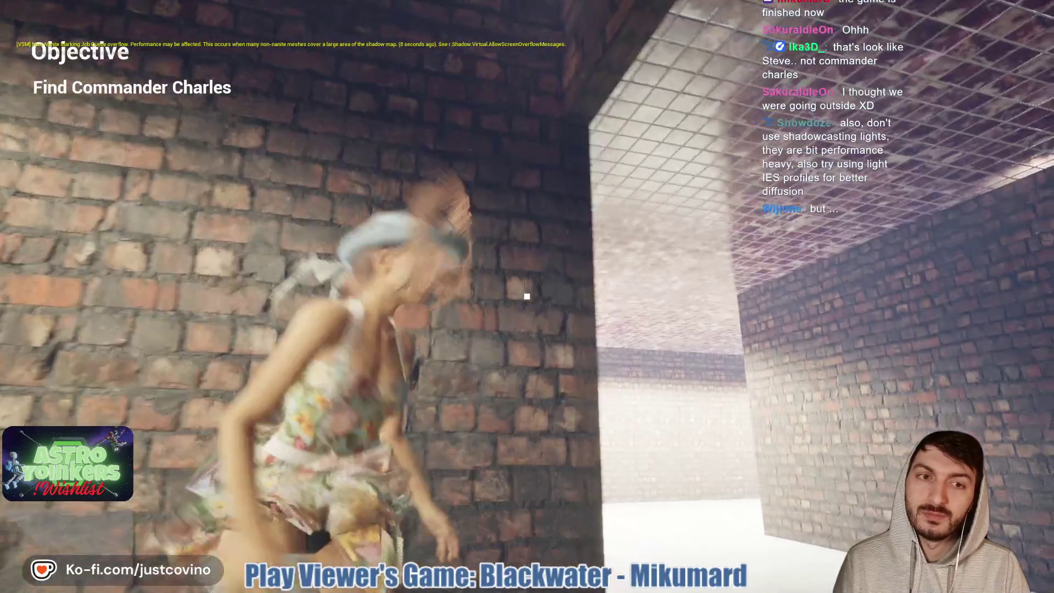
{"action": "key", "text": "w"}
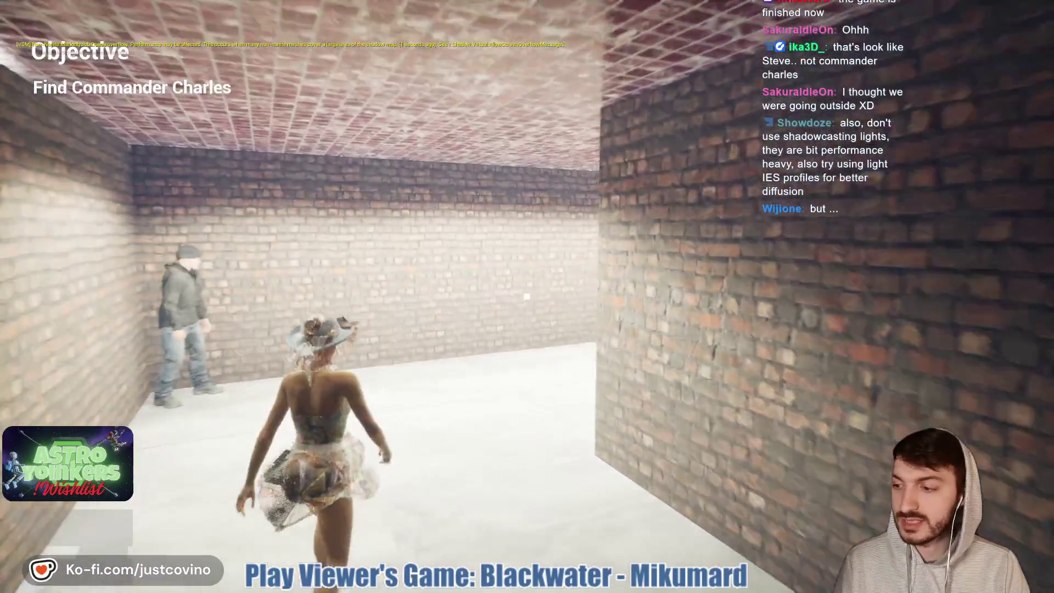
{"action": "key", "text": "w"}
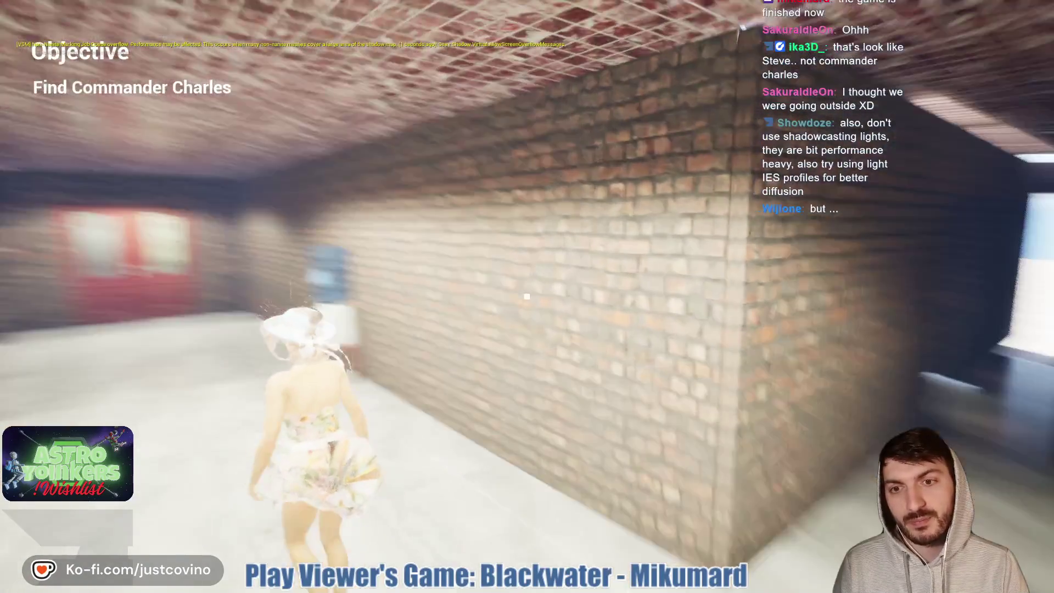
{"action": "key", "text": "w"}
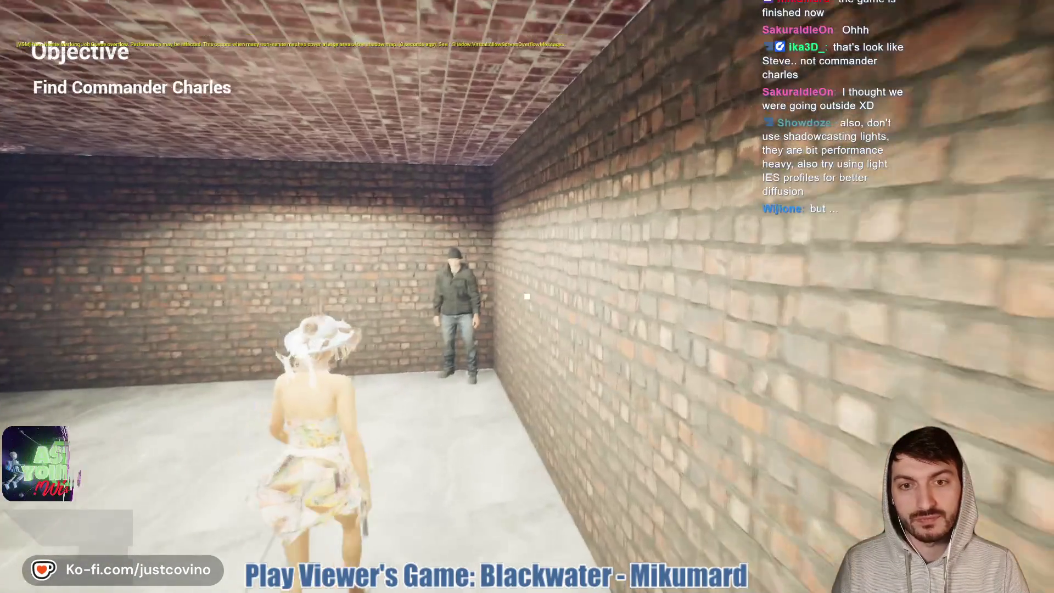
{"action": "key", "text": "w"}
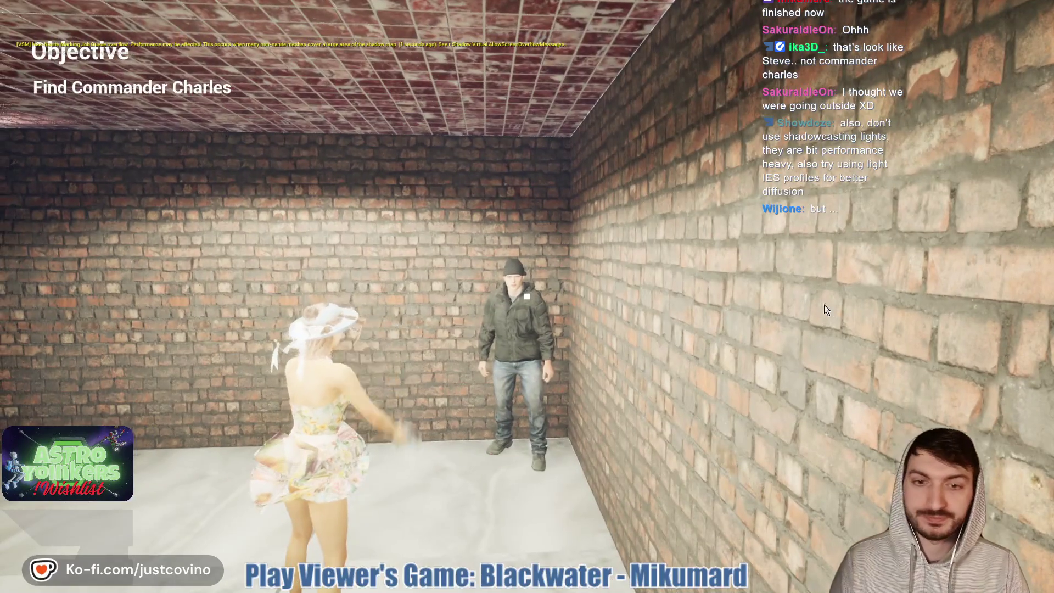
{"action": "key", "text": "Escape"}
{"action": "left_click", "coordinate": [516, 301]}
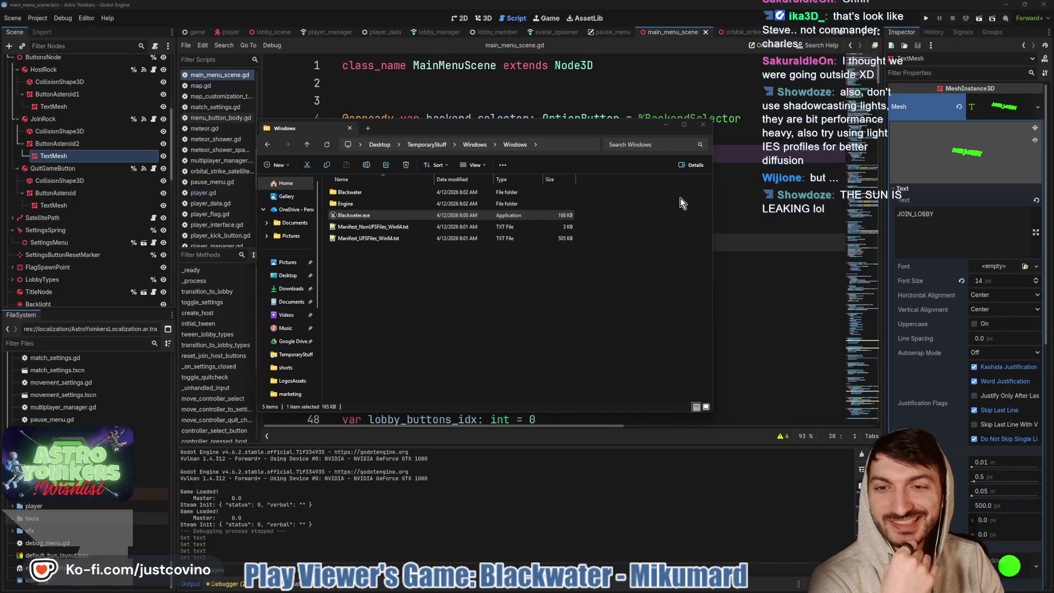
Go up to TemporaryStuff, delete the Windows folder and Windows.7z, and close File Explorer
{"action": "left_click", "coordinate": [308, 146]}
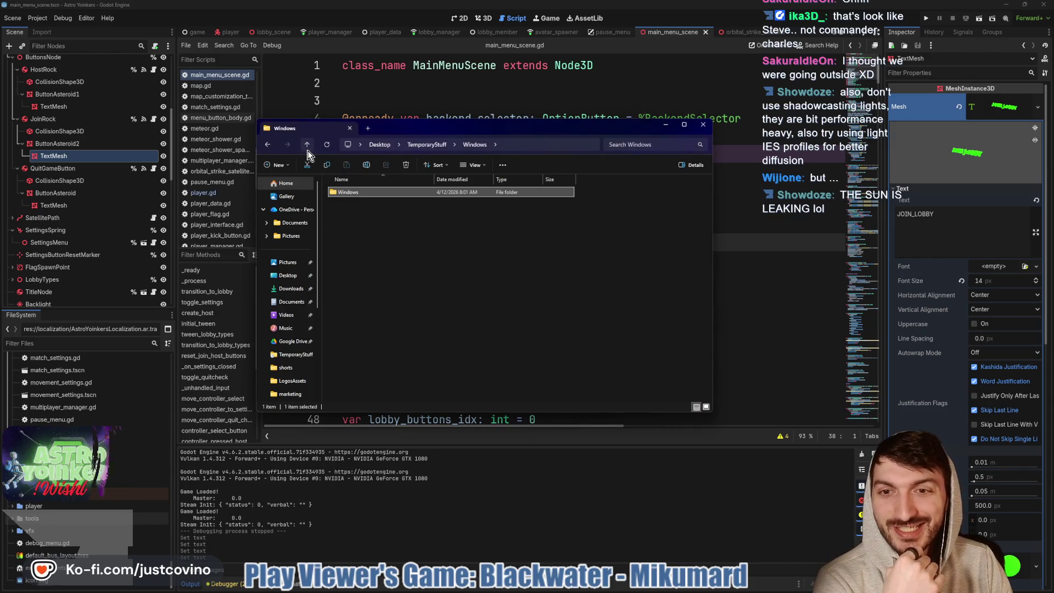
{"action": "left_click", "coordinate": [308, 146]}
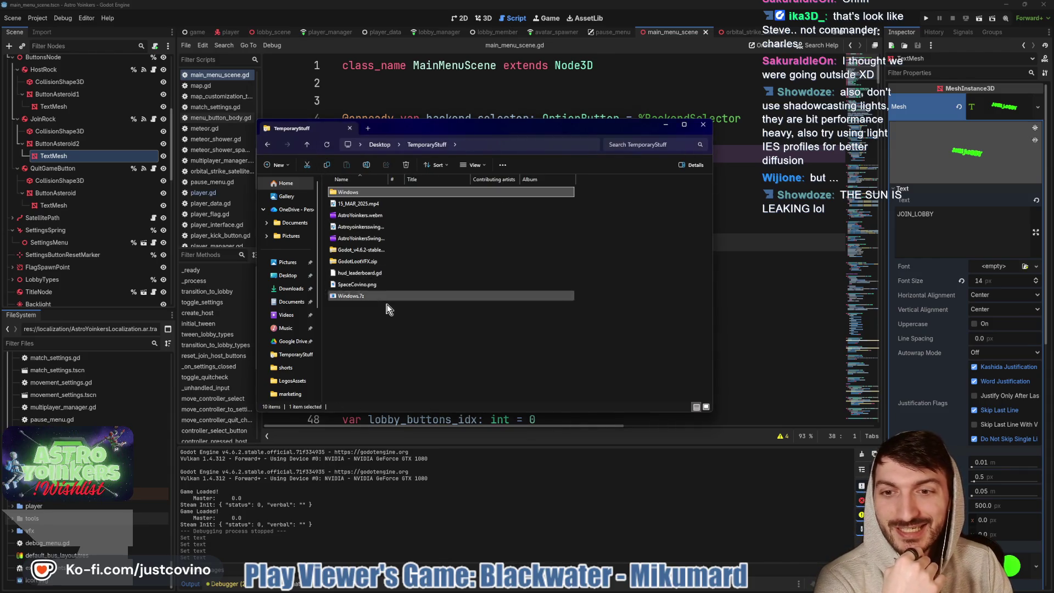
{"action": "left_click", "coordinate": [407, 164]}
{"action": "left_click", "coordinate": [357, 285]}
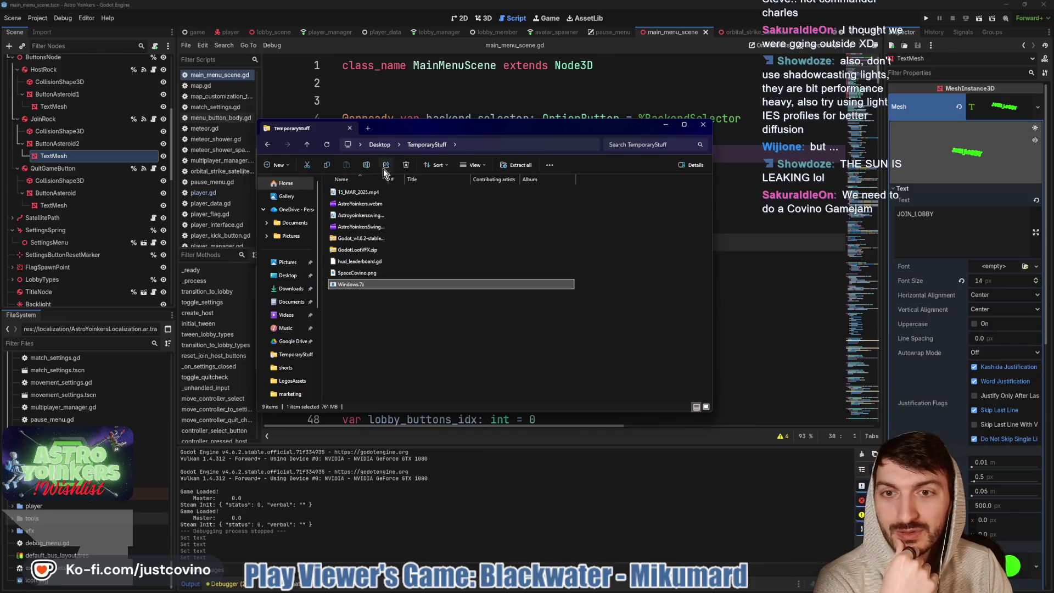
{"action": "left_click", "coordinate": [406, 165]}
{"action": "left_click", "coordinate": [703, 125]}
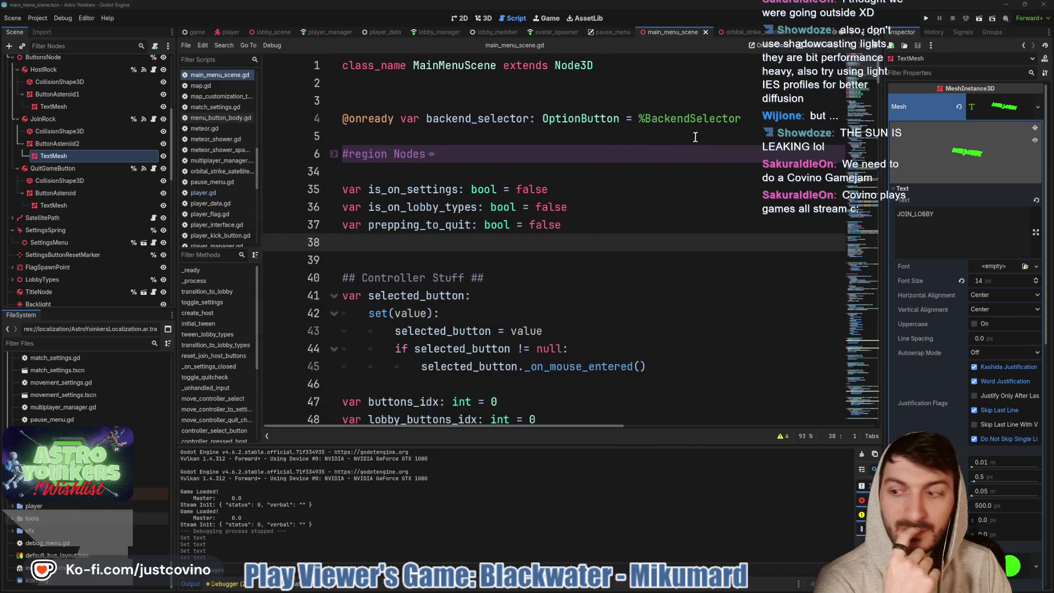
{"action": "left_click", "coordinate": [522, 263]}
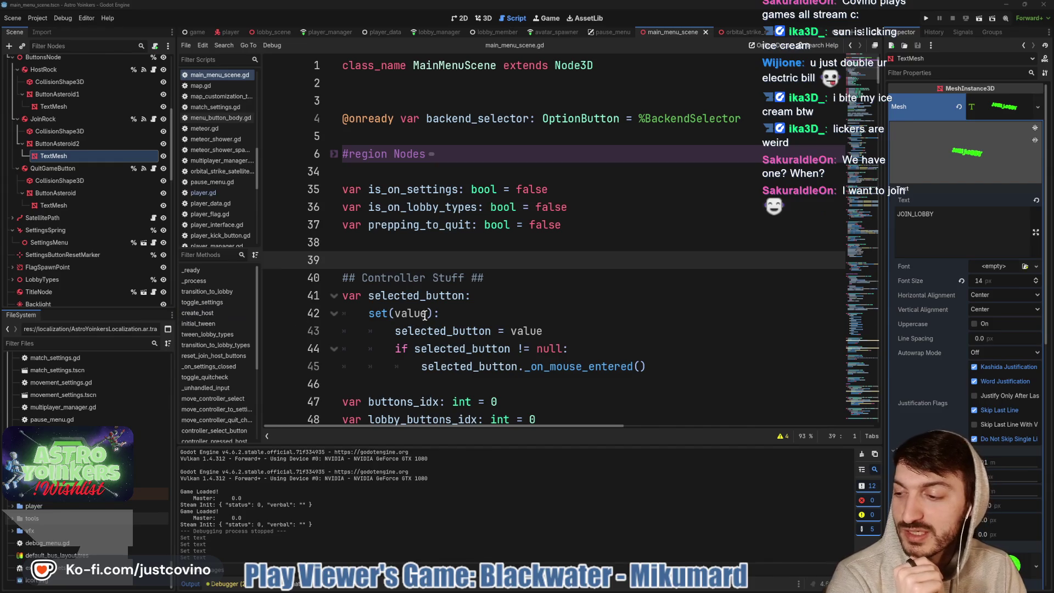
{"action": "left_click", "coordinate": [464, 284]}
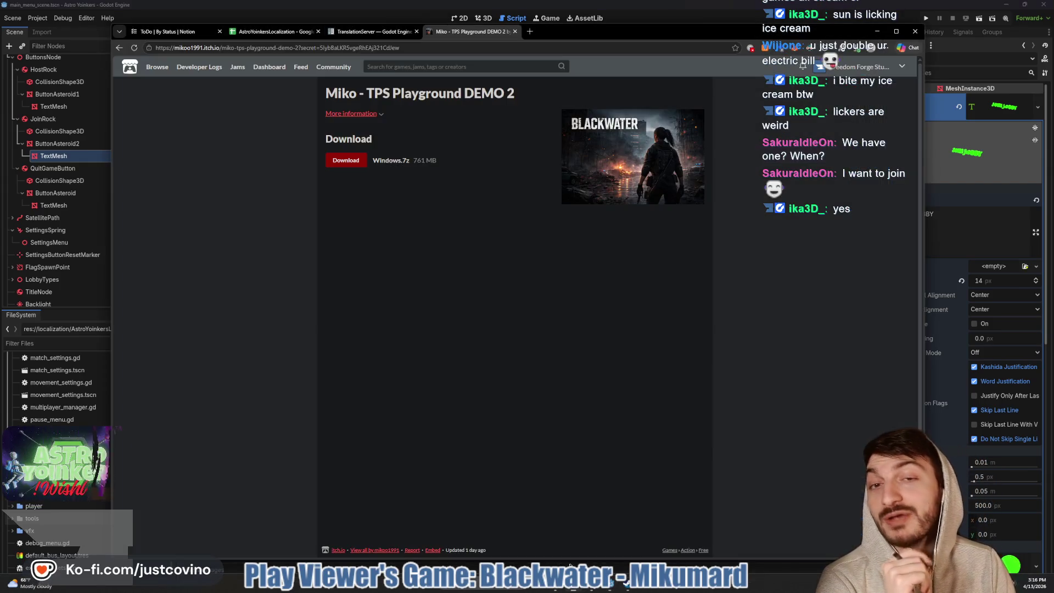
Search Google for 'jiggle jam', then refine the query to 'jiggle jam itch'
{"action": "left_click", "coordinate": [555, 585]}
{"action": "left_click", "coordinate": [508, 48]}
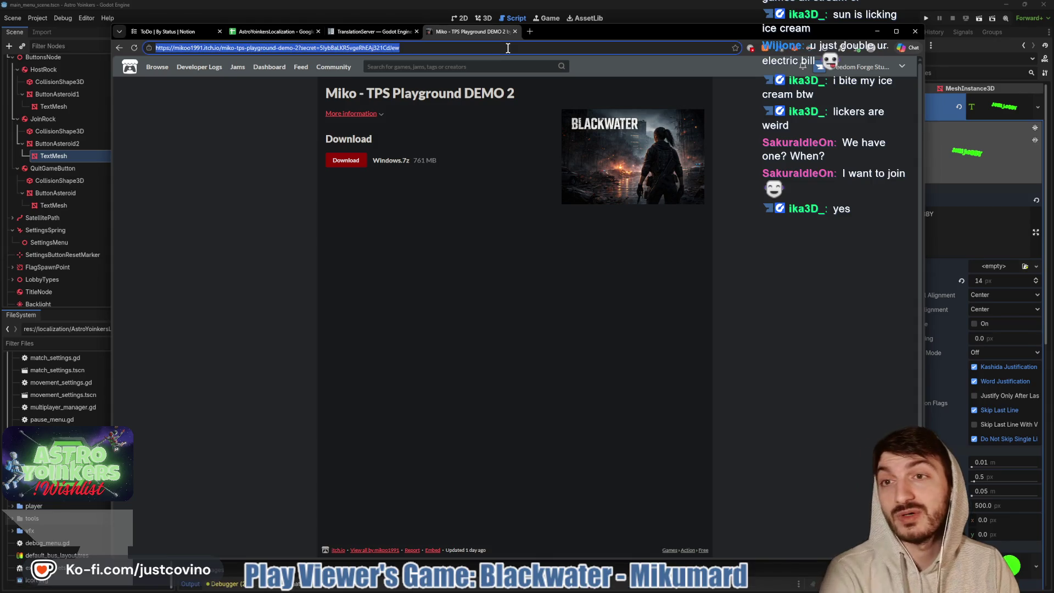
{"action": "type", "text": "jiggle jam"}
{"action": "key", "text": "Return"}
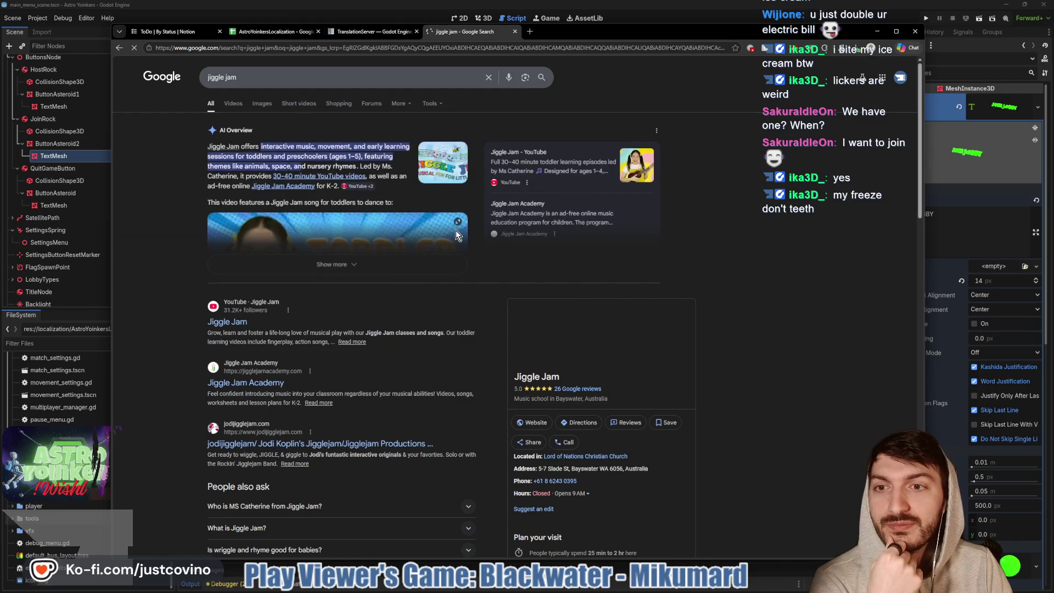
{"action": "scroll", "coordinate": [456, 229], "scroll_direction": "down", "scroll_amount": 3}
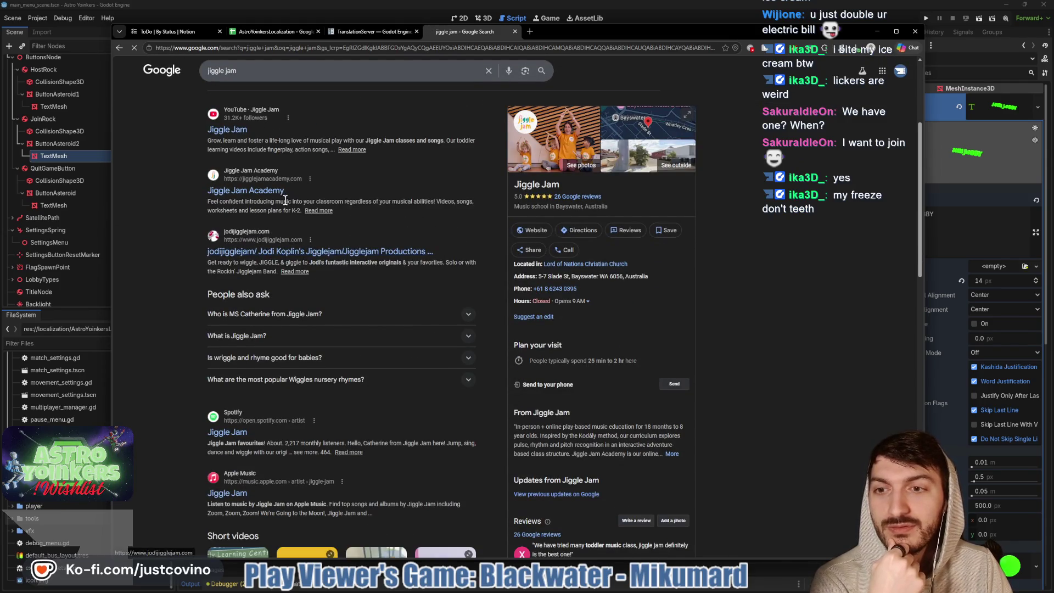
{"action": "left_click", "coordinate": [274, 75]}
{"action": "type", "text": "itch"}
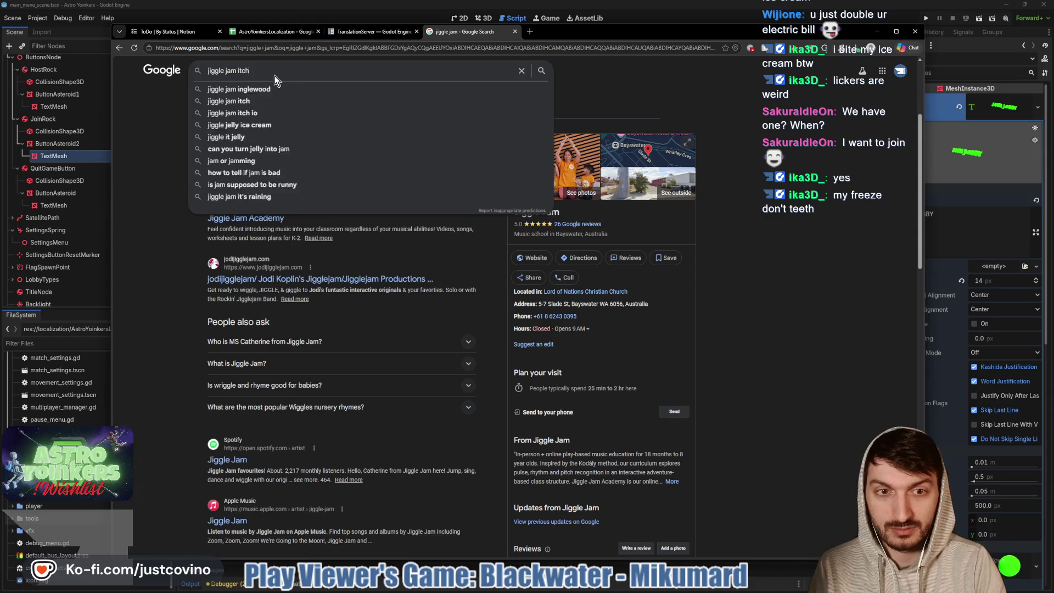
{"action": "key", "text": "Return"}
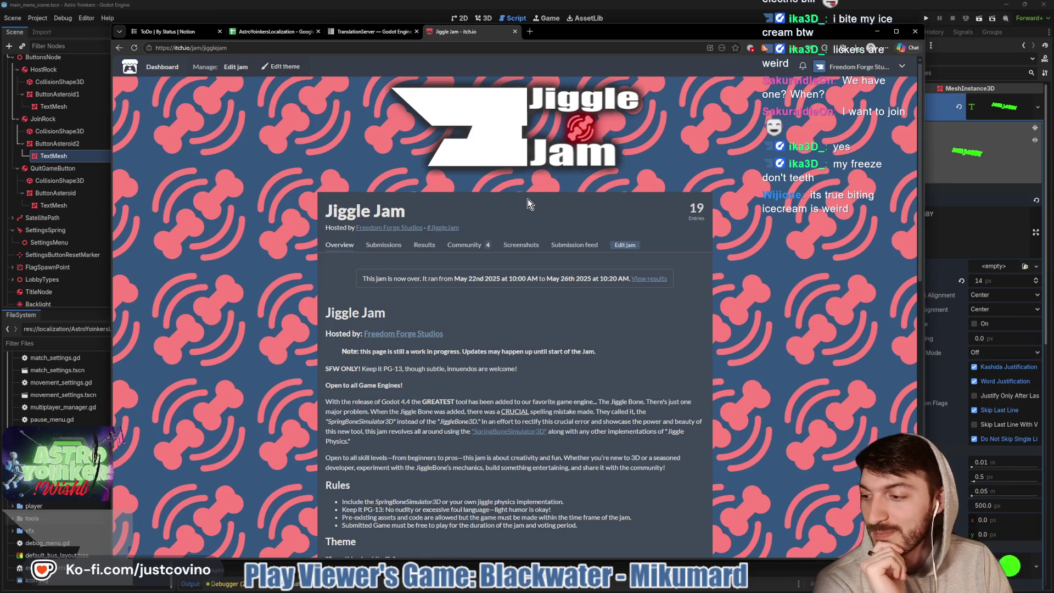
Read the jam page and check its Results, Theme Integration and Overall rankings, and Community topics
{"action": "scroll", "coordinate": [528, 203], "scroll_direction": "down", "scroll_amount": 1}
{"action": "scroll", "coordinate": [528, 203], "scroll_direction": "down", "scroll_amount": 3}
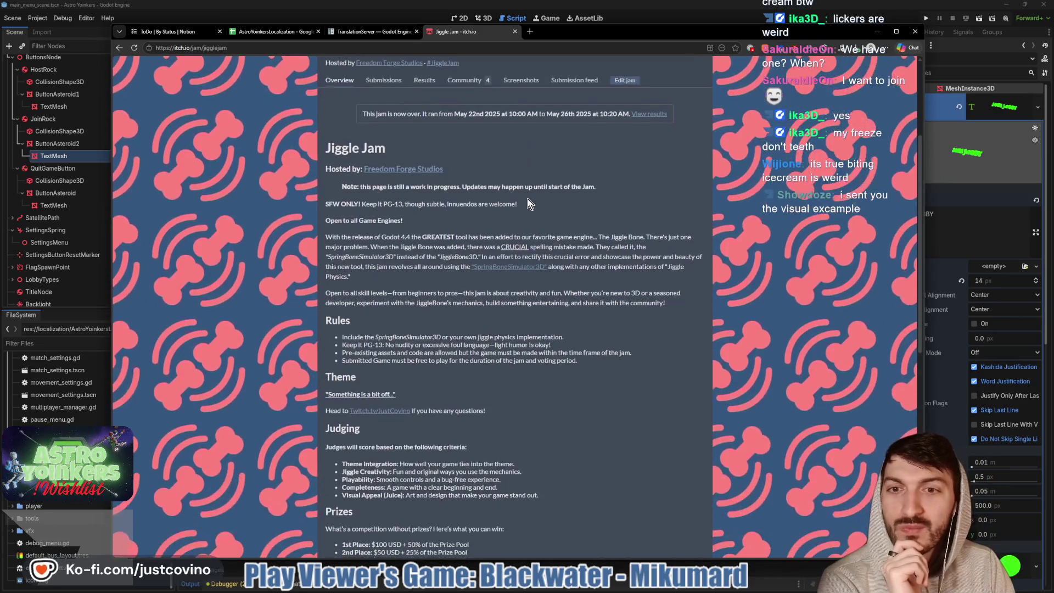
{"action": "scroll", "coordinate": [529, 203], "scroll_direction": "down", "scroll_amount": 1}
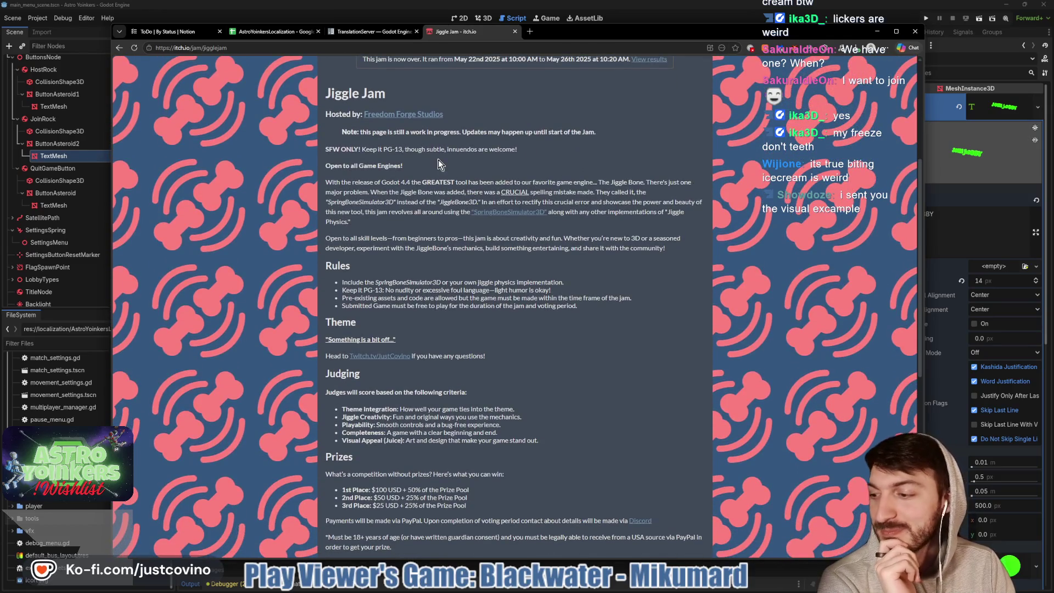
{"action": "scroll", "coordinate": [436, 167], "scroll_direction": "down", "scroll_amount": 4}
{"action": "scroll", "coordinate": [437, 168], "scroll_direction": "down", "scroll_amount": 4}
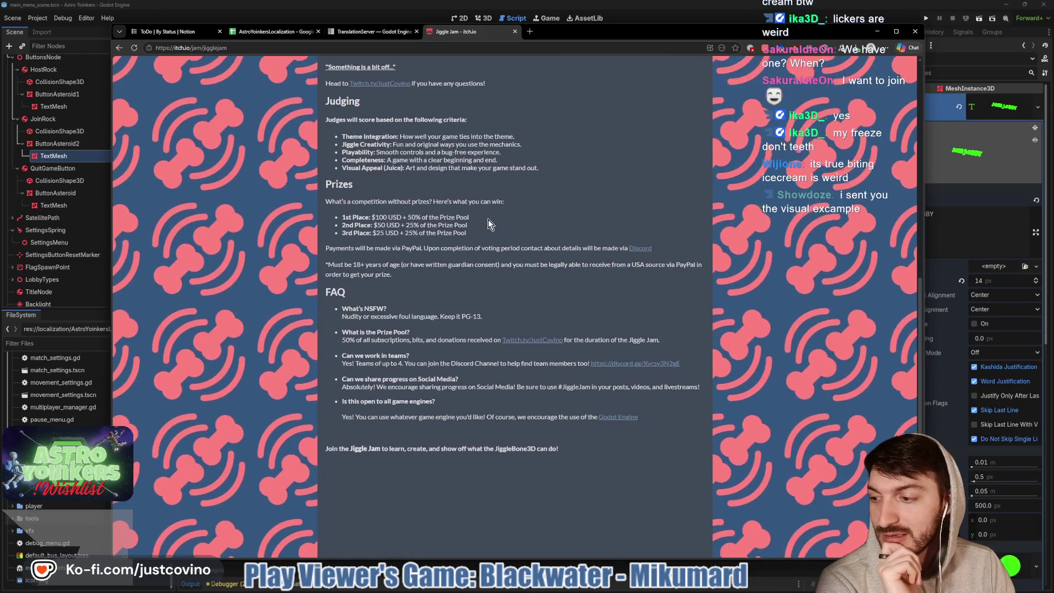
{"action": "scroll", "coordinate": [486, 221], "scroll_direction": "up", "scroll_amount": 4}
{"action": "scroll", "coordinate": [487, 222], "scroll_direction": "up", "scroll_amount": 2}
{"action": "scroll", "coordinate": [498, 238], "scroll_direction": "down", "scroll_amount": 3}
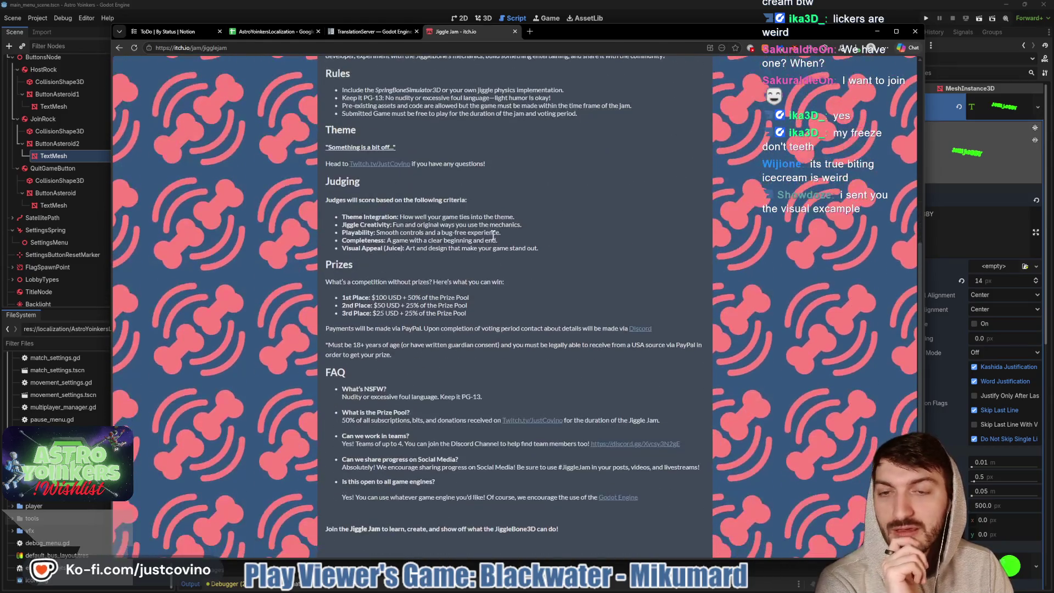
{"action": "scroll", "coordinate": [492, 236], "scroll_direction": "down", "scroll_amount": 4}
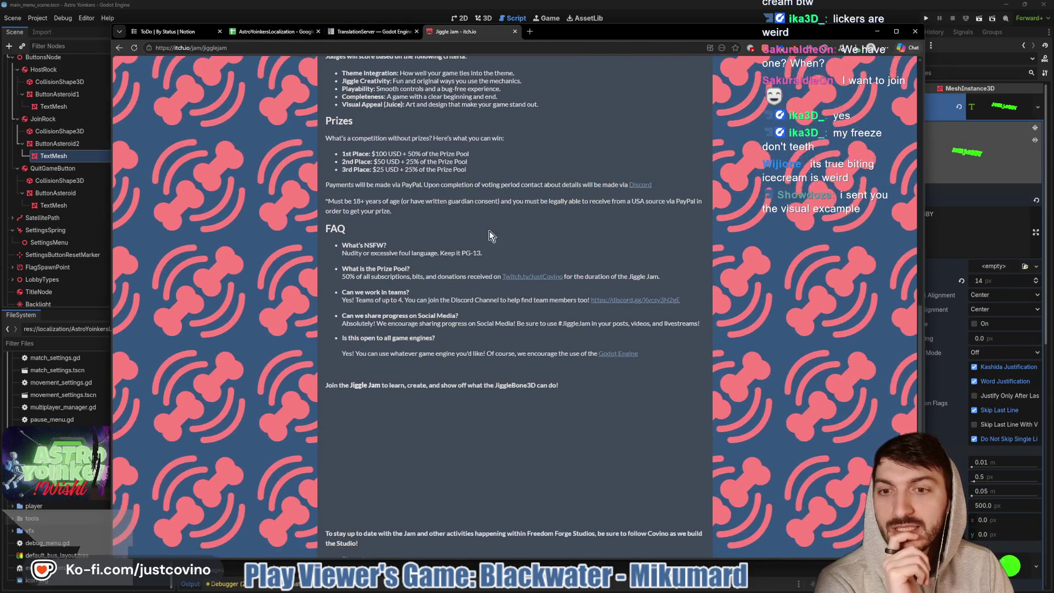
{"action": "scroll", "coordinate": [490, 234], "scroll_direction": "up", "scroll_amount": 10}
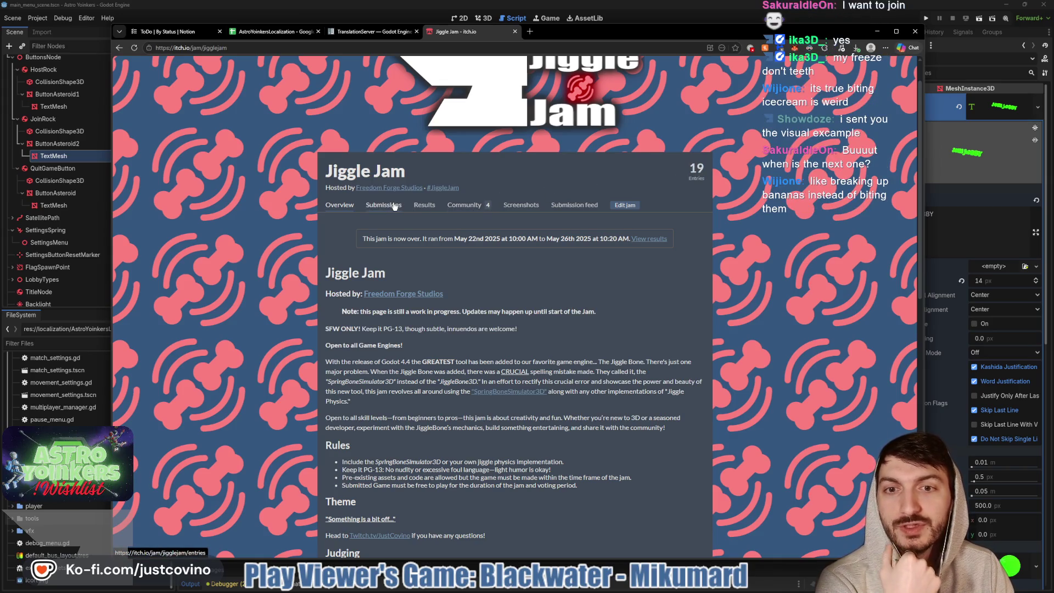
{"action": "left_click", "coordinate": [420, 210]}
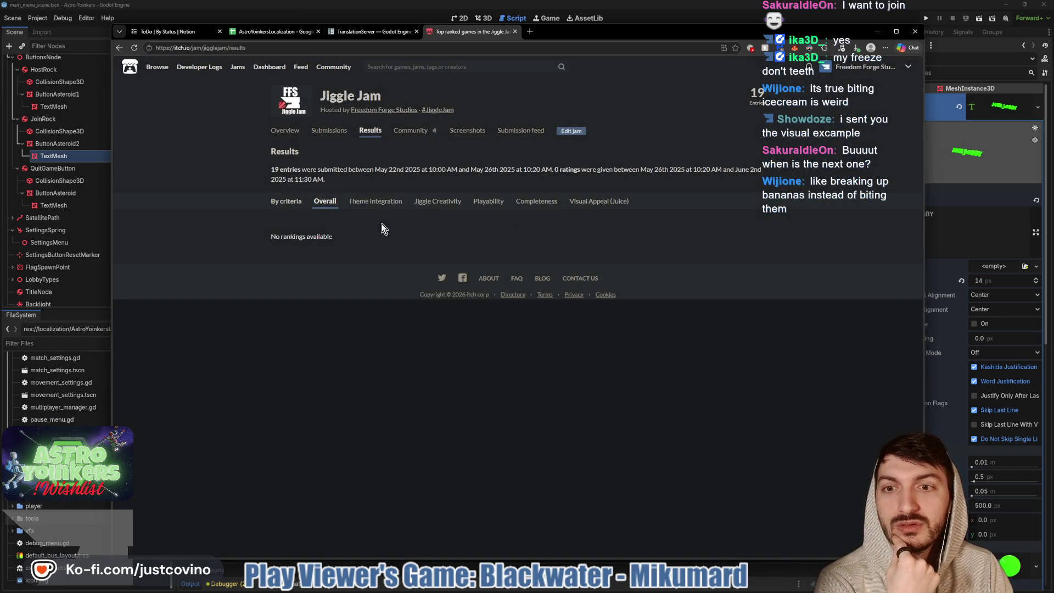
{"action": "left_click", "coordinate": [367, 207]}
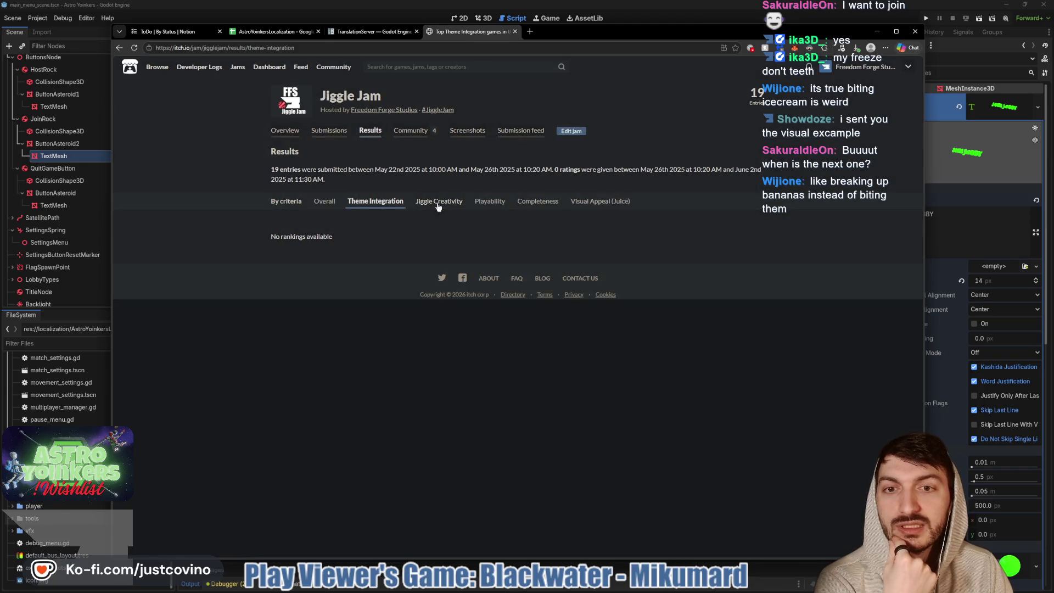
{"action": "left_click", "coordinate": [326, 203]}
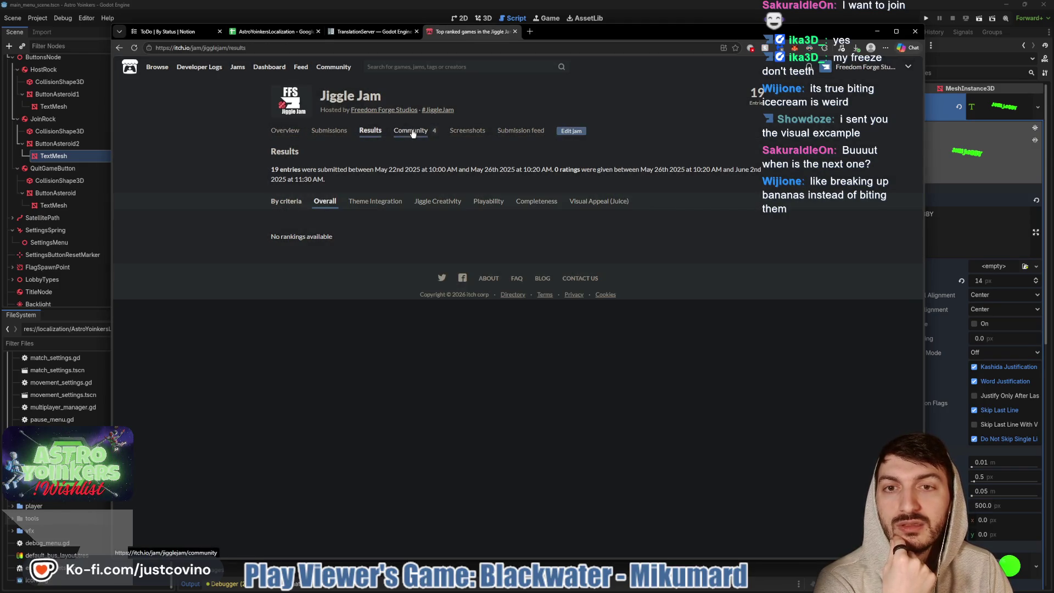
{"action": "left_click", "coordinate": [413, 131]}
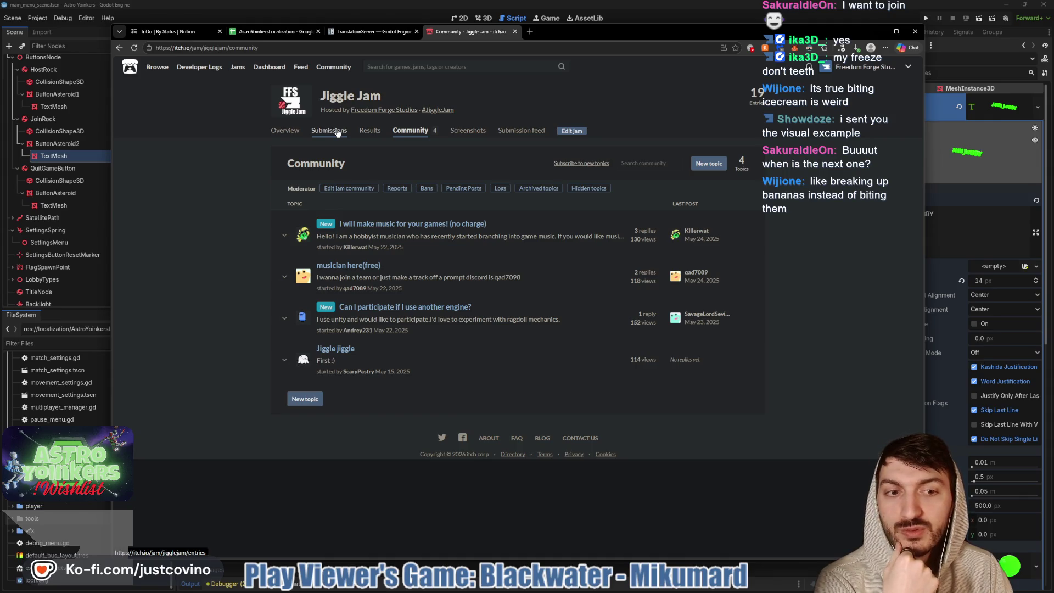
{"action": "left_click", "coordinate": [295, 133]}
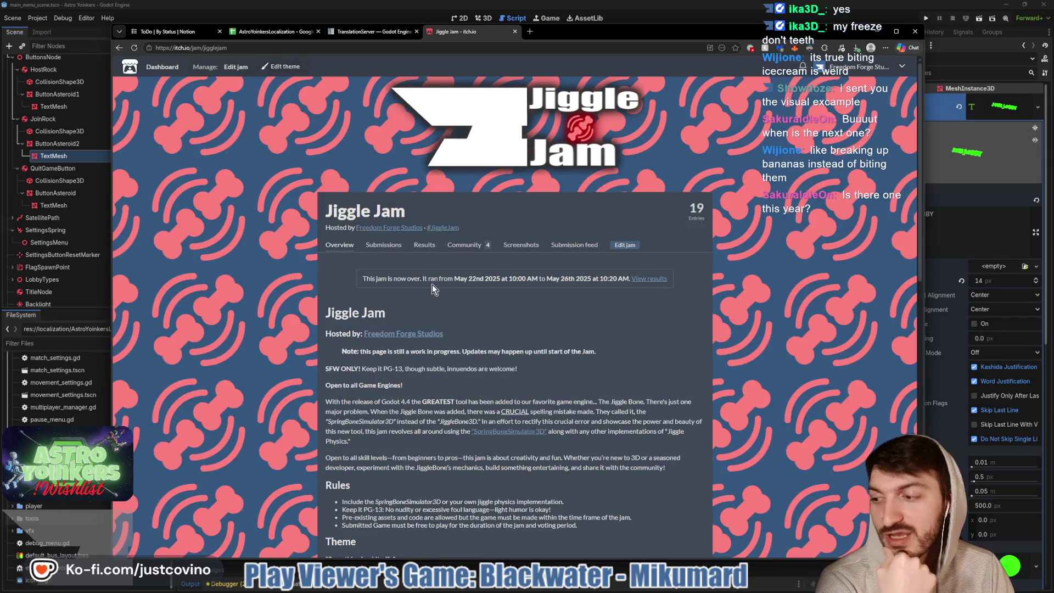
Highlight the prize amounts and 2nd Place line, then show the jam's submitted games
{"action": "scroll", "coordinate": [392, 290], "scroll_direction": "down", "scroll_amount": 1}
{"action": "scroll", "coordinate": [428, 274], "scroll_direction": "up", "scroll_amount": 1}
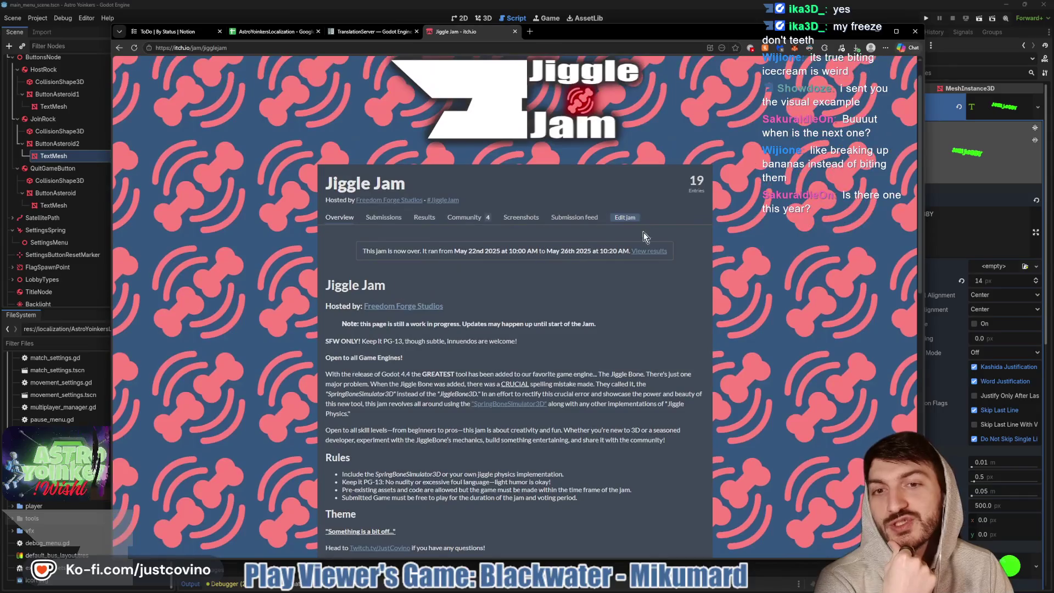
{"action": "scroll", "coordinate": [494, 245], "scroll_direction": "down", "scroll_amount": 3}
{"action": "scroll", "coordinate": [497, 243], "scroll_direction": "down", "scroll_amount": 6}
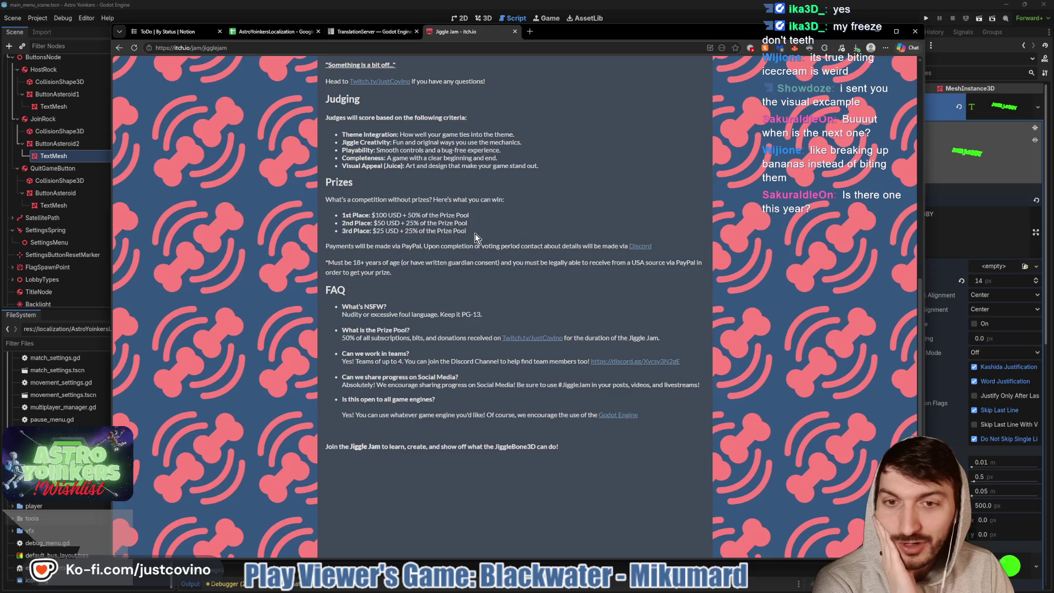
{"action": "left_click_drag", "start_coordinate": [467, 230], "coordinate": [312, 215]}
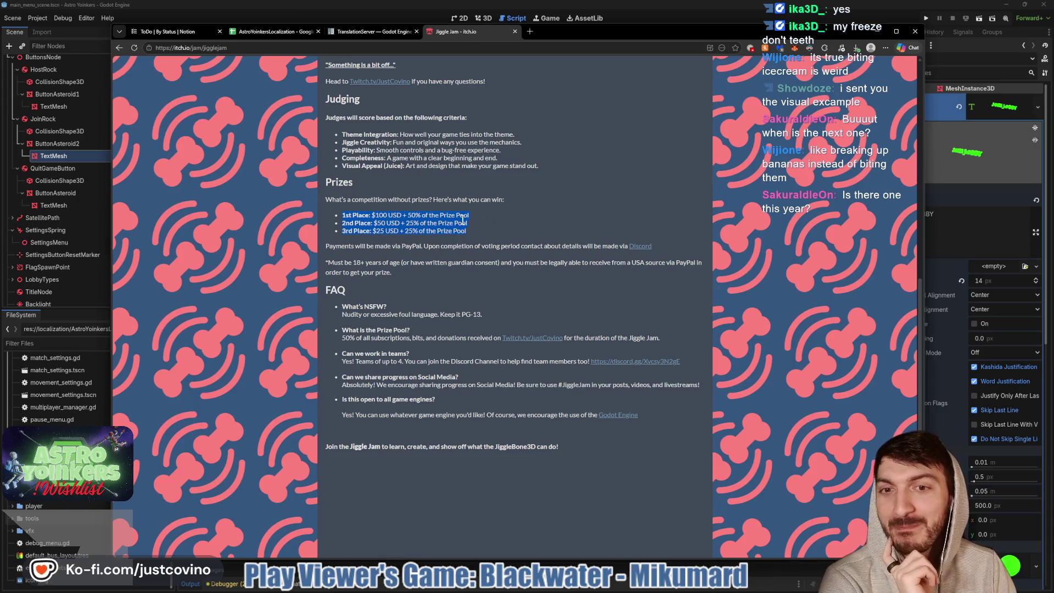
{"action": "left_click", "coordinate": [379, 222]}
{"action": "mouse_move", "coordinate": [403, 225]}
{"action": "left_mouse_down"}
{"action": "mouse_move", "coordinate": [496, 229]}
{"action": "mouse_move", "coordinate": [368, 233]}
{"action": "left_mouse_up"}
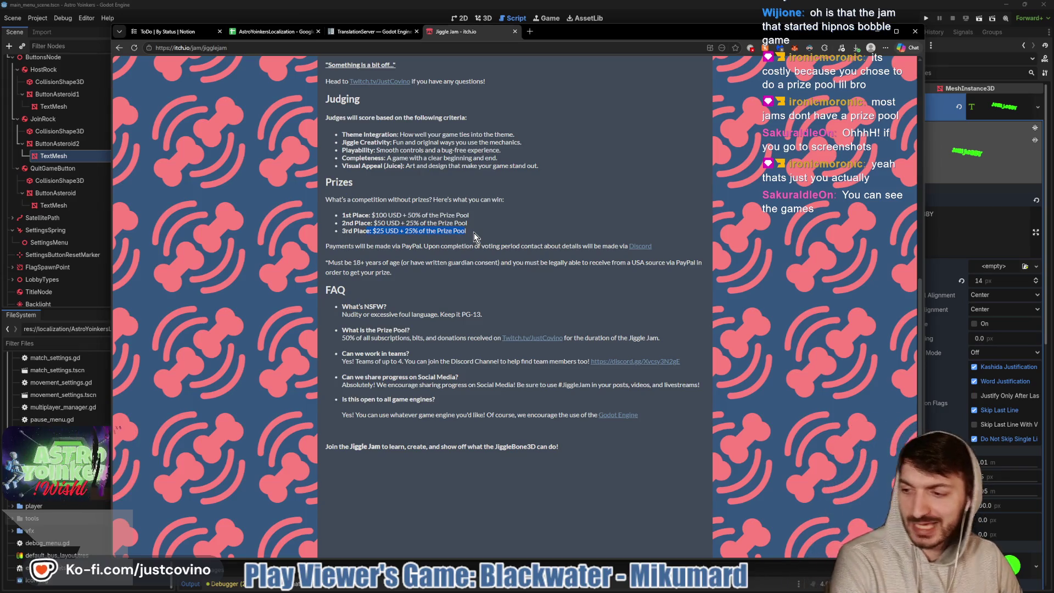
{"action": "scroll", "coordinate": [475, 238], "scroll_direction": "up", "scroll_amount": 15}
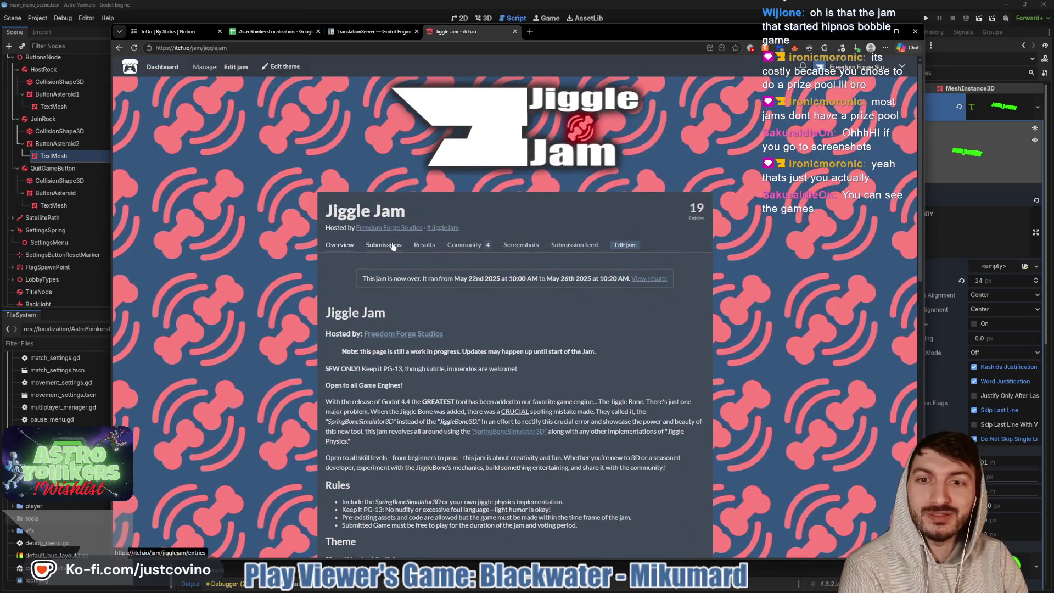
{"action": "left_click", "coordinate": [393, 246]}
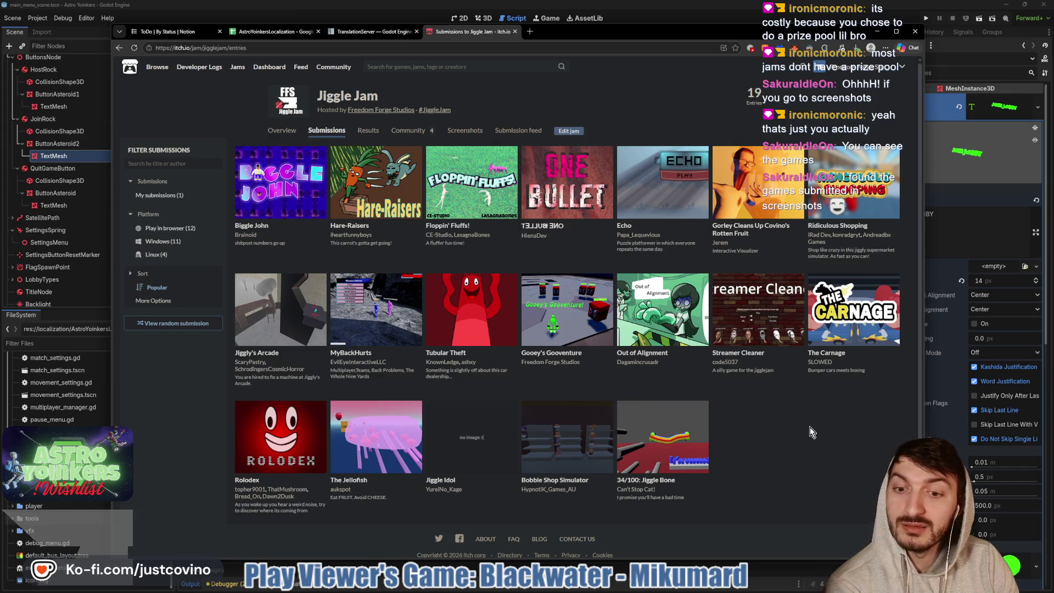
Close the itch.io Jiggle Jam submissions tab to reveal the TranslationServer docs
{"action": "scroll", "coordinate": [801, 428], "scroll_direction": "down", "scroll_amount": 2}
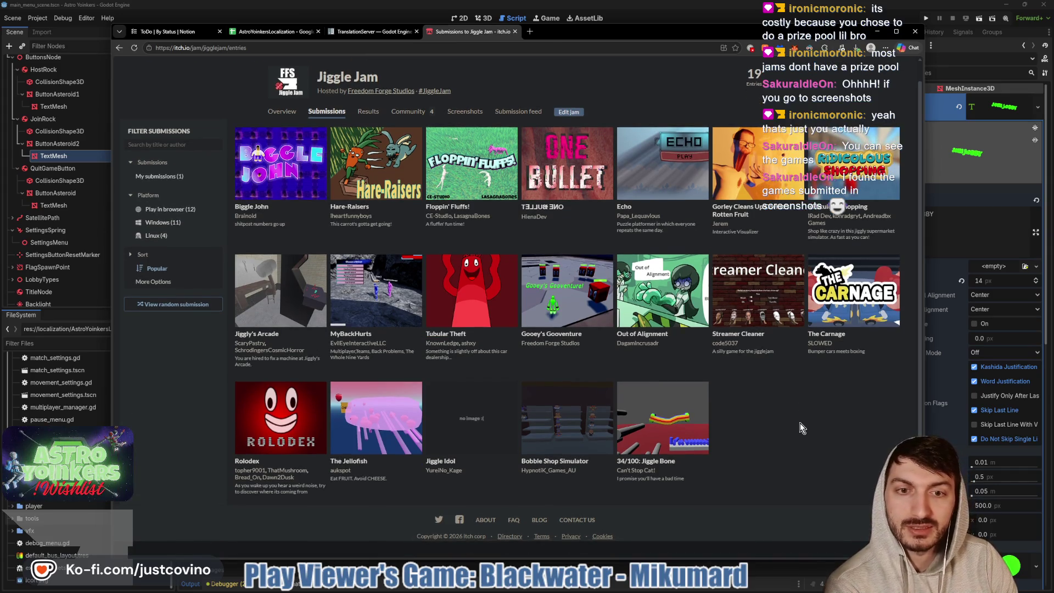
{"action": "scroll", "coordinate": [799, 428], "scroll_direction": "up", "scroll_amount": 1}
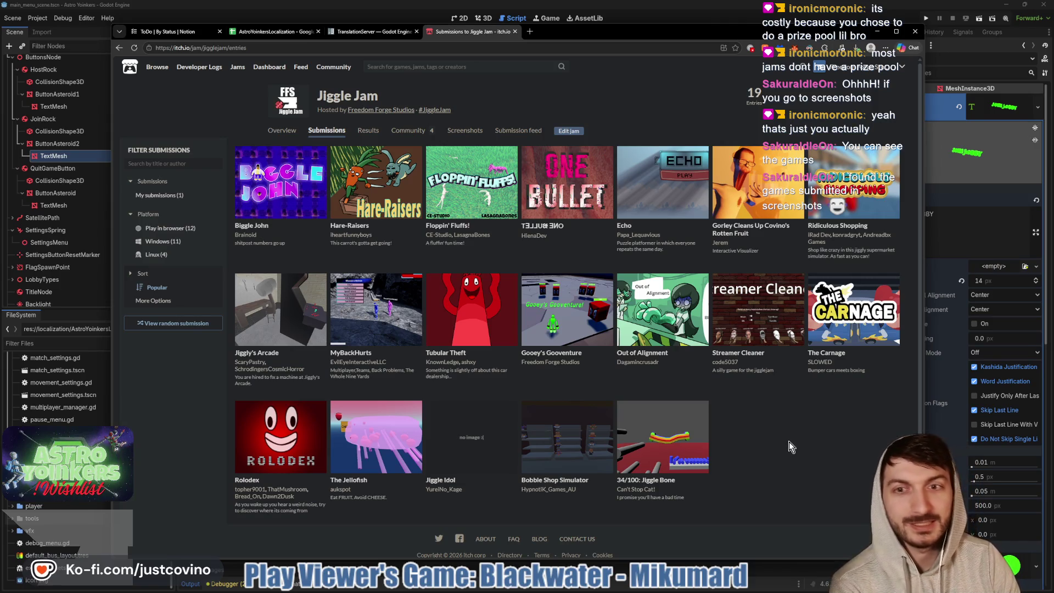
{"action": "left_click", "coordinate": [516, 32]}
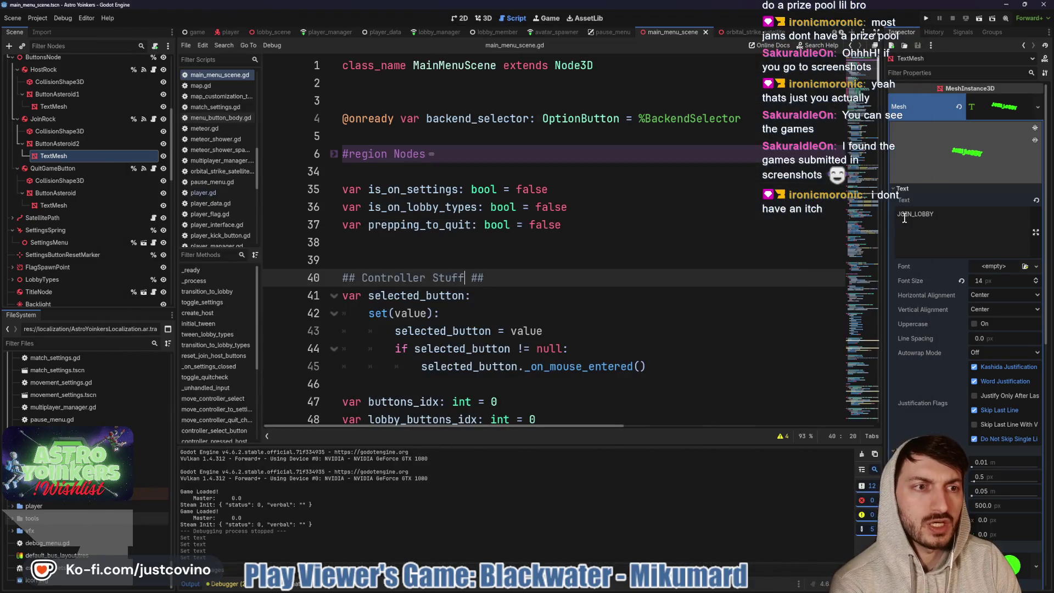
Minimize Chrome so the Godot editor with main_menu_scene.gd is in front
{"action": "left_click", "coordinate": [960, 212]}
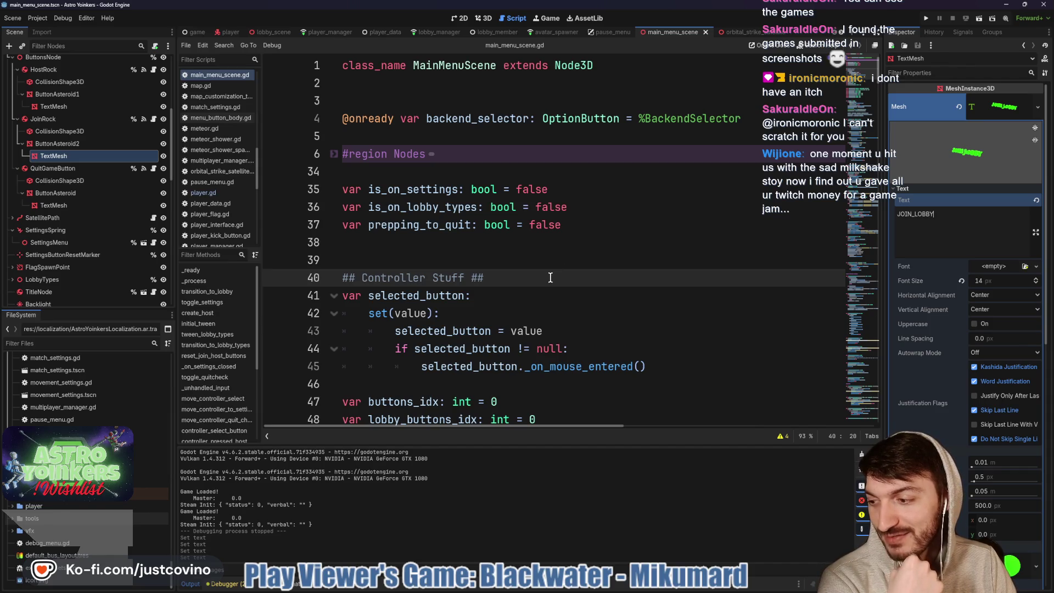
Scroll through main_menu_scene.gd, placing the caret on empty lines 39 and 54
{"action": "left_click", "coordinate": [507, 258]}
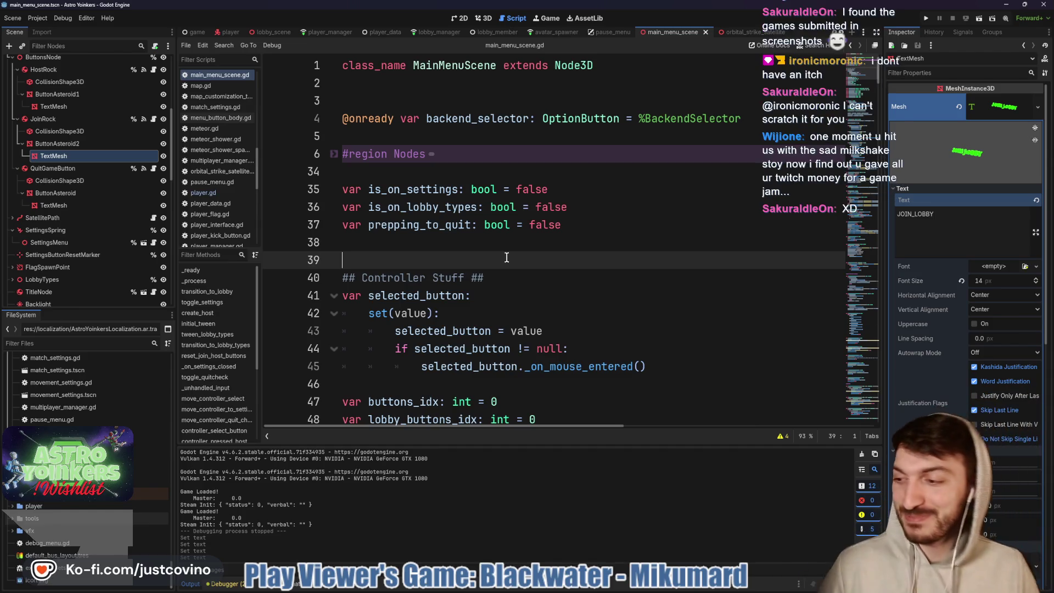
{"action": "scroll", "coordinate": [507, 257], "scroll_direction": "down", "scroll_amount": 5}
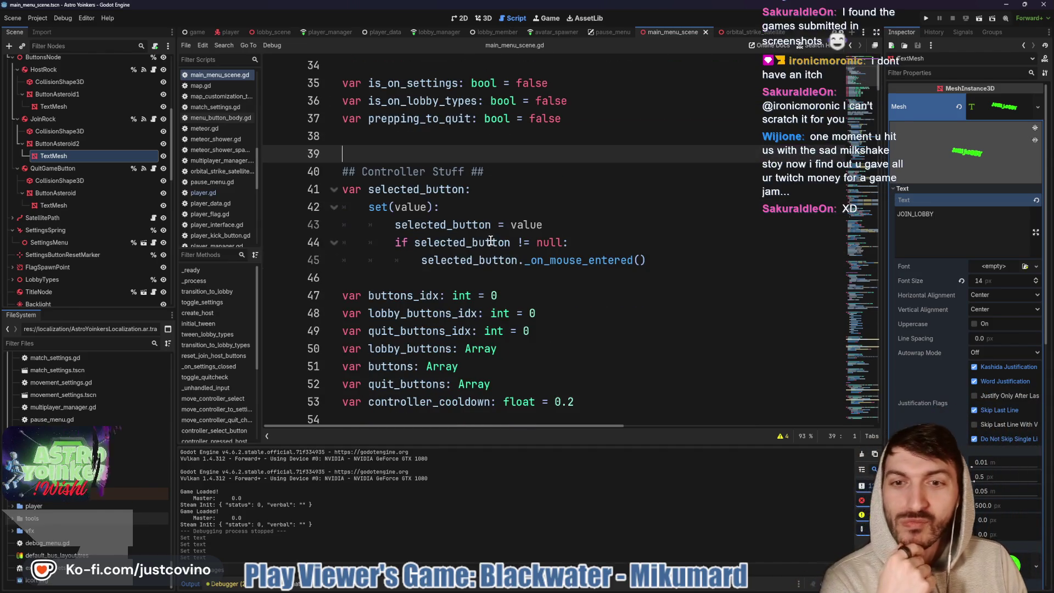
{"action": "left_click", "coordinate": [432, 260]}
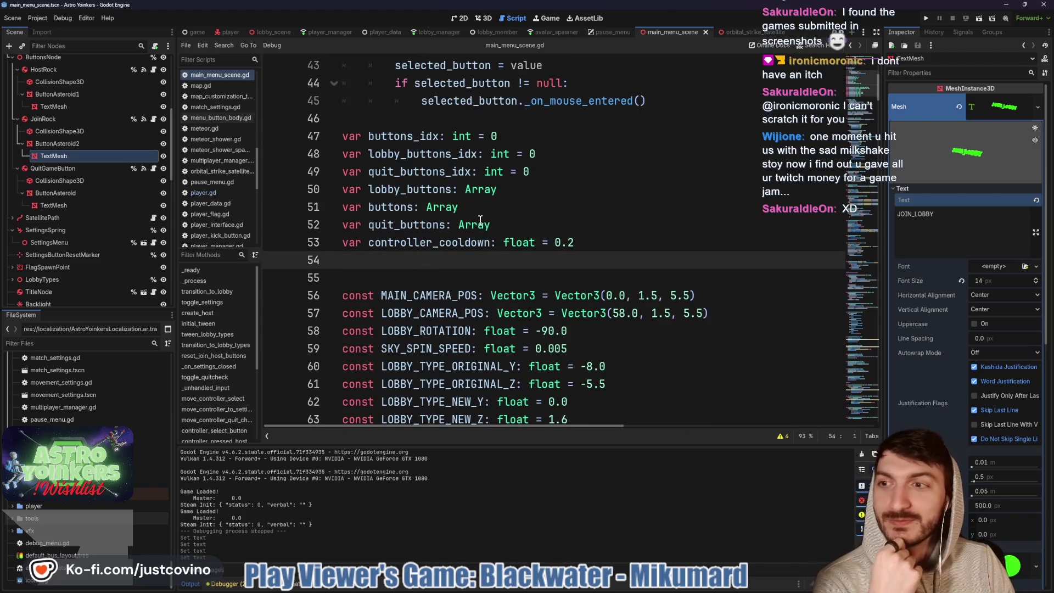
{"action": "scroll", "coordinate": [489, 218], "scroll_direction": "down", "scroll_amount": 5}
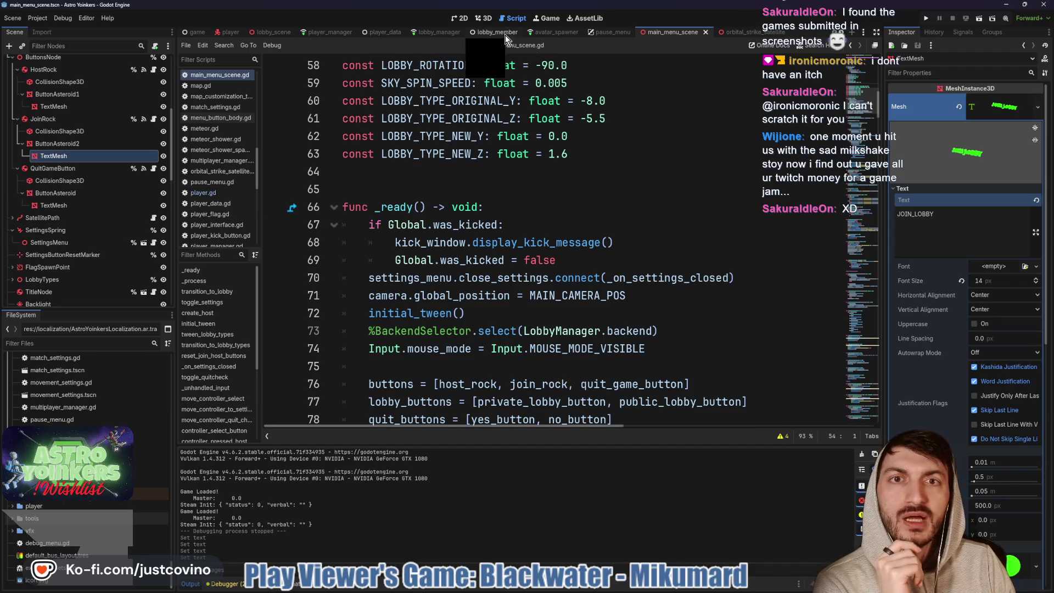
Open the pause_menu scene, inspect KeybindingsLabel and the Movement Label, then return to Chrome
{"action": "left_click", "coordinate": [231, 32]}
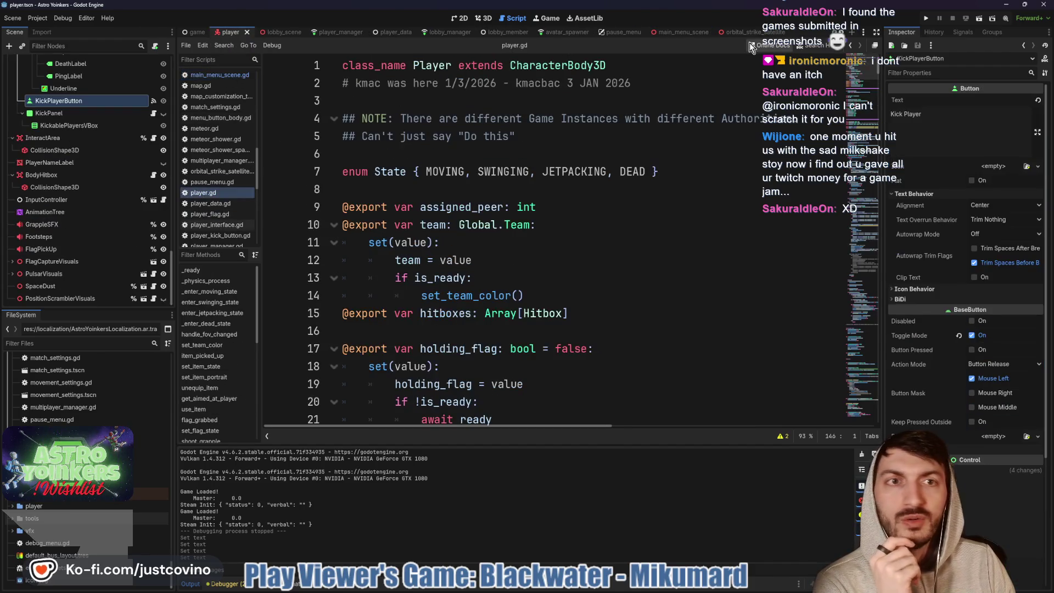
{"action": "left_click", "coordinate": [614, 32]}
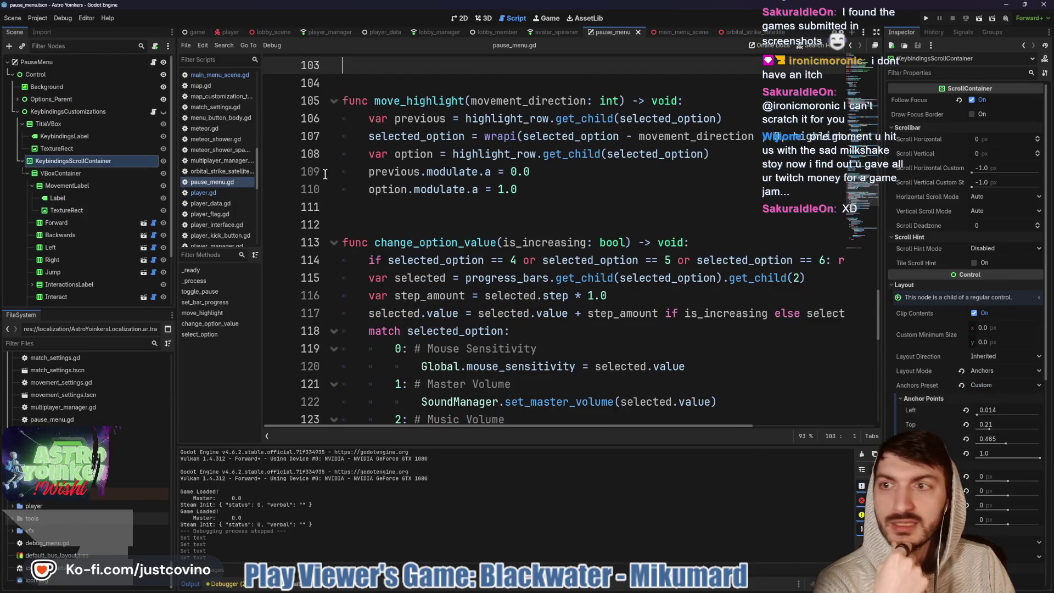
{"action": "left_click", "coordinate": [69, 137]}
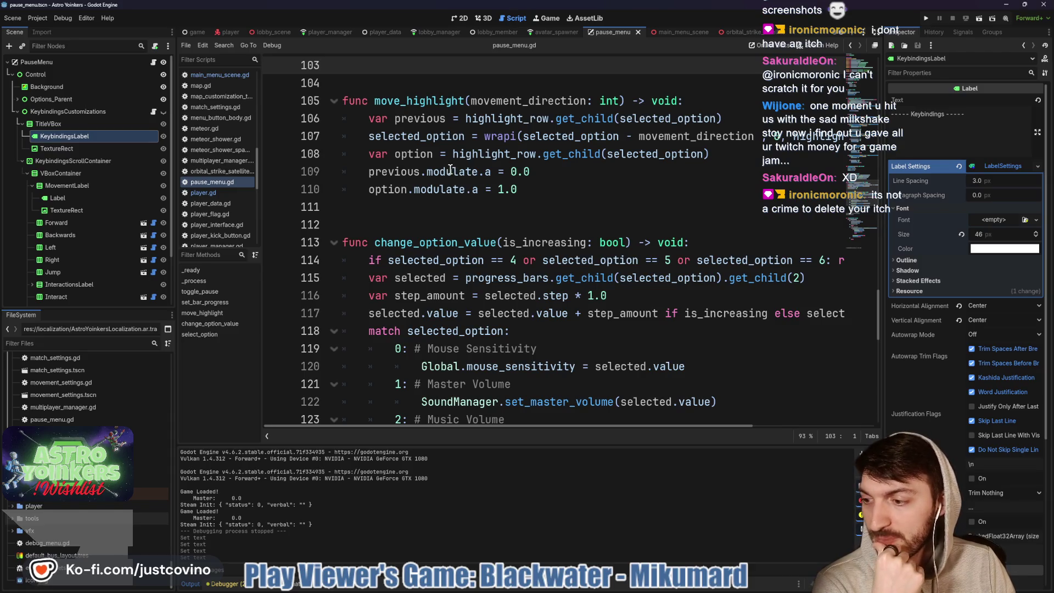
{"action": "left_click", "coordinate": [89, 198]}
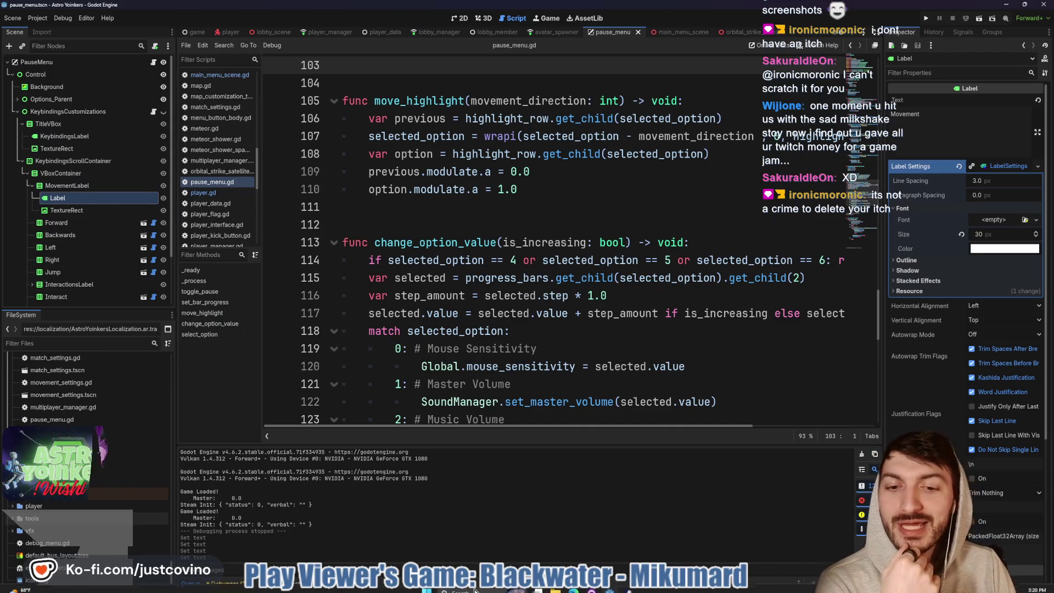
{"action": "key", "text": "alt+Tab"}
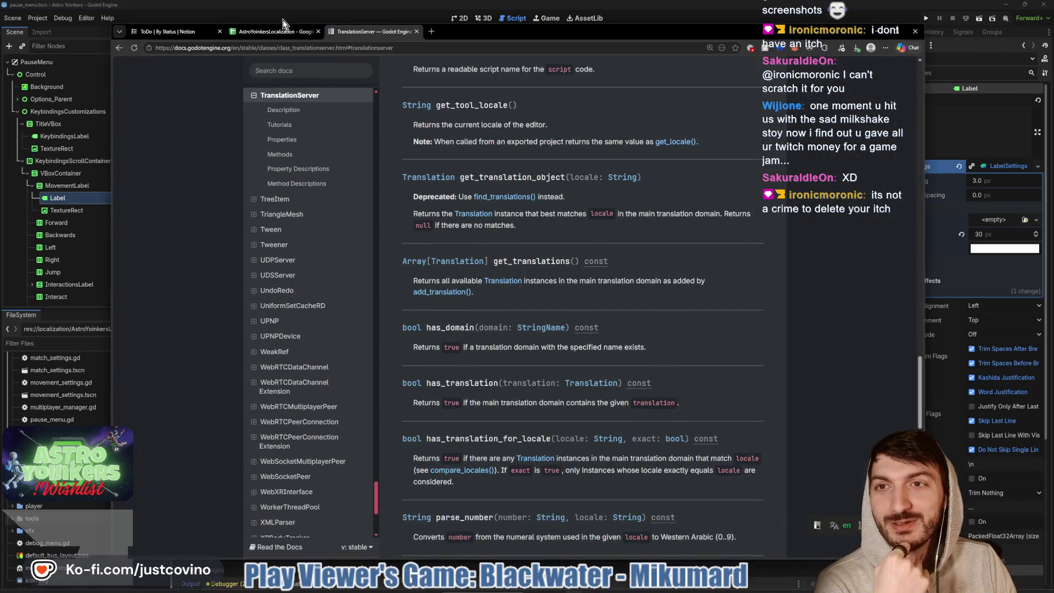
Find the MOVEMENT key in cell A58 of the AstroYoinkersLocalization sheet and return to Godot
{"action": "left_click", "coordinate": [266, 32]}
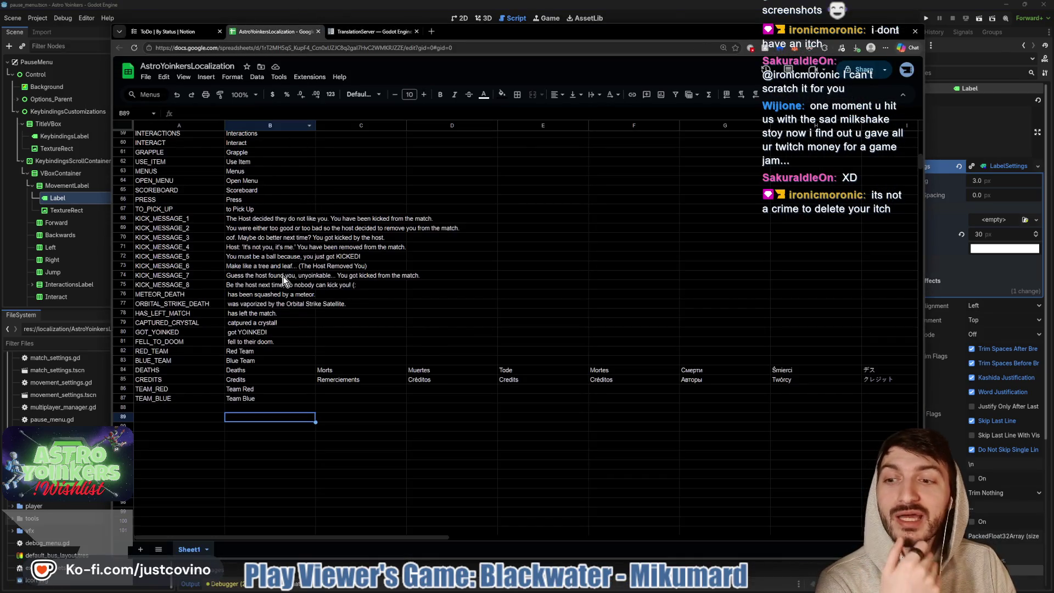
{"action": "scroll", "coordinate": [284, 277], "scroll_direction": "up", "scroll_amount": 1}
{"action": "scroll", "coordinate": [284, 280], "scroll_direction": "up", "scroll_amount": 3}
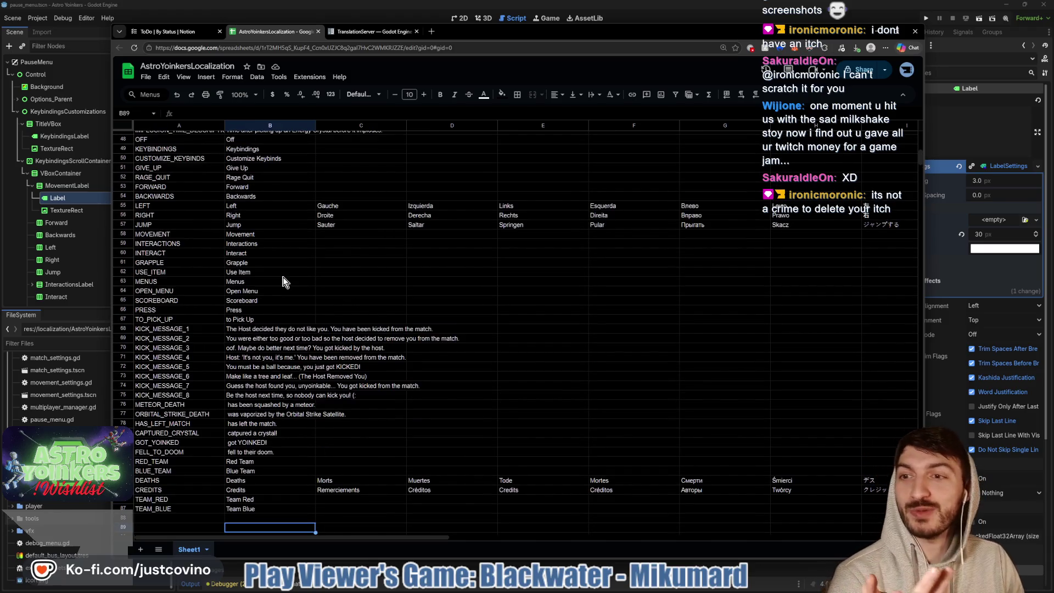
{"action": "scroll", "coordinate": [284, 281], "scroll_direction": "up", "scroll_amount": 4}
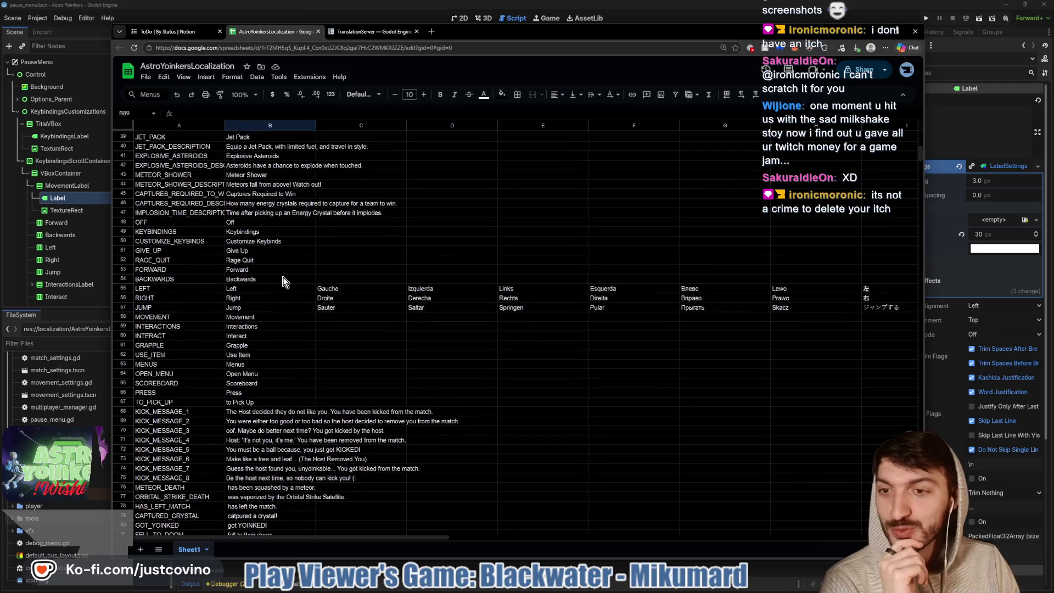
{"action": "scroll", "coordinate": [290, 297], "scroll_direction": "up", "scroll_amount": 12}
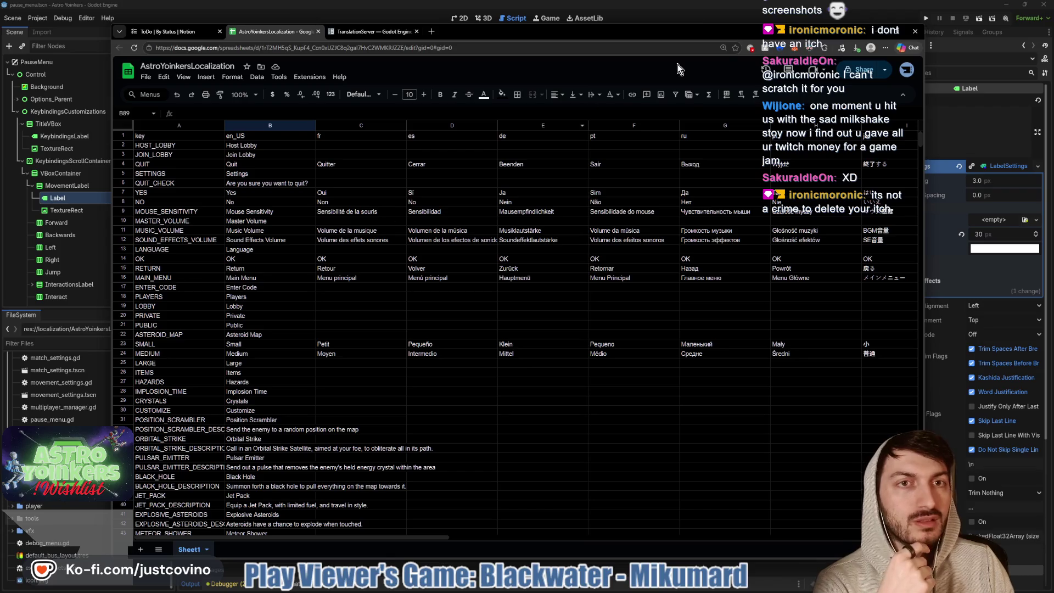
{"action": "mouse_move", "coordinate": [467, 31]}
{"action": "left_mouse_down"}
{"action": "mouse_move", "coordinate": [457, 41]}
{"action": "mouse_move", "coordinate": [448, 22]}
{"action": "left_mouse_up"}
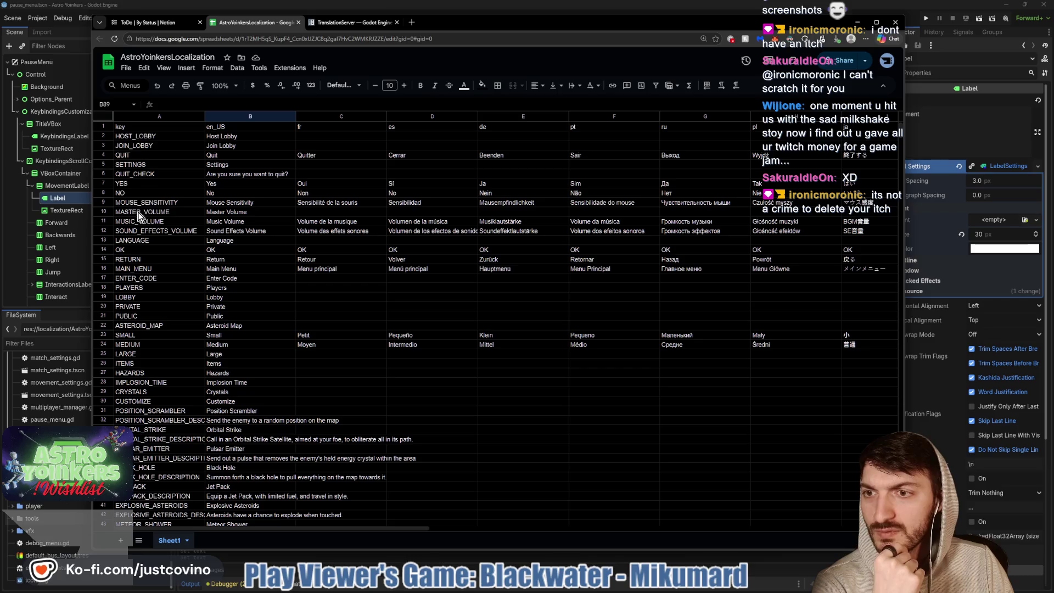
{"action": "scroll", "coordinate": [144, 287], "scroll_direction": "down", "scroll_amount": 3}
{"action": "scroll", "coordinate": [144, 291], "scroll_direction": "down", "scroll_amount": 6}
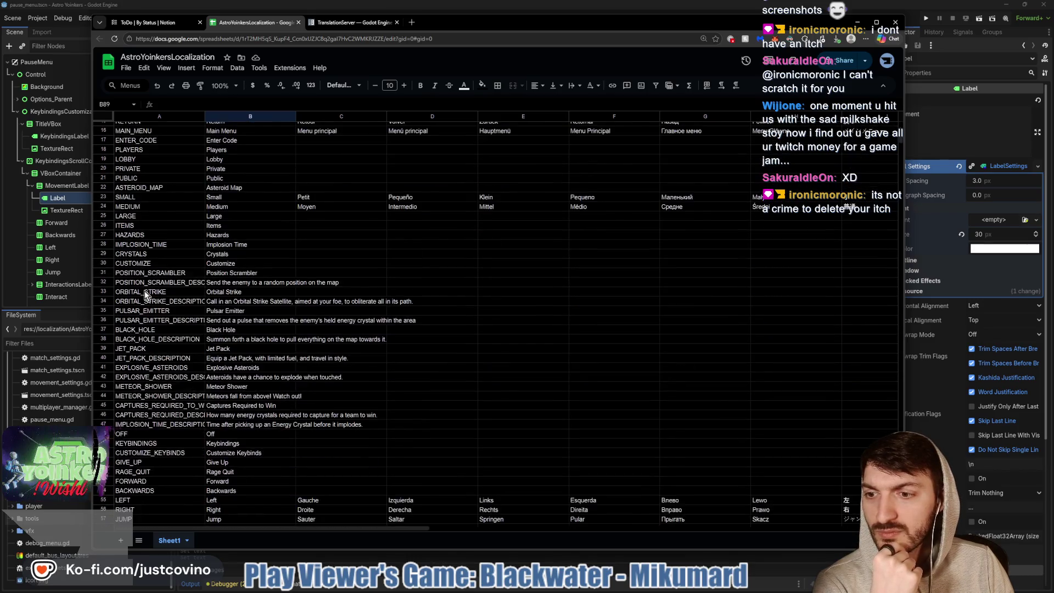
{"action": "scroll", "coordinate": [144, 291], "scroll_direction": "down", "scroll_amount": 1}
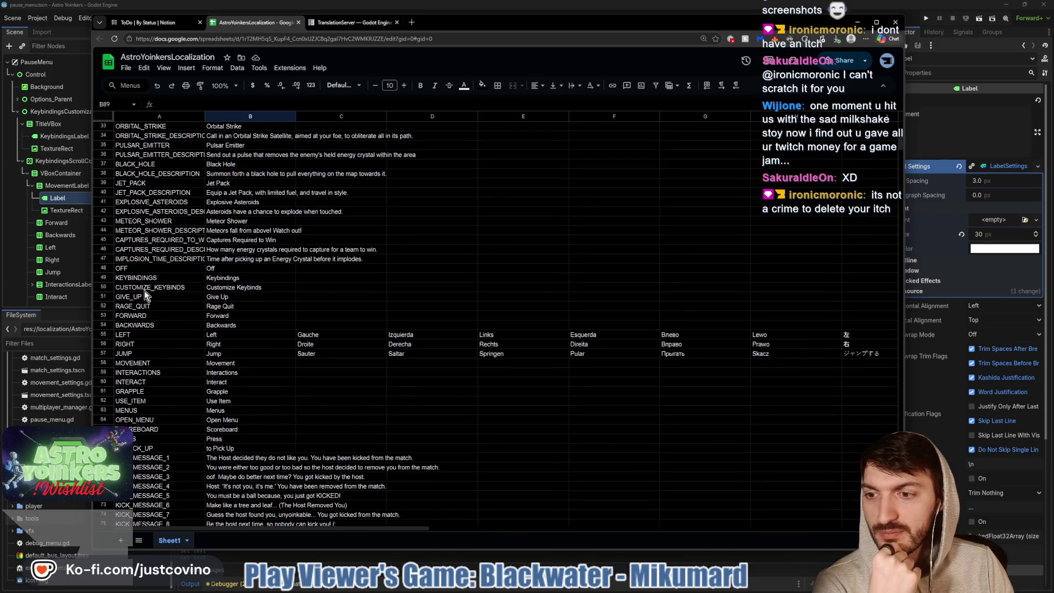
{"action": "left_click", "coordinate": [147, 363]}
{"action": "key", "text": "alt+Tab"}
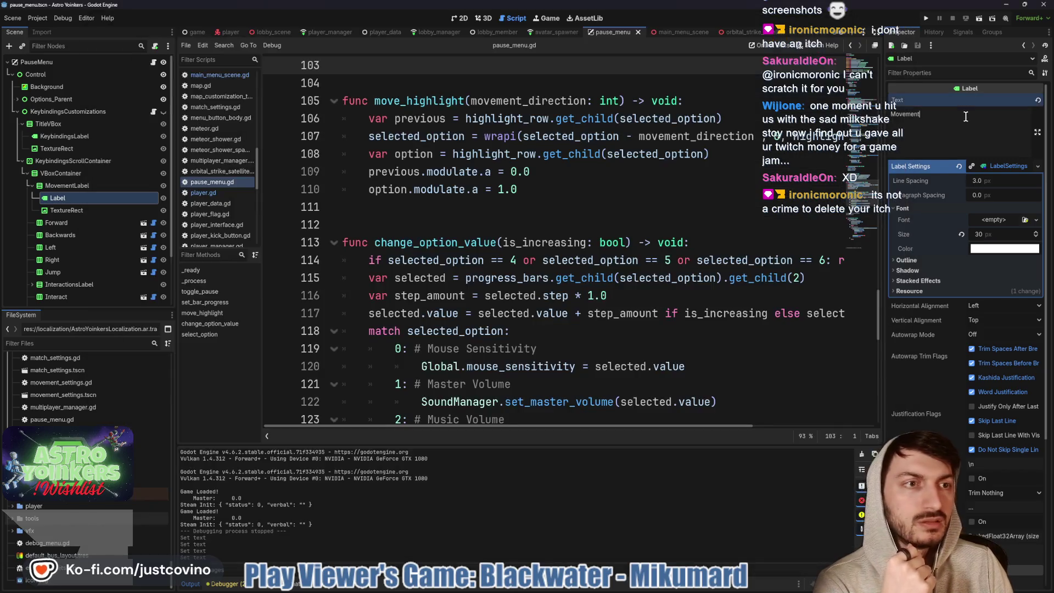
Paste MOVEMENT as the Movement label's text, then select the Forward keybinding node
{"action": "type", "text": "MOVEMENT"}
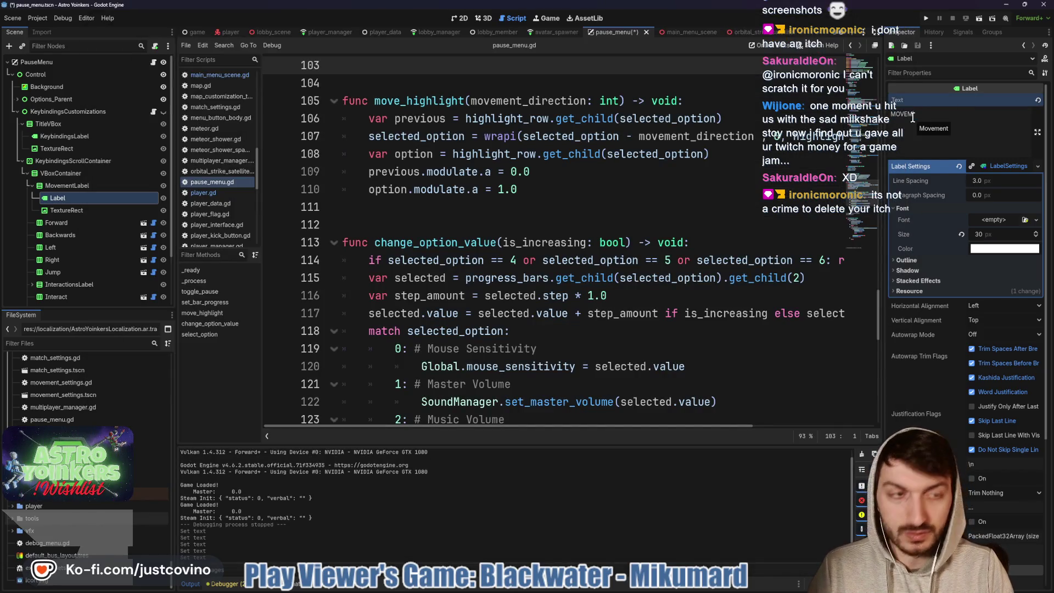
{"action": "left_click", "coordinate": [635, 191]}
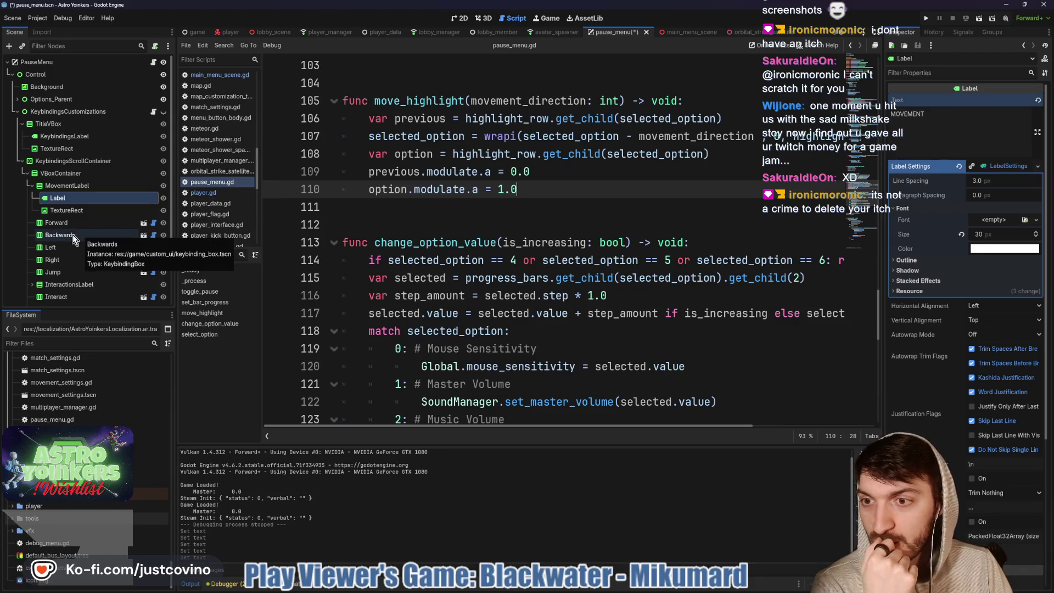
{"action": "left_click", "coordinate": [61, 223]}
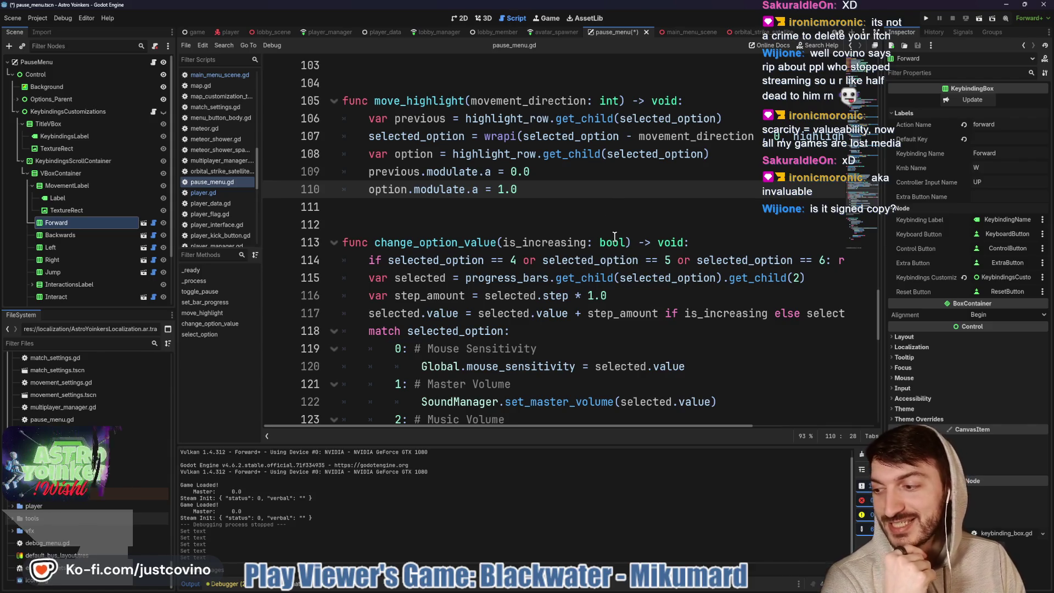
Set the Forward keybinding's name to FORWARD and save the pause menu scene
{"action": "mouse_move", "coordinate": [617, 242]}
{"action": "left_click", "coordinate": [1009, 152]}
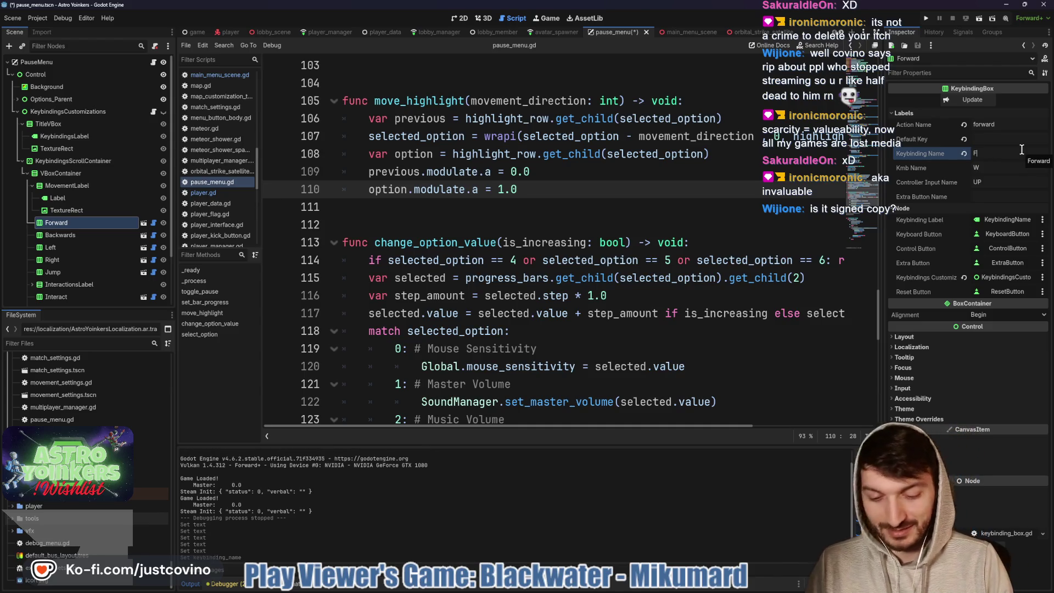
{"action": "type", "text": "FORWARD"}
{"action": "key", "text": "Return"}
{"action": "key", "text": "ctrl+s"}
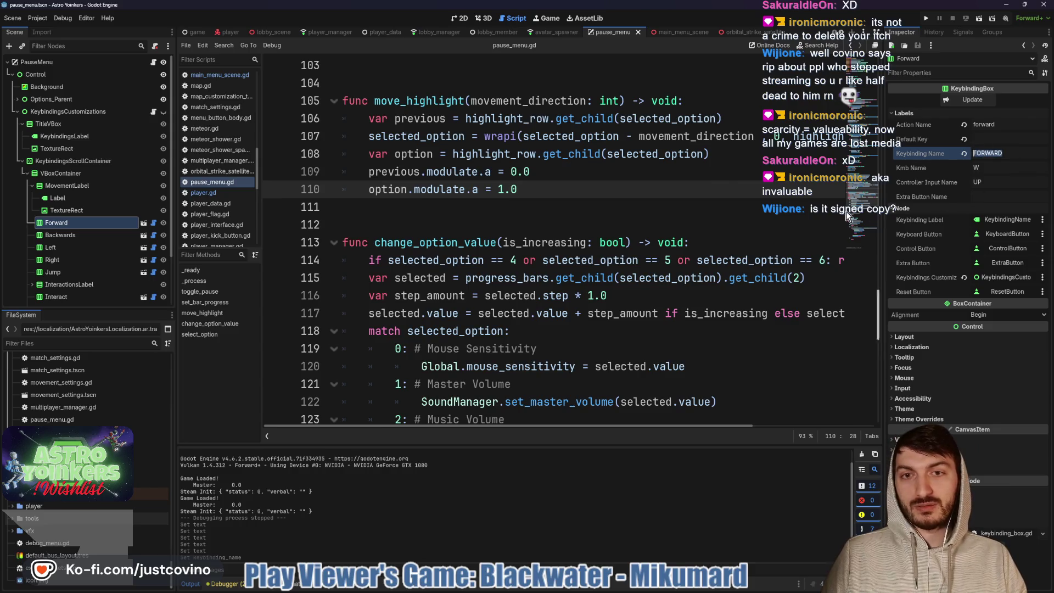
Run the game to test the changes, then start a search in the Steam store
{"action": "left_click", "coordinate": [538, 225]}
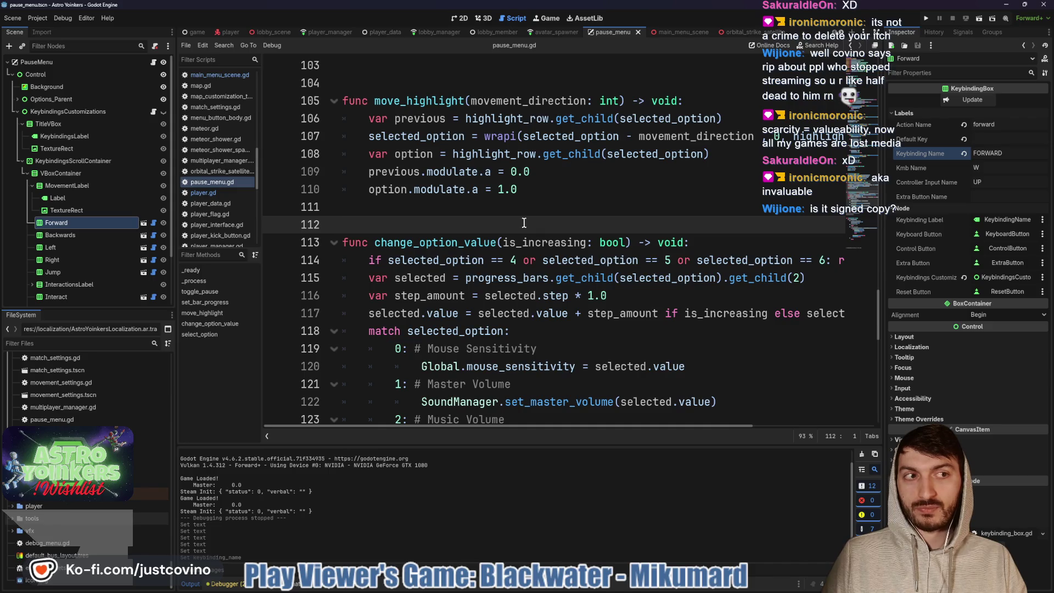
{"action": "left_click", "coordinate": [577, 200]}
{"action": "key", "text": "ctrl+s"}
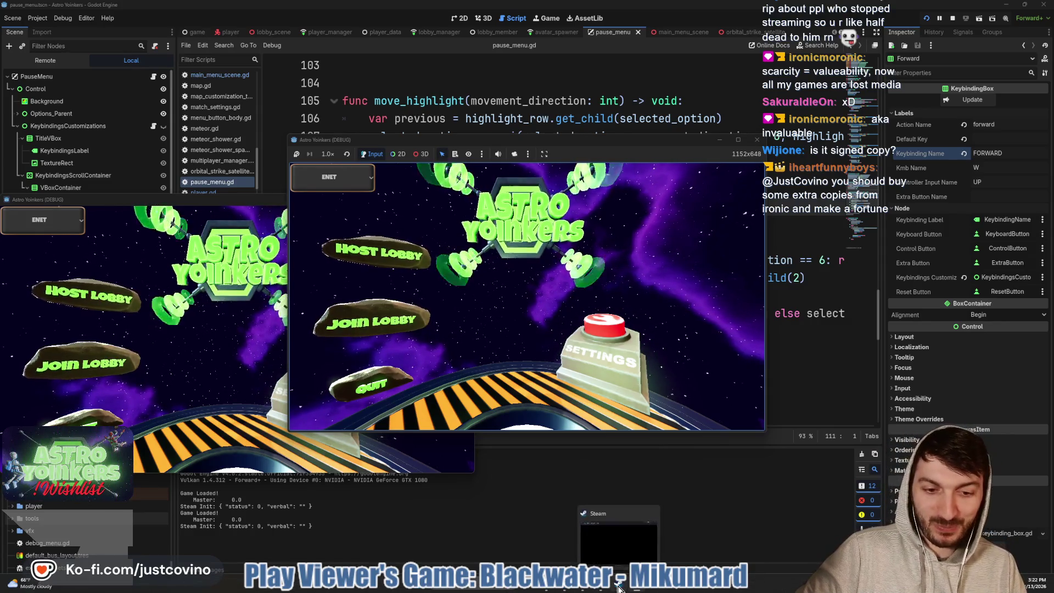
{"action": "key", "text": "alt+Tab"}
{"action": "left_click", "coordinate": [626, 85]}
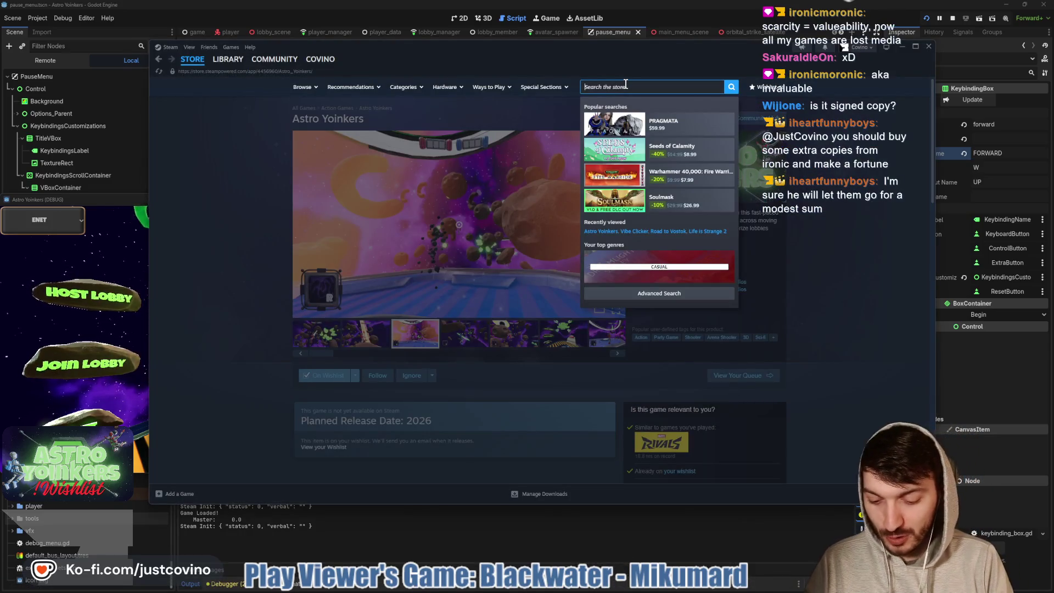
Search Steam for 'Nollorb' and open the Nolgorb's Ordeal store page
{"action": "type", "text": "Noll"}
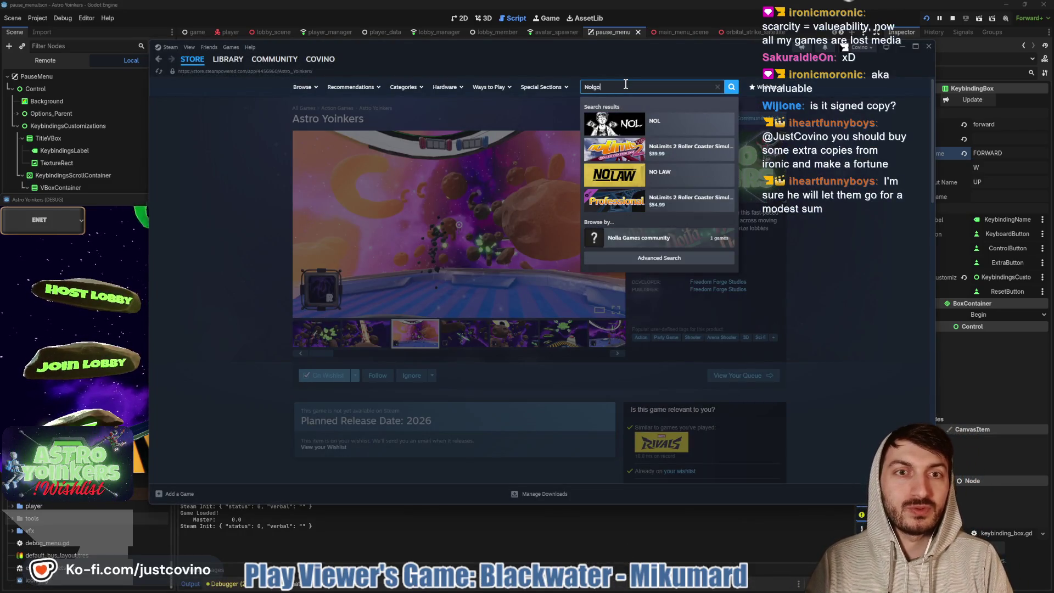
{"action": "type", "text": "orb"}
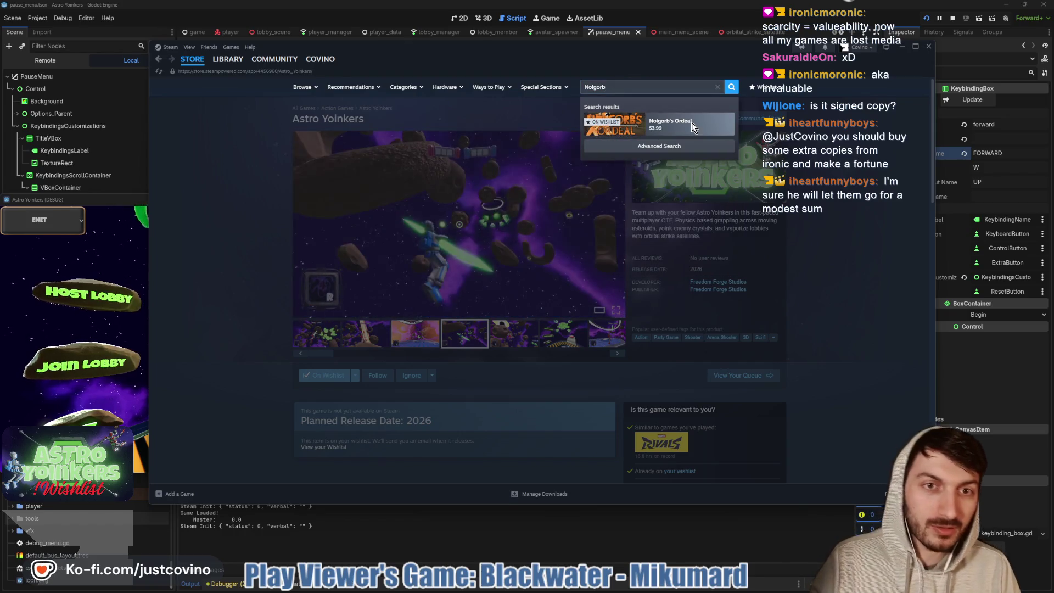
{"action": "left_click", "coordinate": [692, 123]}
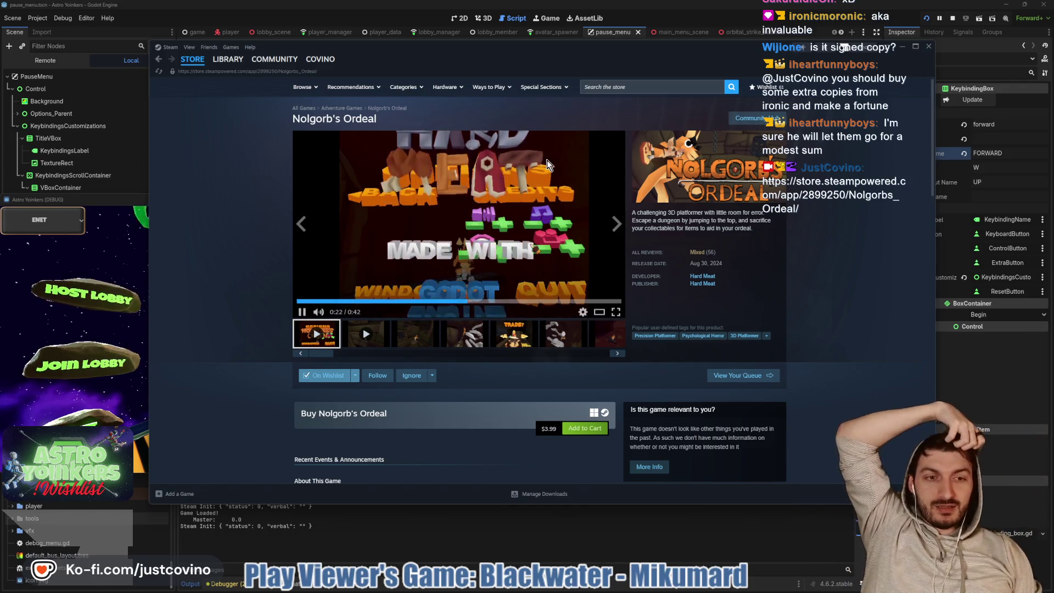
{"action": "scroll", "coordinate": [435, 245], "scroll_direction": "down", "scroll_amount": 2}
{"action": "scroll", "coordinate": [435, 245], "scroll_direction": "up", "scroll_amount": 2}
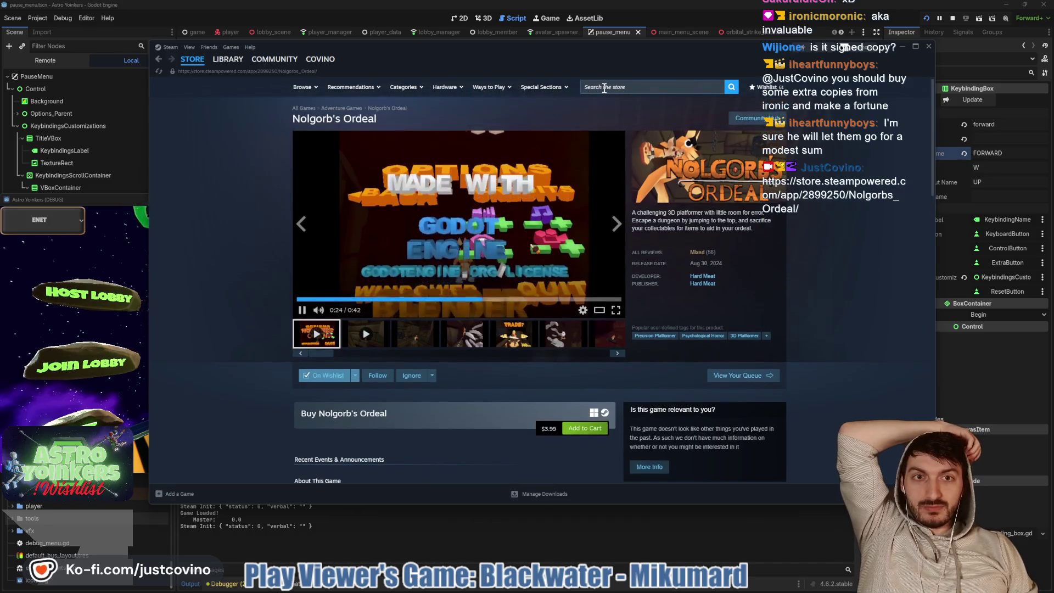
Search 'astro yoink', open the Astro Yoinkers store page, and return to Godot
{"action": "left_click", "coordinate": [604, 87]}
{"action": "type", "text": "a"}
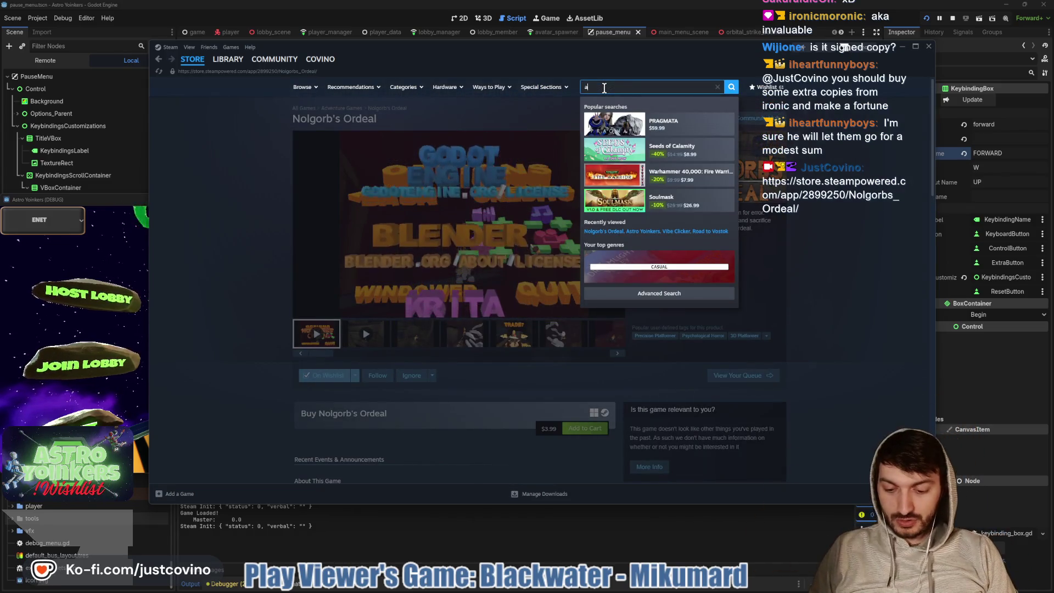
{"action": "type", "text": "stro yoink"}
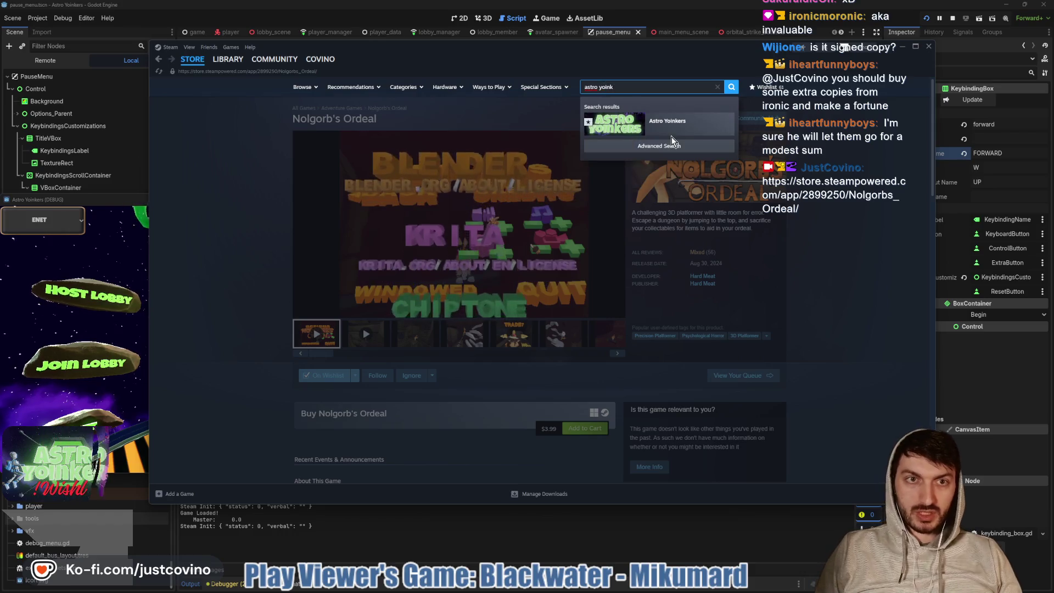
{"action": "left_click", "coordinate": [673, 123]}
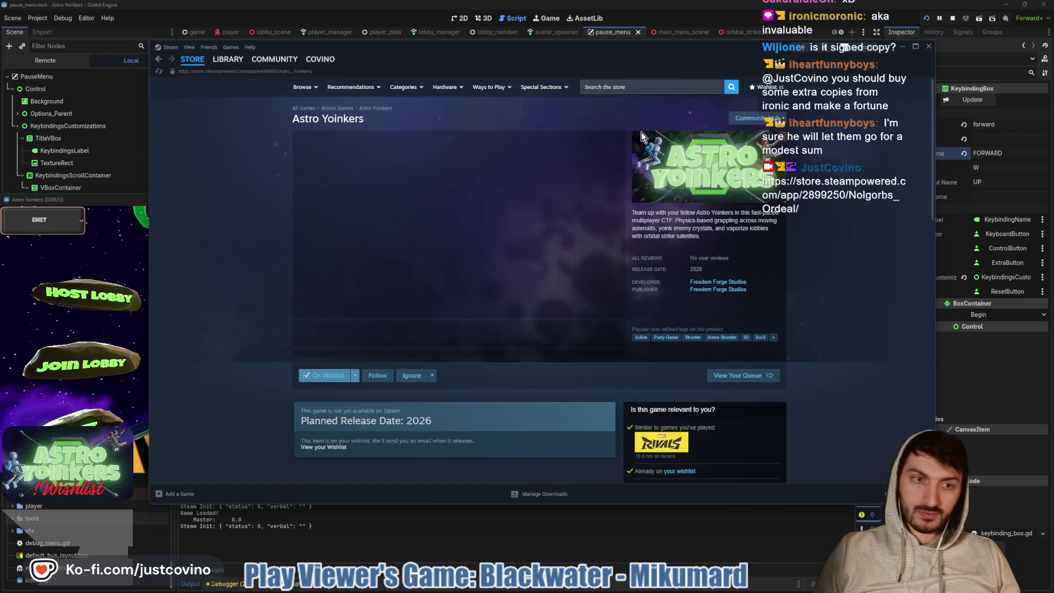
{"action": "left_click", "coordinate": [529, 525]}
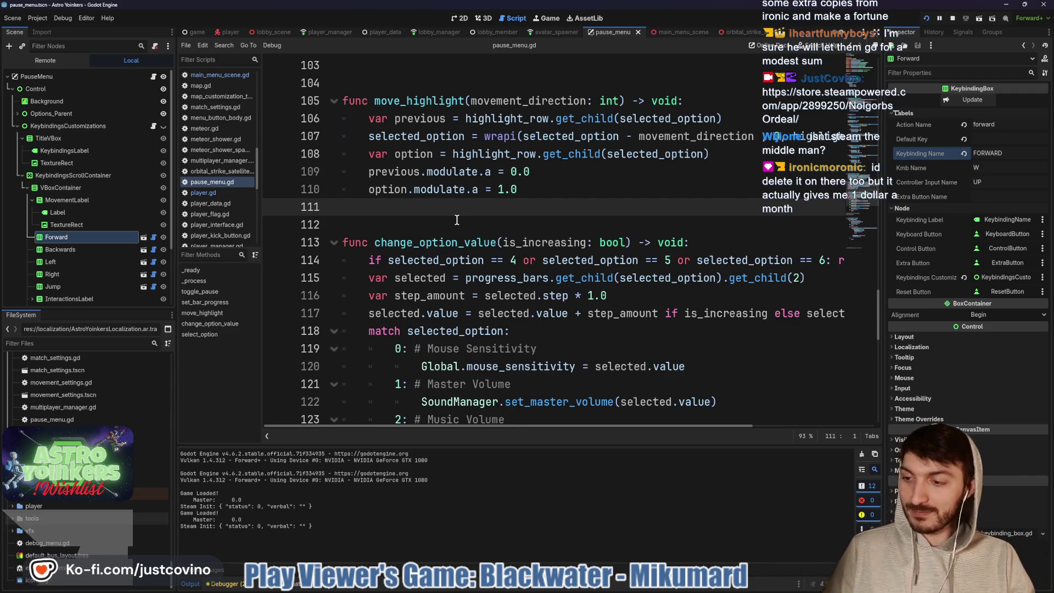
{"action": "left_click", "coordinate": [459, 220]}
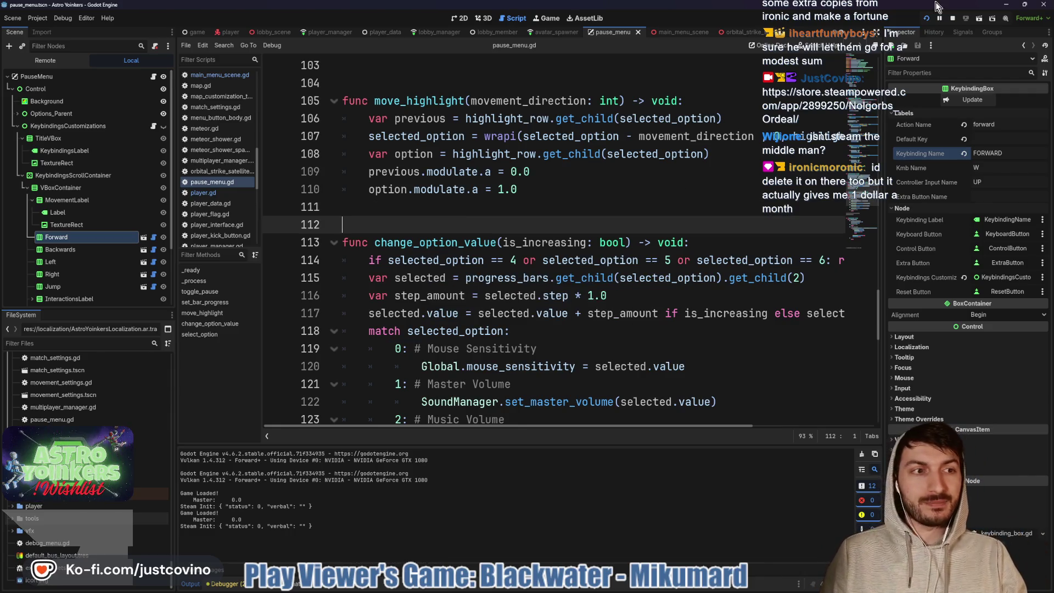
{"action": "left_click", "coordinate": [641, 590]}
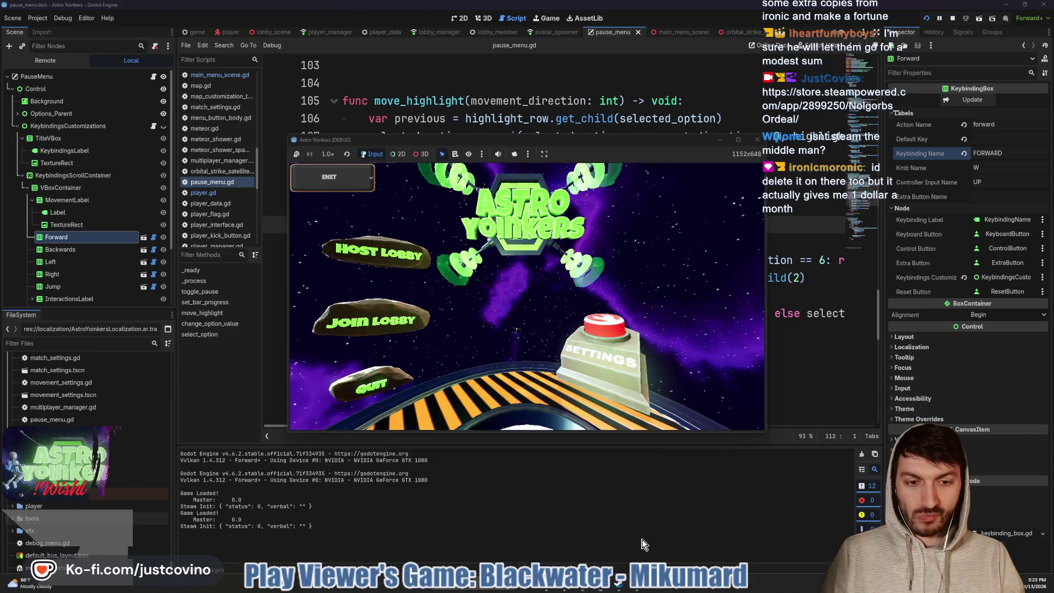
{"action": "left_click", "coordinate": [376, 251]}
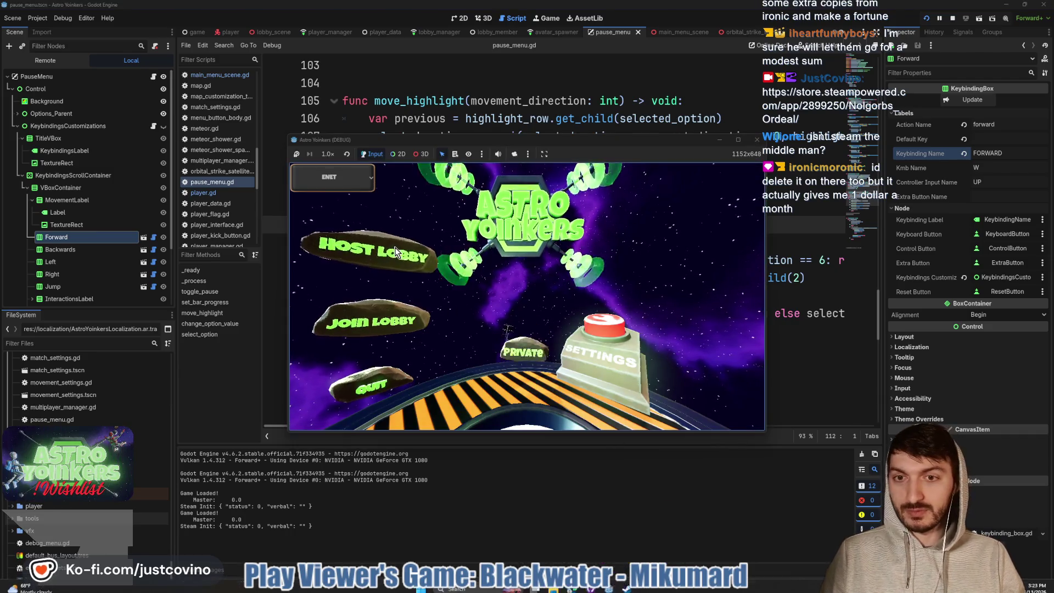
{"action": "left_click", "coordinate": [535, 255]}
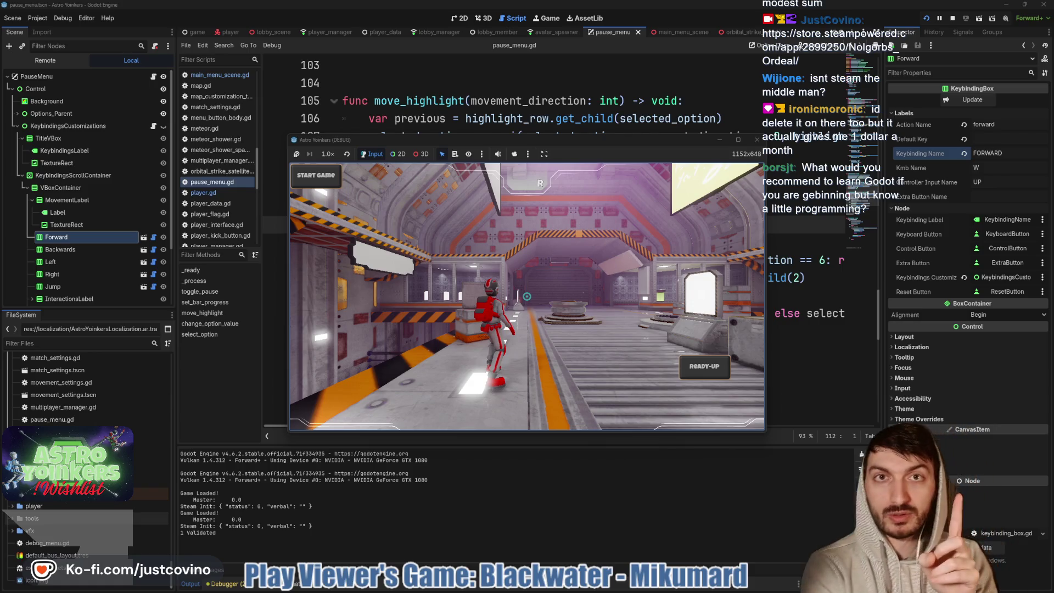
{"action": "key", "text": "F8"}
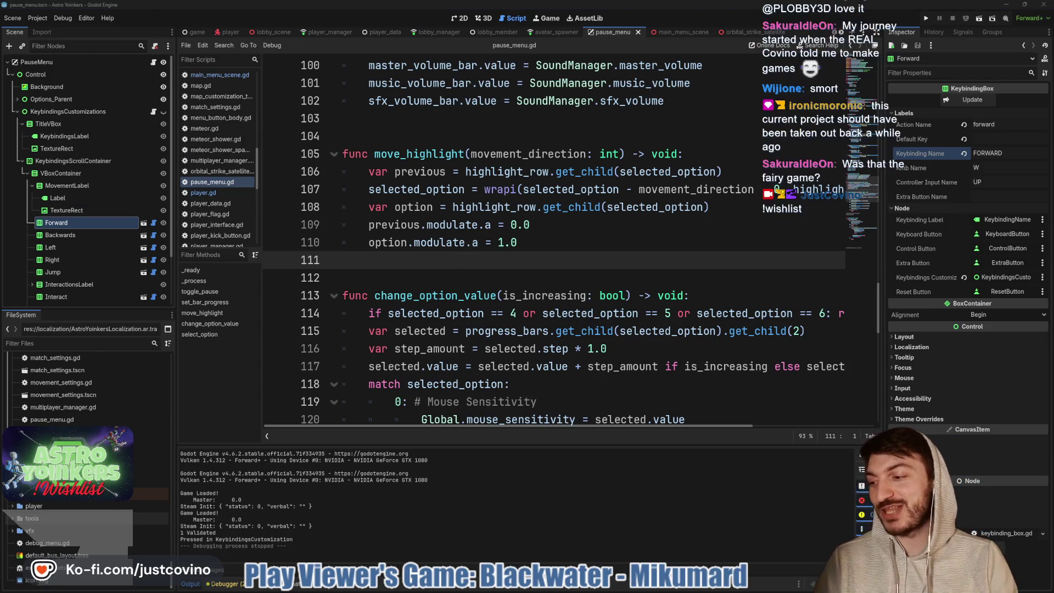
{"action": "left_click", "coordinate": [431, 274]}
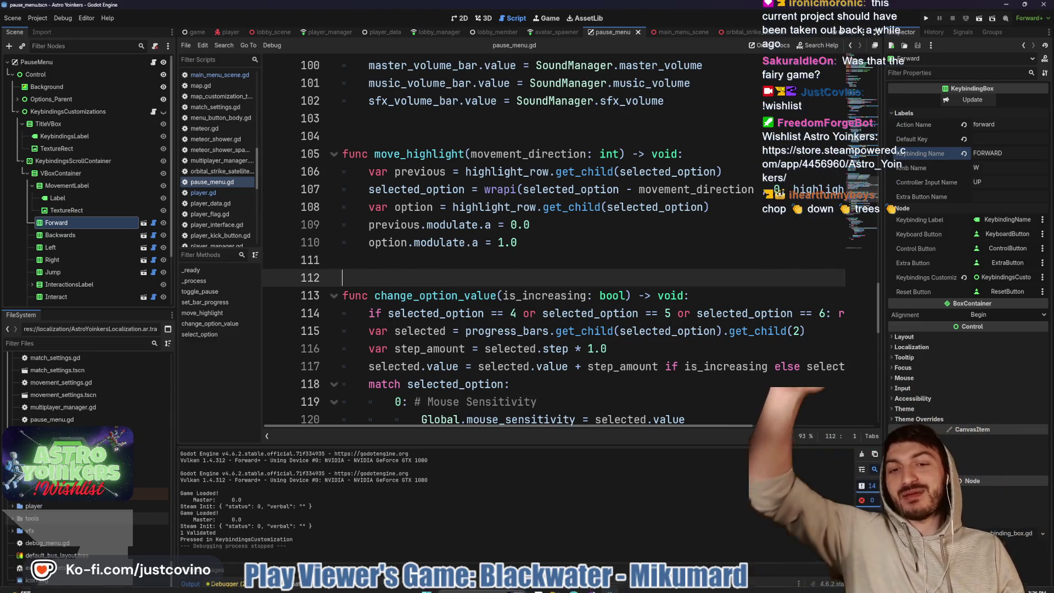
{"action": "left_click", "coordinate": [620, 585]}
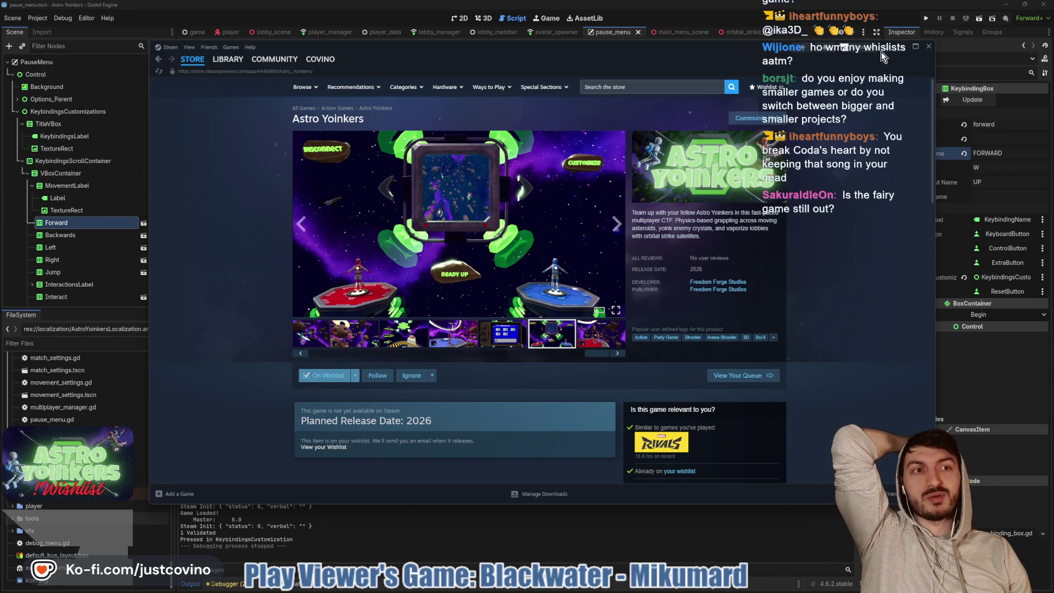
{"action": "left_click", "coordinate": [902, 46]}
{"action": "left_click", "coordinate": [519, 267]}
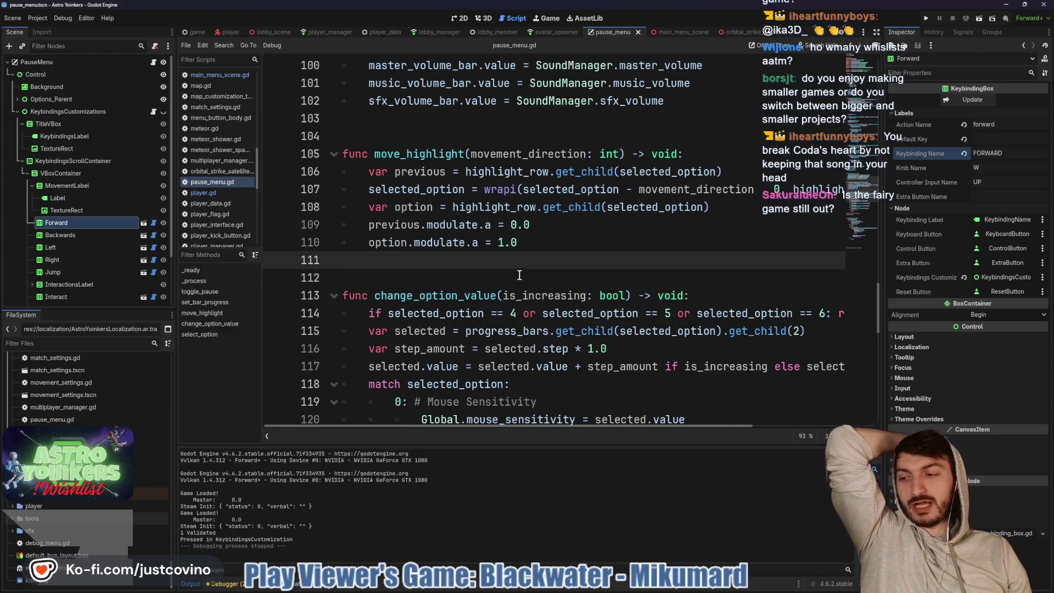
{"action": "left_click", "coordinate": [517, 277]}
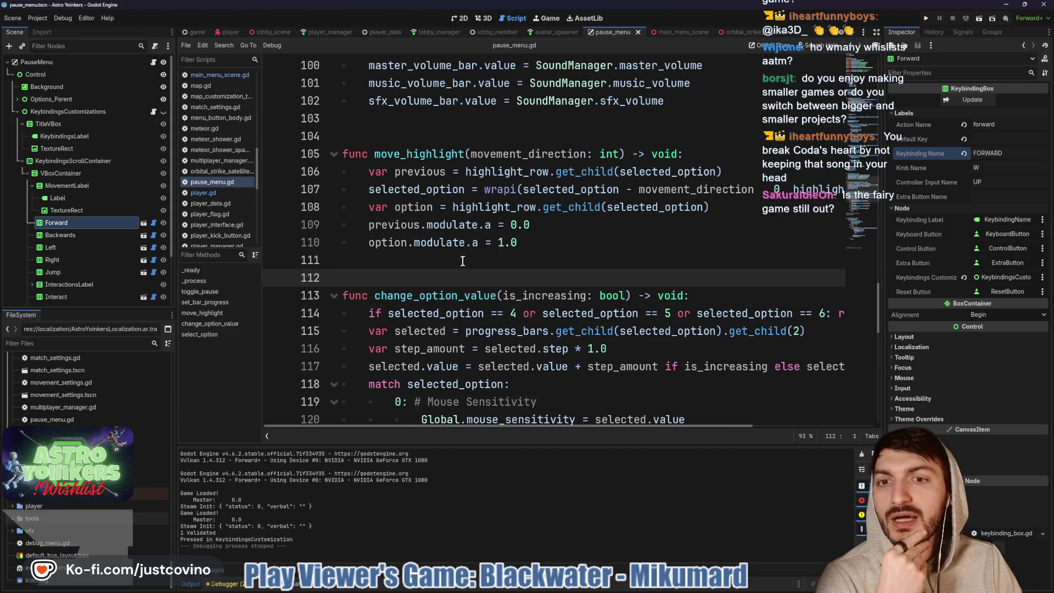
Expand InteractionsLabel and MenusLabel in the Scene tree and select MenusLabel's Label
{"action": "scroll", "coordinate": [463, 261], "scroll_direction": "down", "scroll_amount": 2}
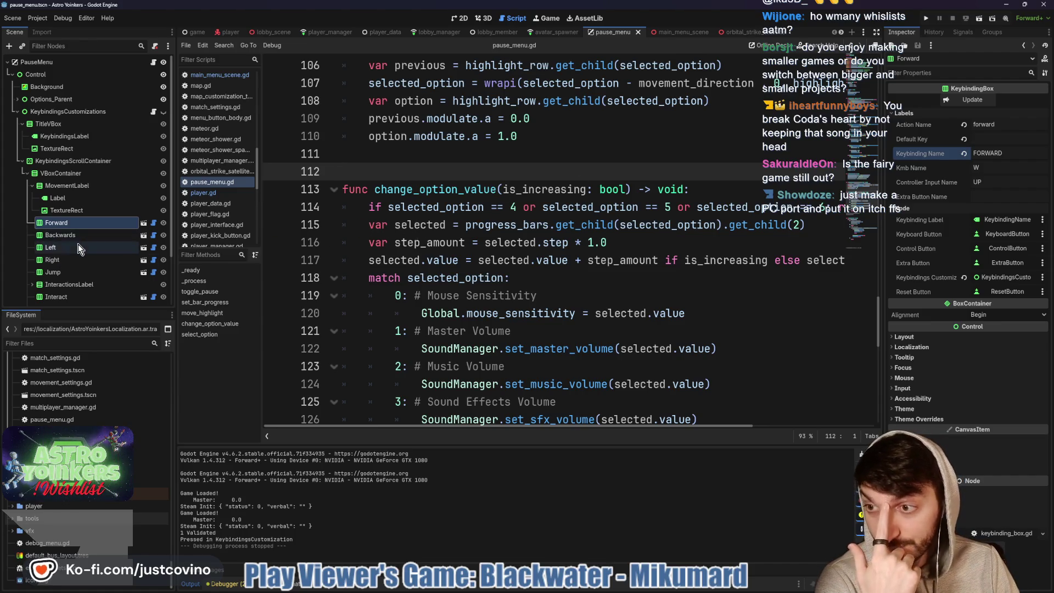
{"action": "left_click", "coordinate": [34, 284]}
{"action": "scroll", "coordinate": [96, 256], "scroll_direction": "down", "scroll_amount": 3}
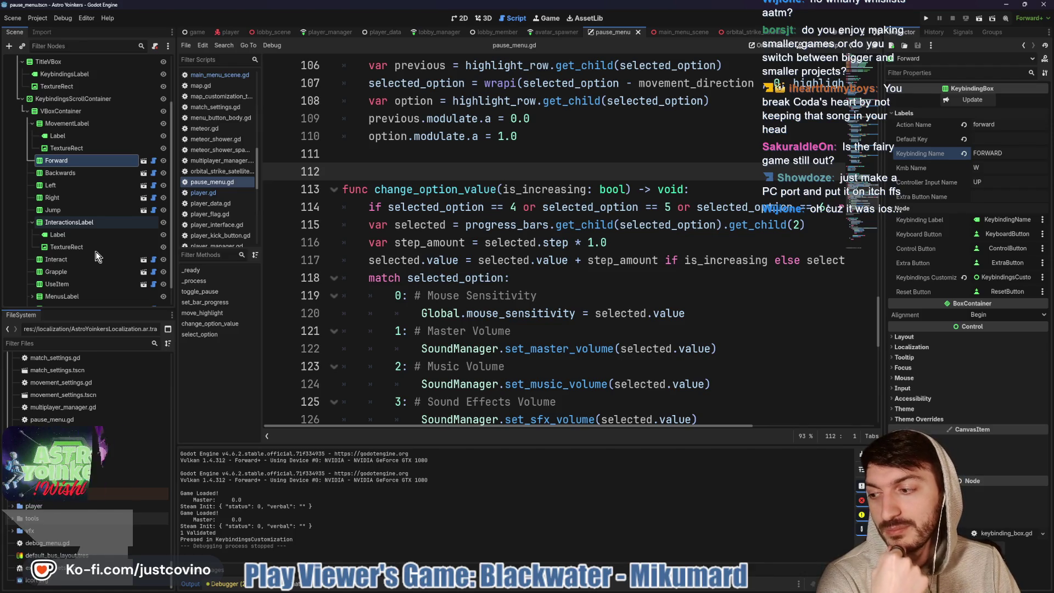
{"action": "scroll", "coordinate": [97, 253], "scroll_direction": "down", "scroll_amount": 1}
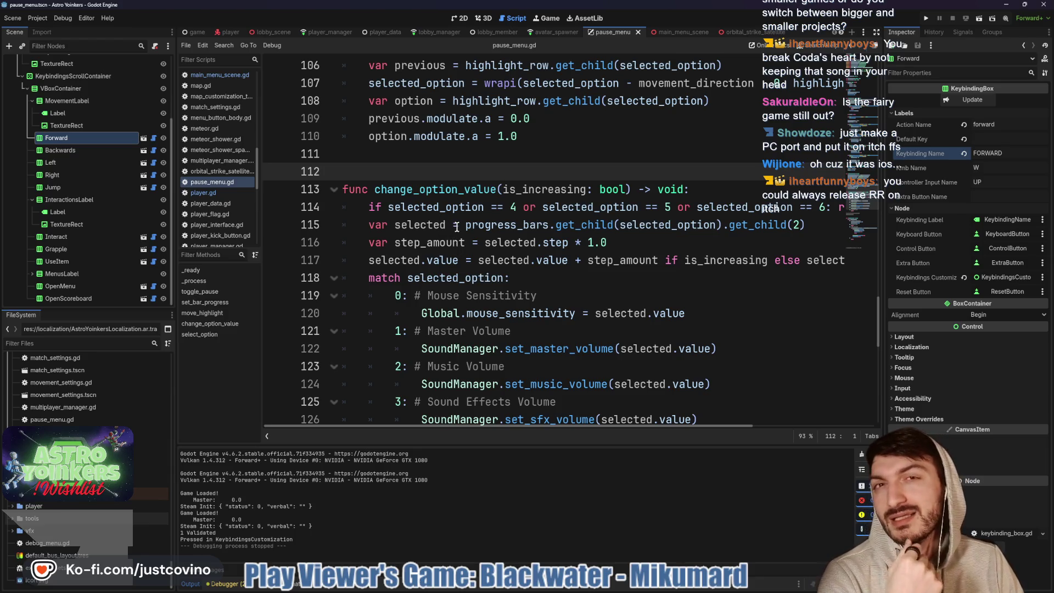
{"action": "left_click", "coordinate": [32, 274]}
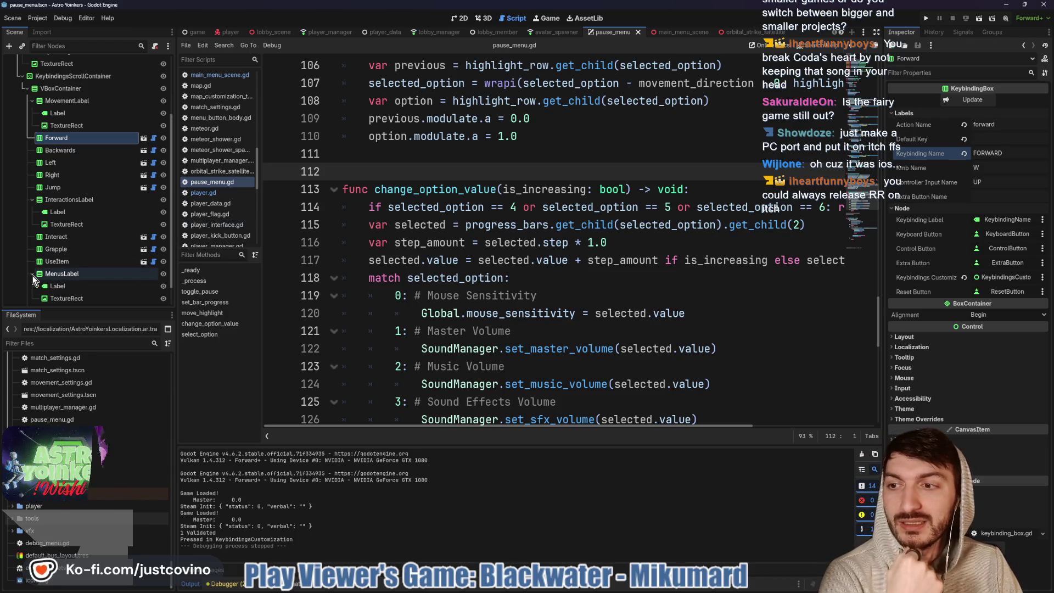
{"action": "left_click", "coordinate": [81, 287]}
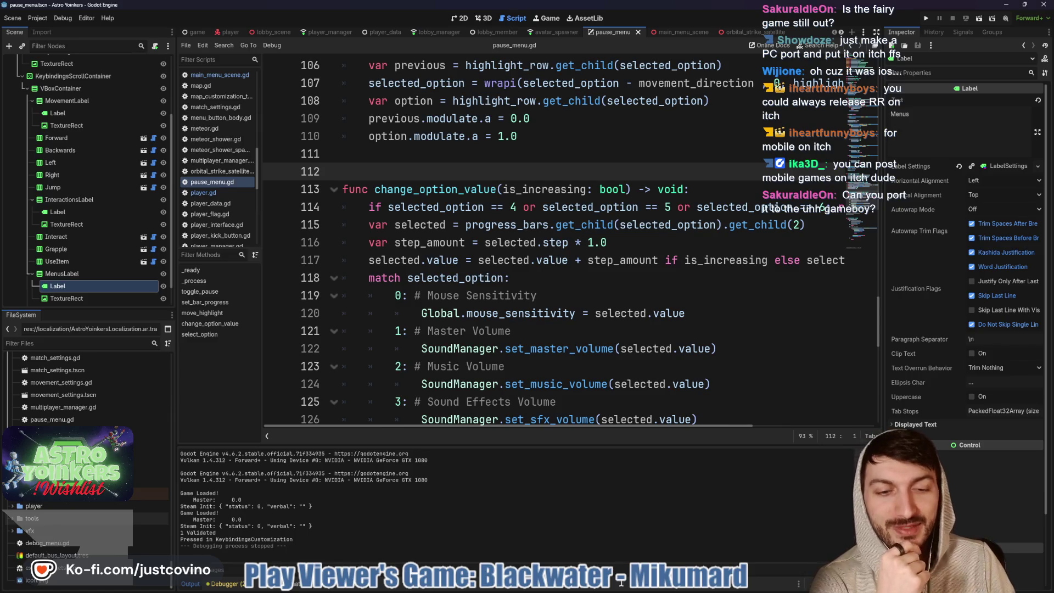
Copy the MENUS key from cell A63 of the sheet and paste it into the Label's Text
{"action": "left_click", "coordinate": [593, 588]}
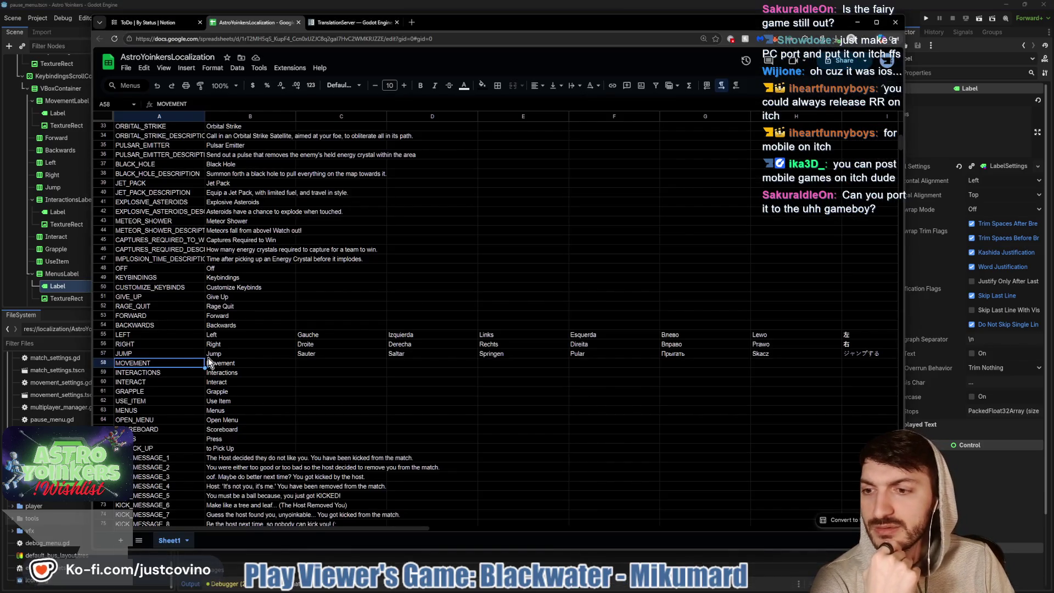
{"action": "scroll", "coordinate": [212, 361], "scroll_direction": "down", "scroll_amount": 5}
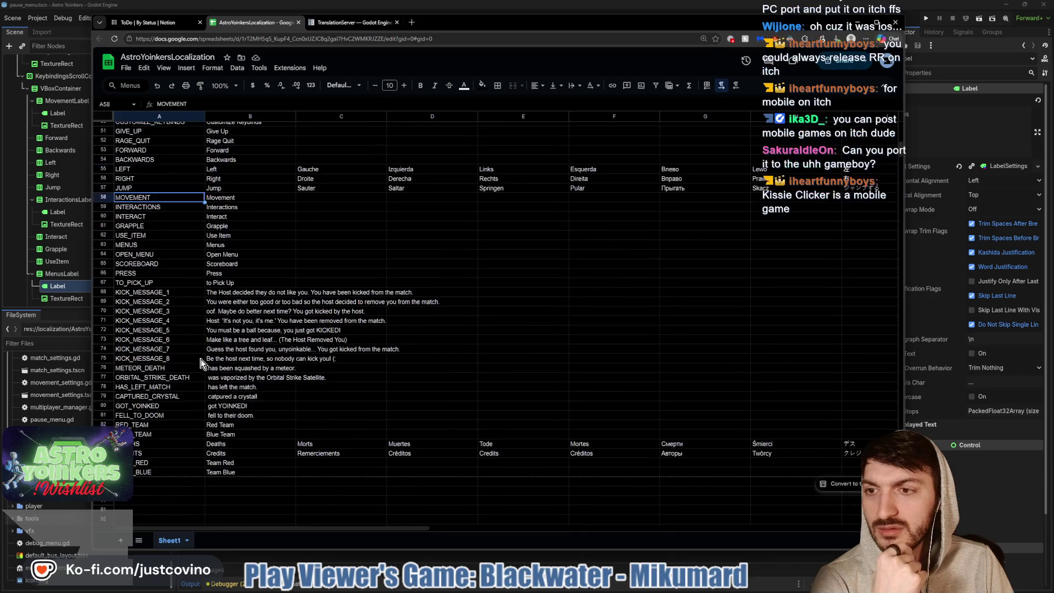
{"action": "left_click", "coordinate": [154, 247]}
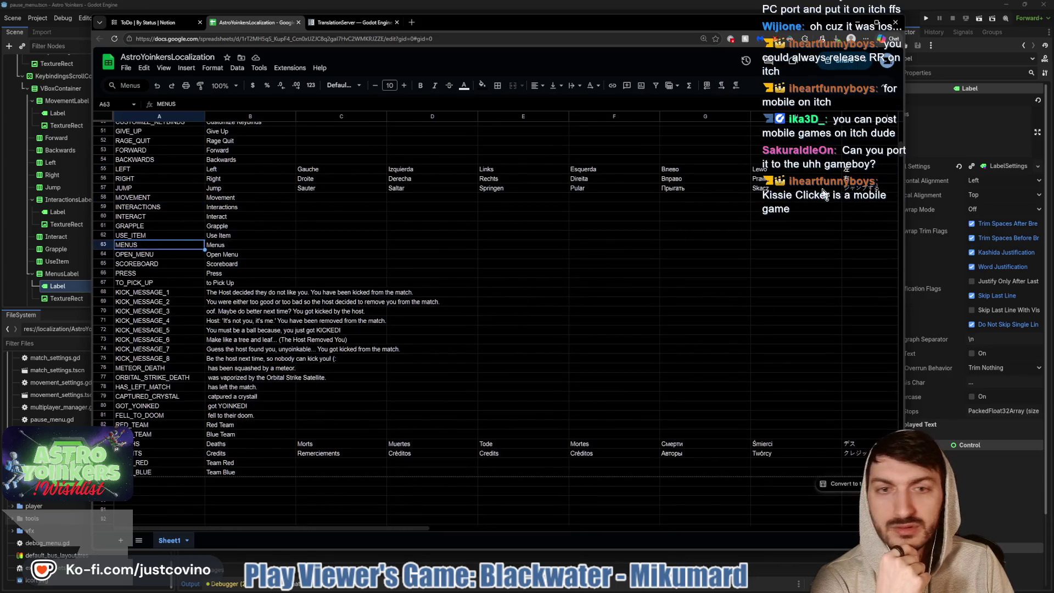
{"action": "left_click", "coordinate": [926, 120]}
{"action": "key", "text": "ctrl+v"}
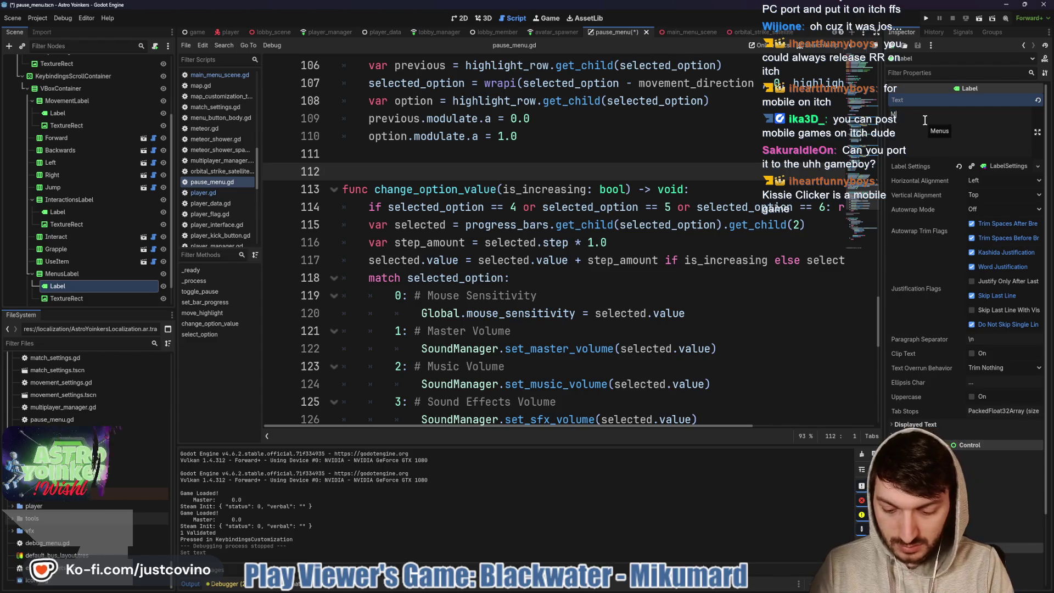
Confirm the Menus label text as MENUS, save pause_menu.tscn, and switch to the main menu scene
{"action": "left_click", "coordinate": [547, 160]}
{"action": "key", "text": "ctrl+s"}
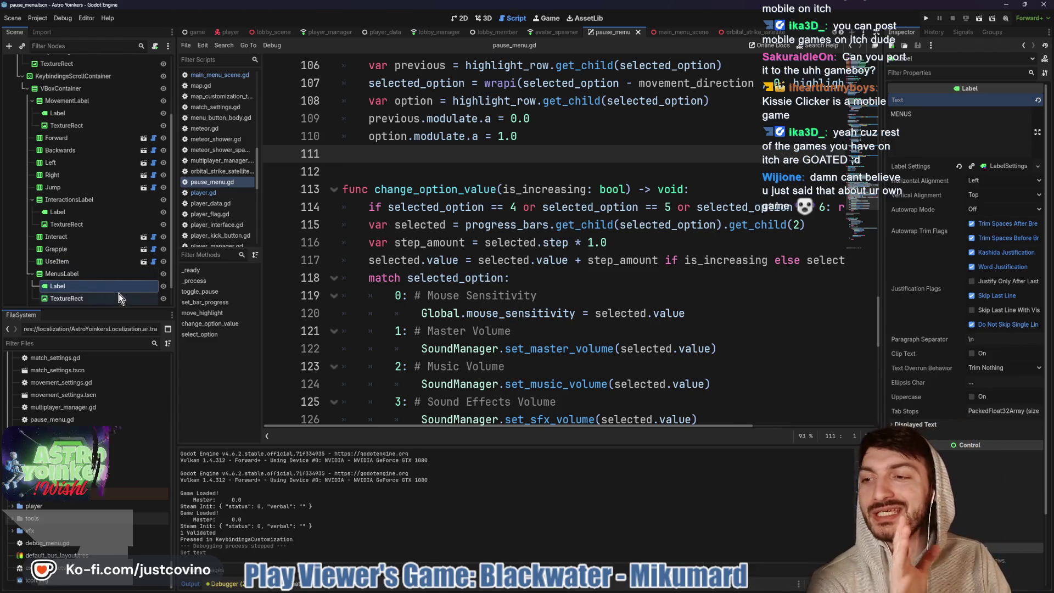
{"action": "scroll", "coordinate": [116, 258], "scroll_direction": "down", "scroll_amount": 2}
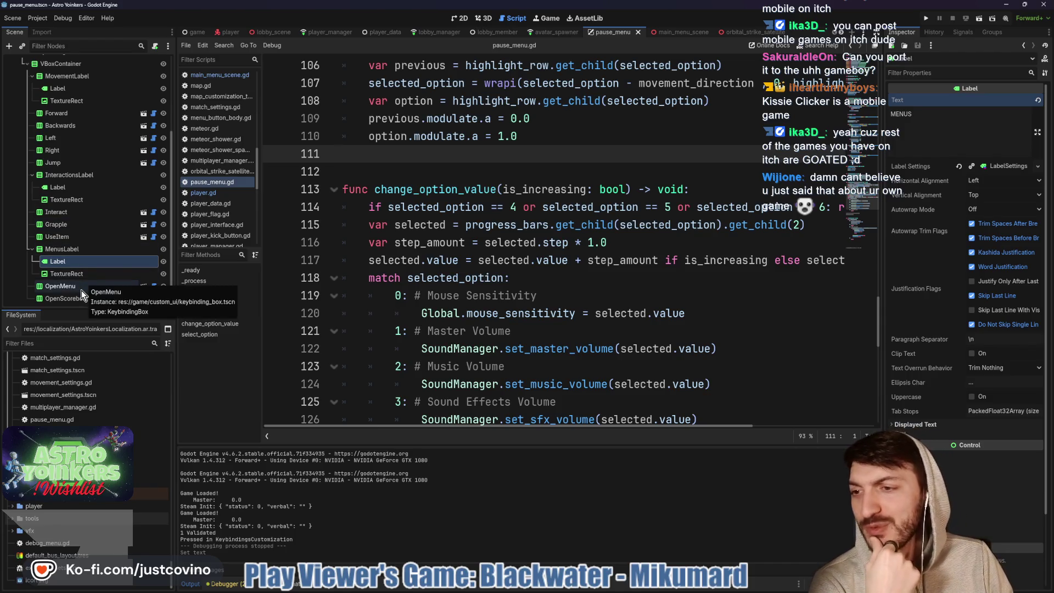
{"action": "left_click", "coordinate": [69, 298]}
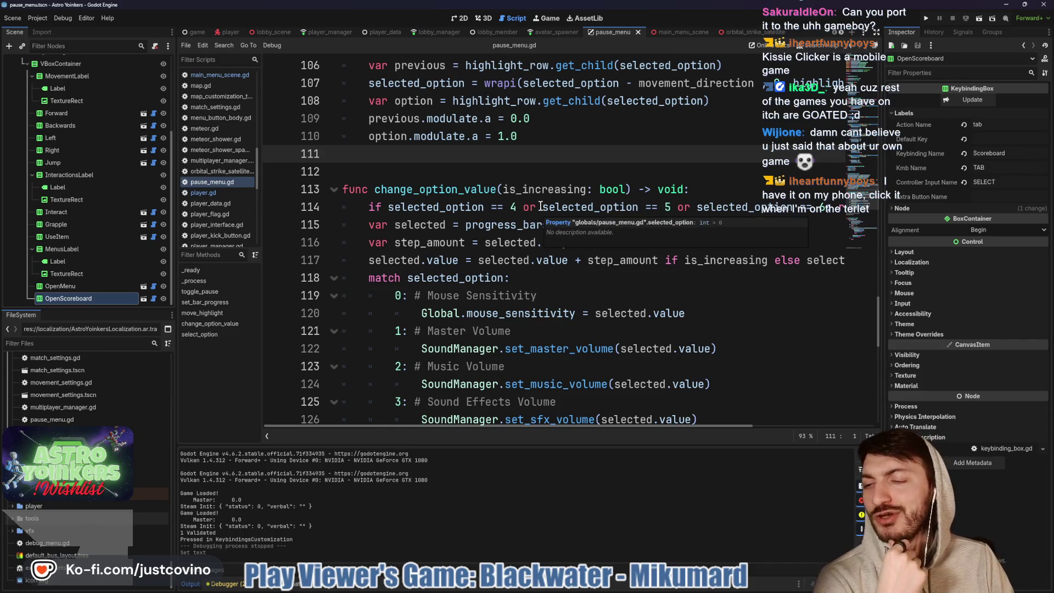
{"action": "key", "text": "Down"}
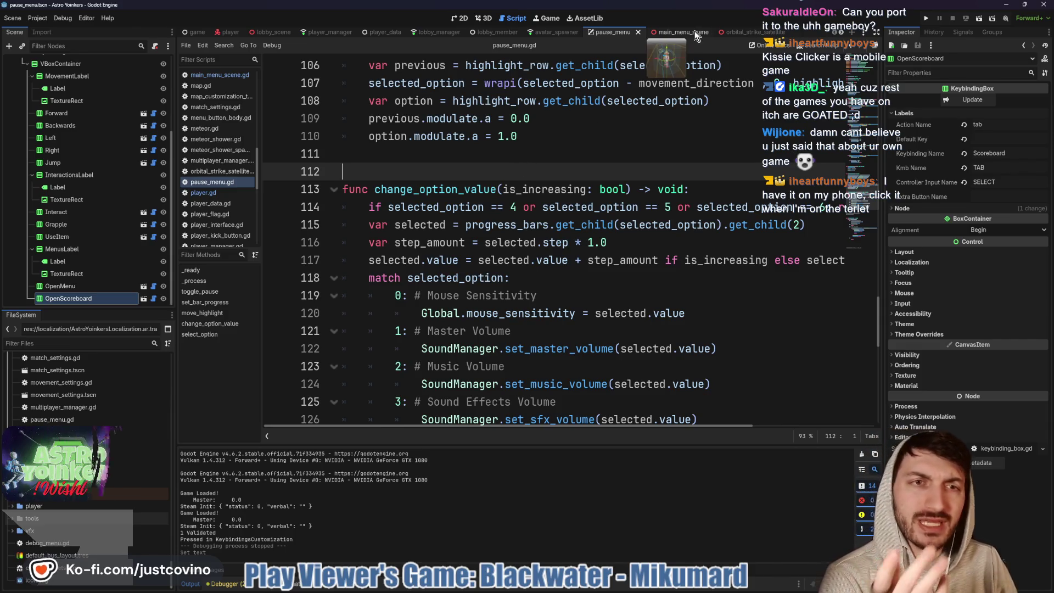
{"action": "left_click", "coordinate": [694, 31]}
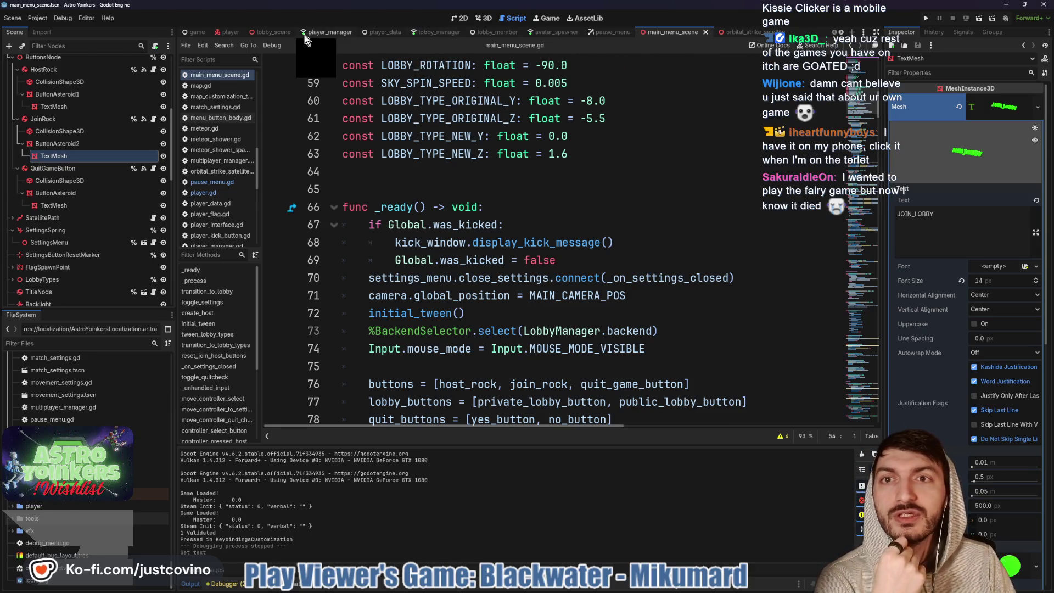
Open the Lobby_Map scene from the lobby_scene tab and browse its node tree
{"action": "left_click", "coordinate": [265, 33]}
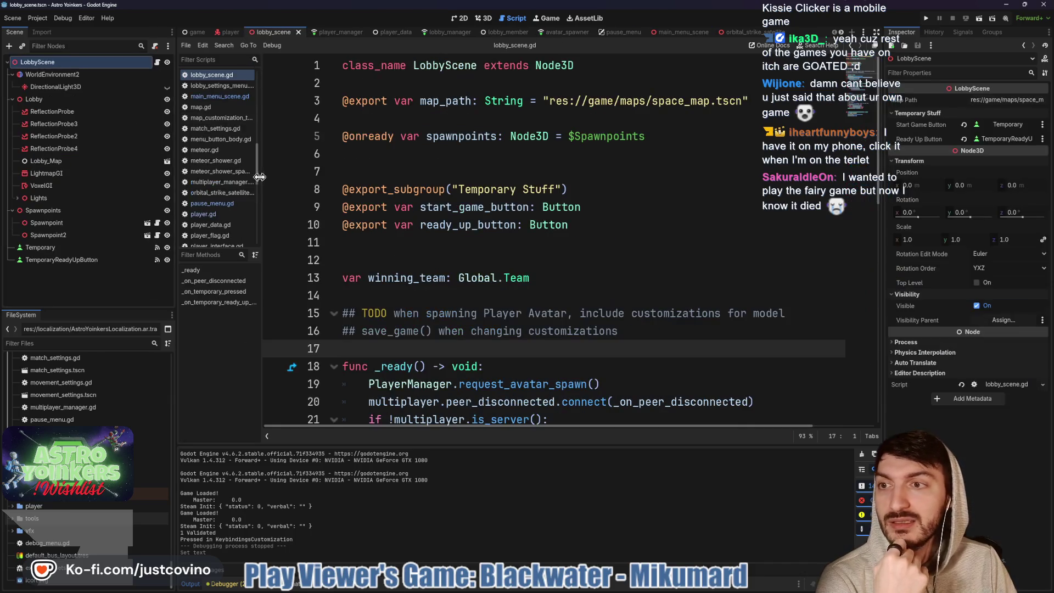
{"action": "left_click", "coordinate": [169, 164]}
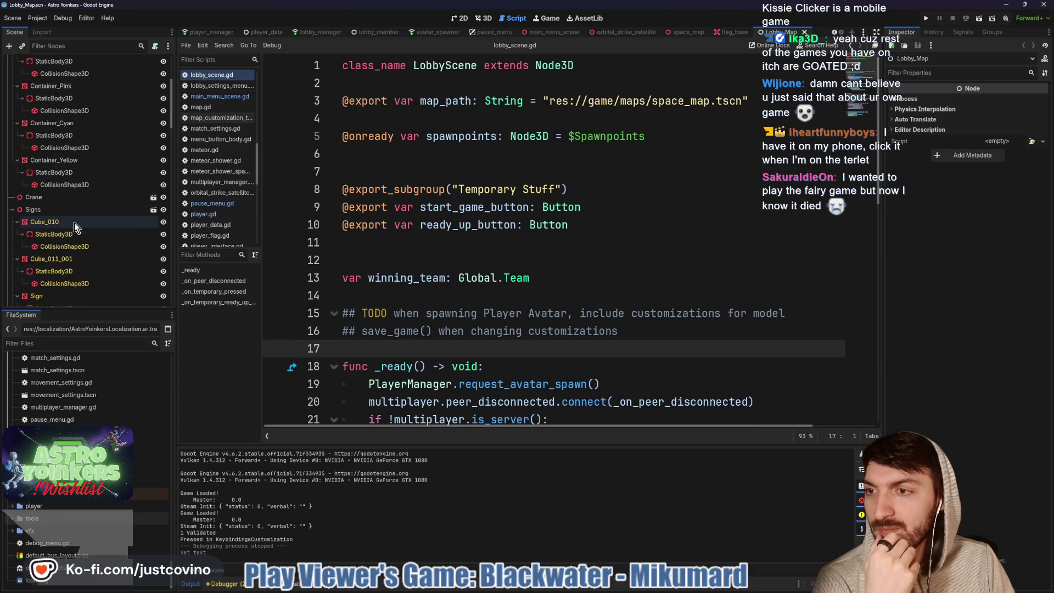
{"action": "scroll", "coordinate": [74, 223], "scroll_direction": "down", "scroll_amount": 5}
{"action": "scroll", "coordinate": [75, 222], "scroll_direction": "down", "scroll_amount": 10}
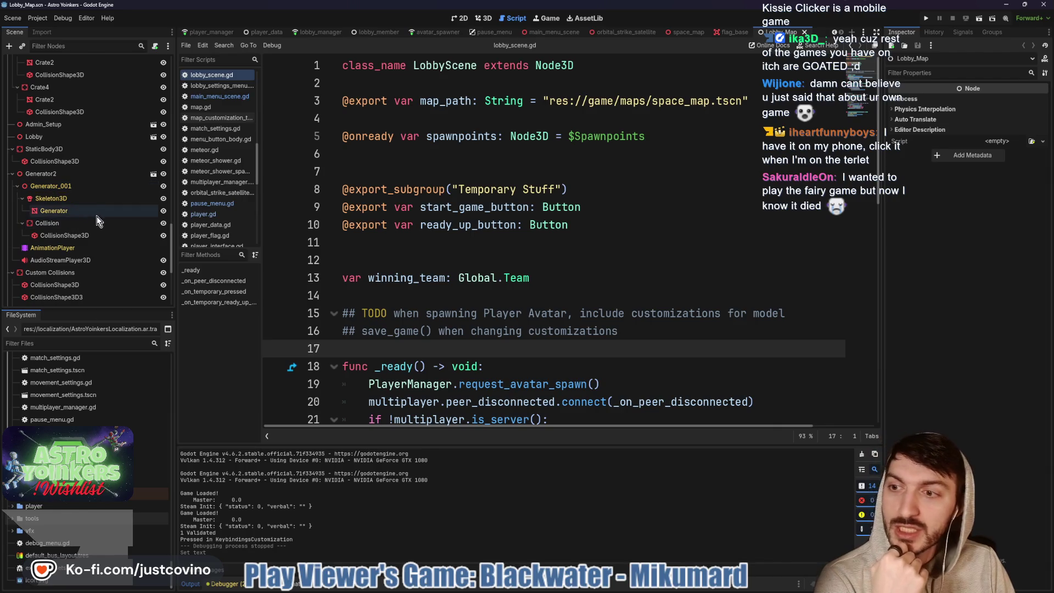
{"action": "scroll", "coordinate": [101, 191], "scroll_direction": "down", "scroll_amount": 2}
{"action": "scroll", "coordinate": [103, 200], "scroll_direction": "down", "scroll_amount": 5}
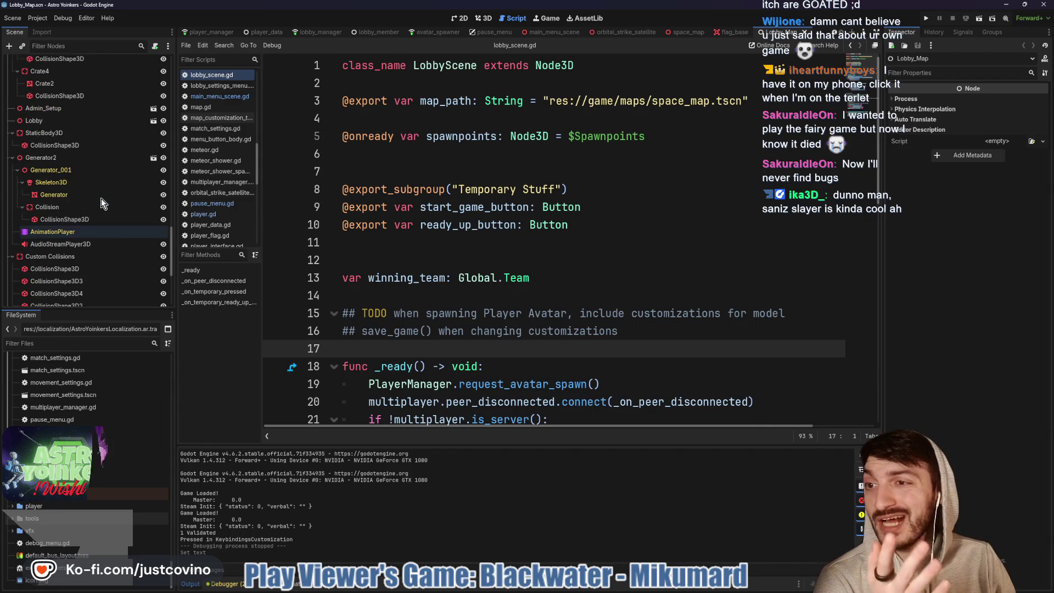
{"action": "scroll", "coordinate": [101, 199], "scroll_direction": "up", "scroll_amount": 9}
{"action": "scroll", "coordinate": [101, 199], "scroll_direction": "down", "scroll_amount": 10}
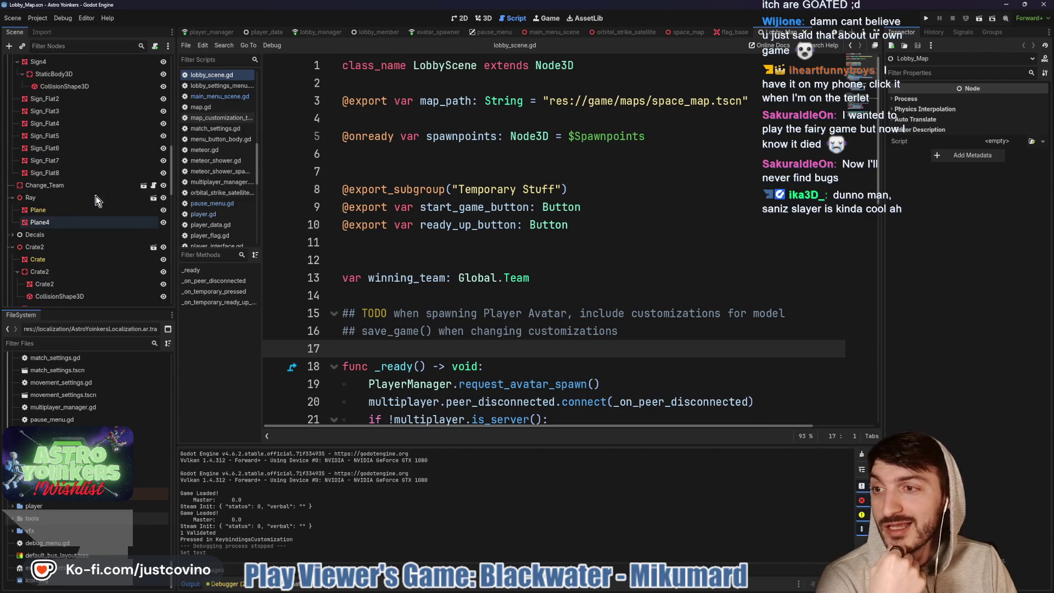
{"action": "scroll", "coordinate": [61, 235], "scroll_direction": "up", "scroll_amount": 5}
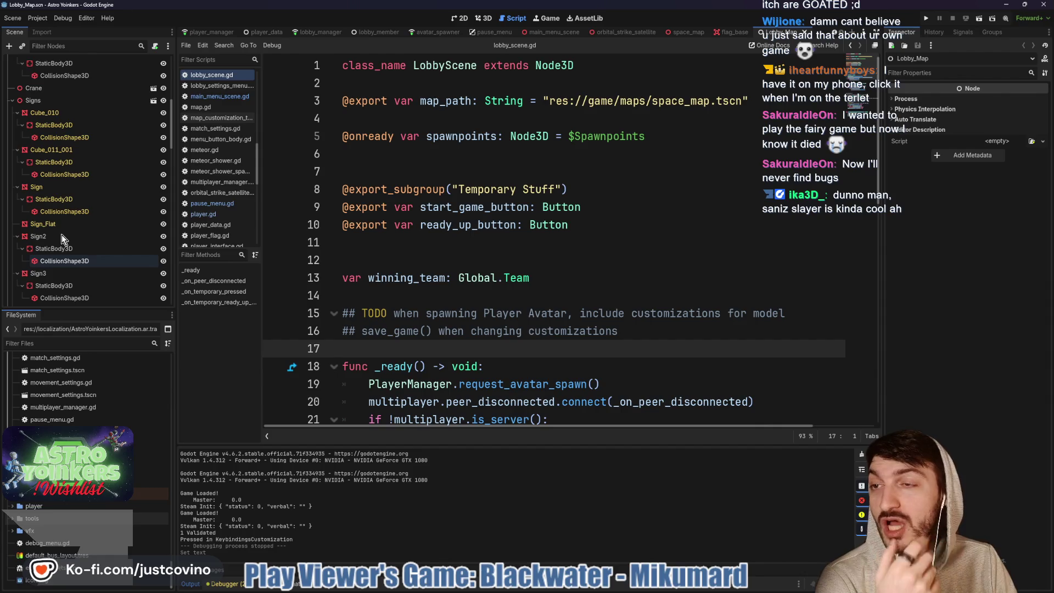
Collapse the Signs and Containers nodes and open the TV scene placed in the lobby
{"action": "left_click", "coordinate": [12, 224]}
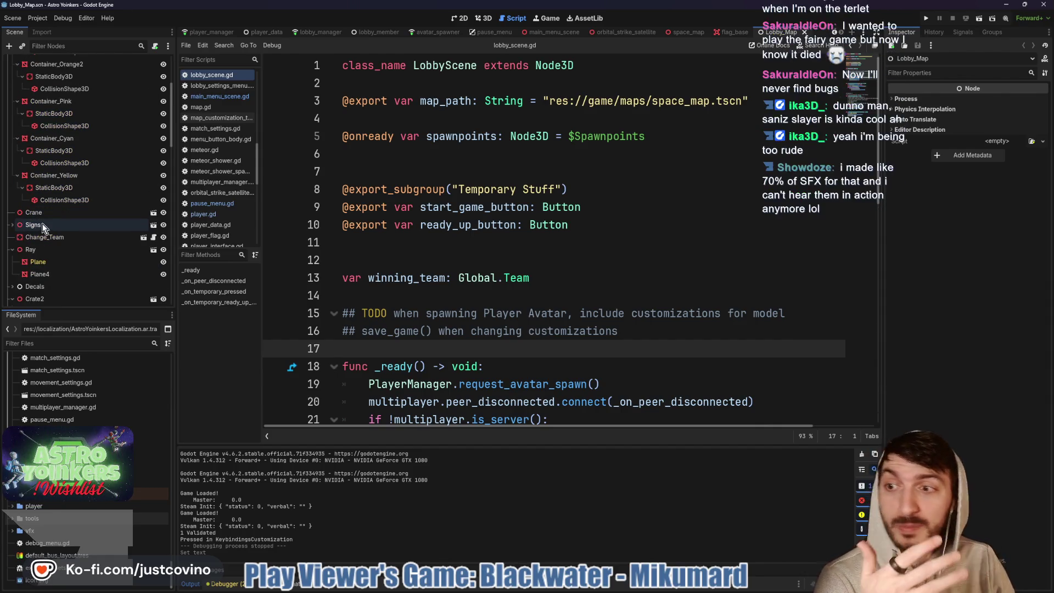
{"action": "scroll", "coordinate": [55, 225], "scroll_direction": "up", "scroll_amount": 5}
{"action": "left_click", "coordinate": [13, 124]}
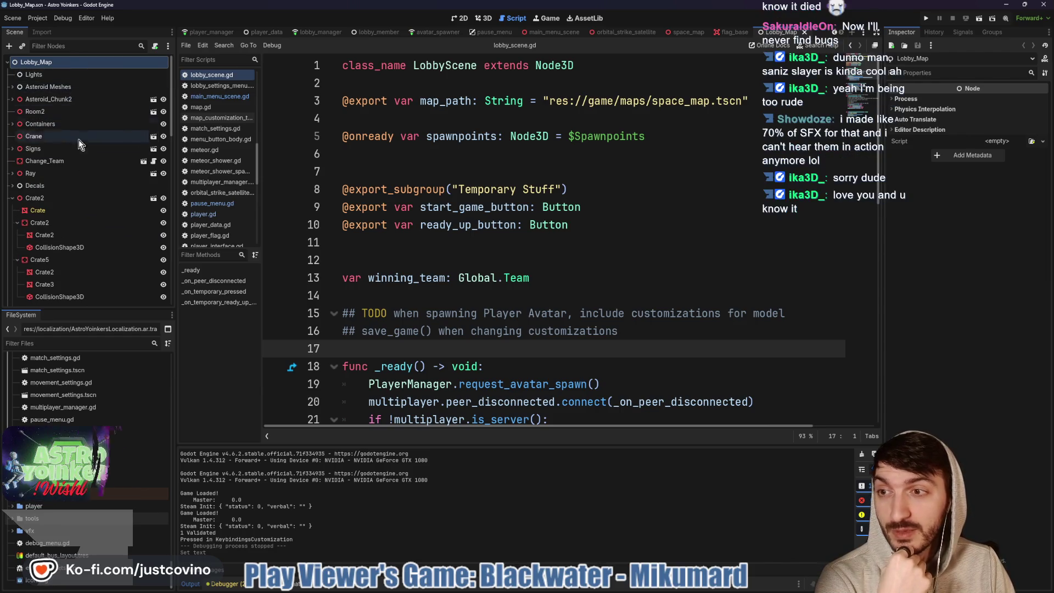
{"action": "scroll", "coordinate": [81, 194], "scroll_direction": "down", "scroll_amount": 5}
{"action": "scroll", "coordinate": [81, 200], "scroll_direction": "down", "scroll_amount": 5}
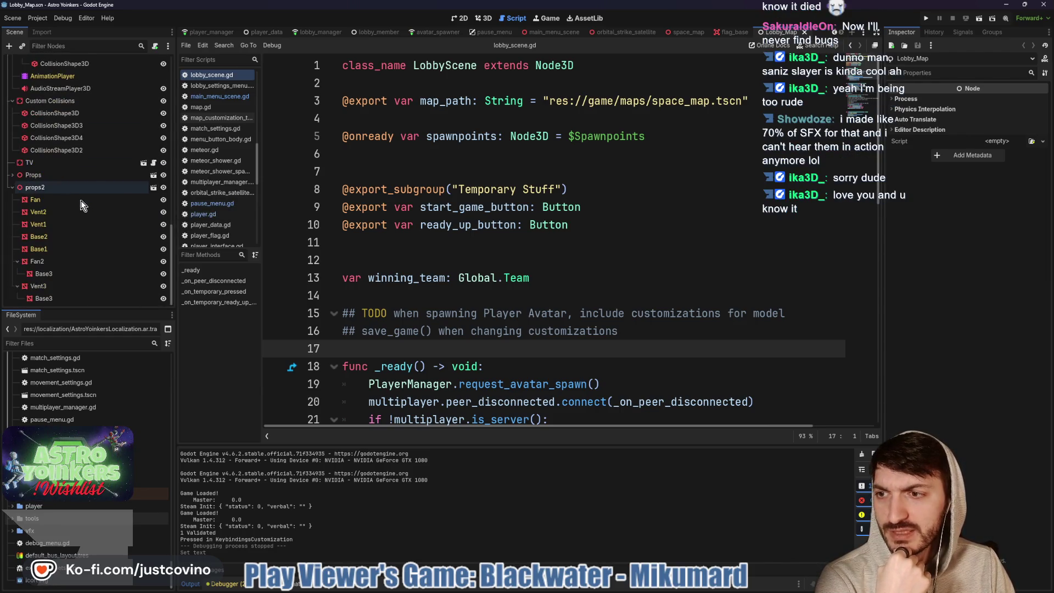
{"action": "left_click", "coordinate": [144, 163]}
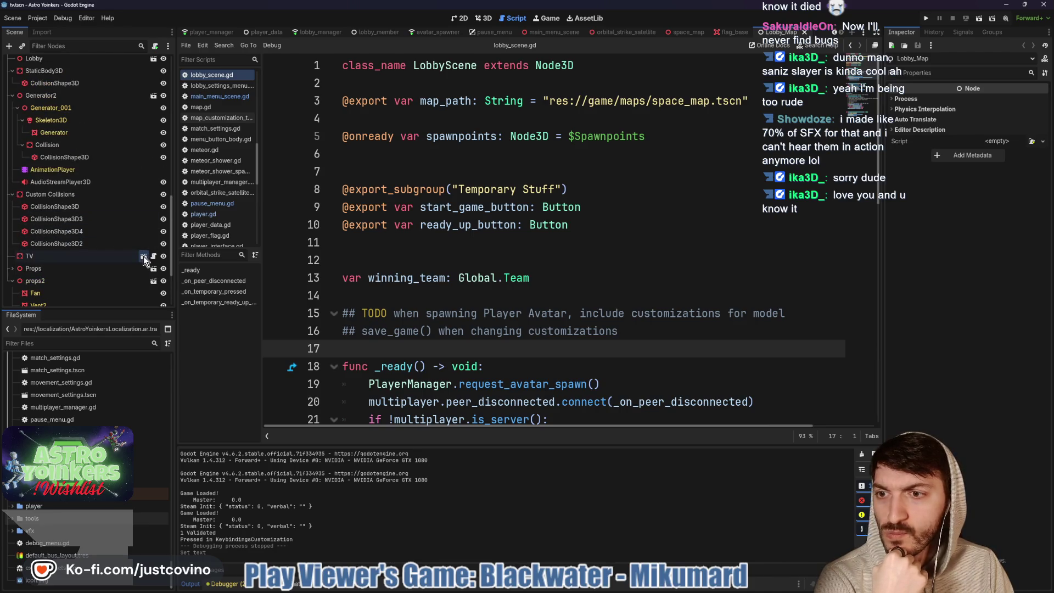
In tv.tscn, select ItemsToggle, then ImplosionTimeLabel to see its text 'Implosion Time'
{"action": "scroll", "coordinate": [123, 203], "scroll_direction": "up", "scroll_amount": 10}
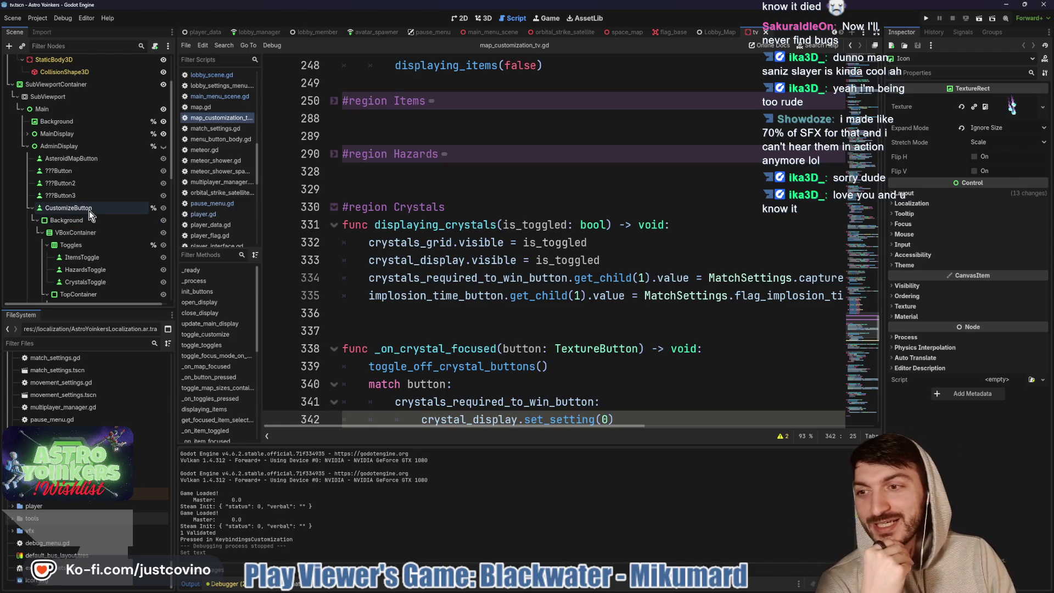
{"action": "left_click", "coordinate": [95, 259]}
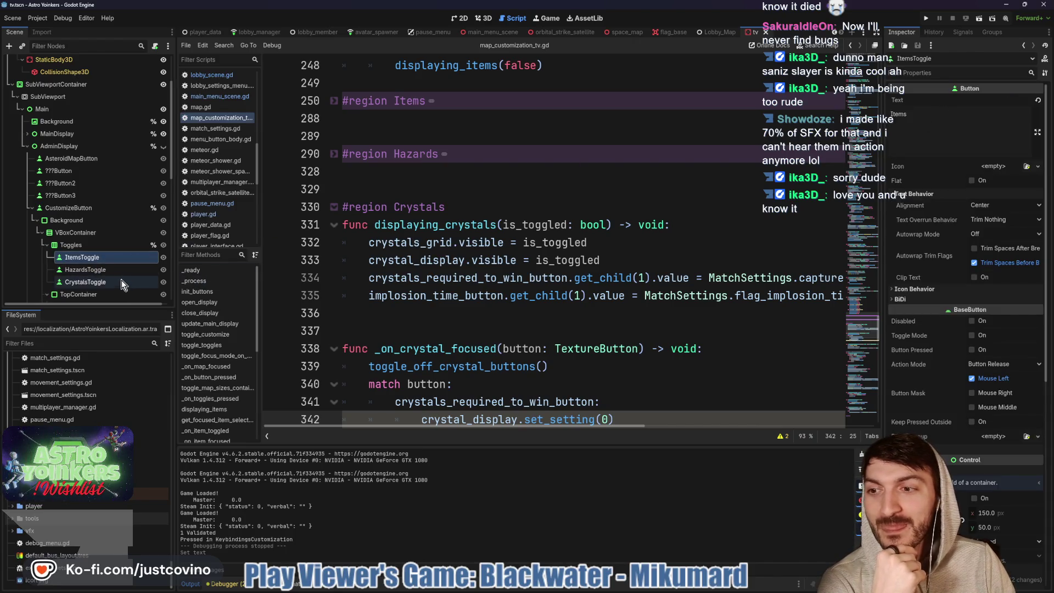
{"action": "scroll", "coordinate": [100, 248], "scroll_direction": "down", "scroll_amount": 1}
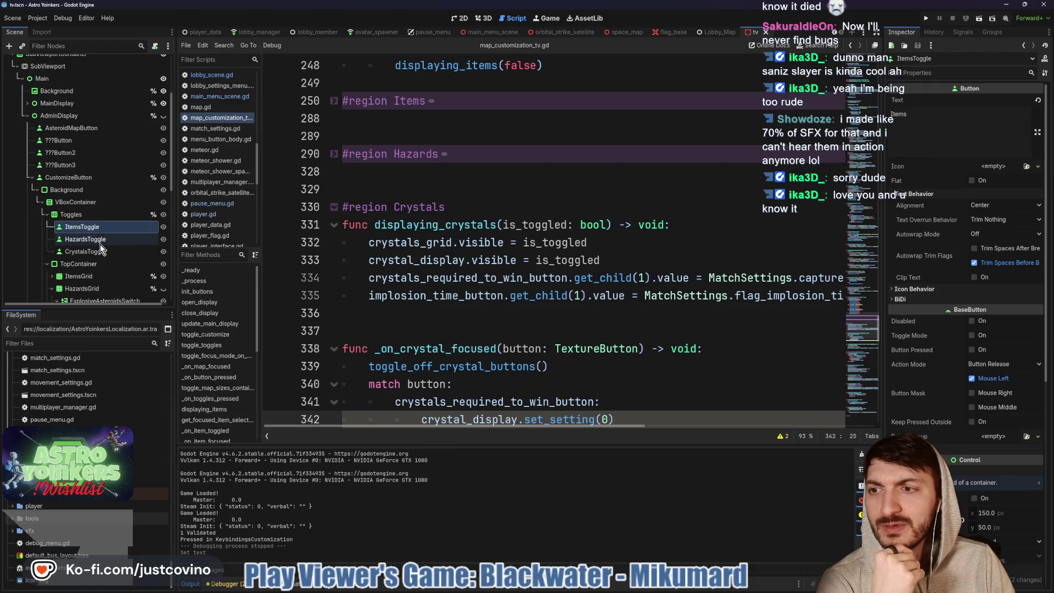
{"action": "scroll", "coordinate": [101, 249], "scroll_direction": "down", "scroll_amount": 1}
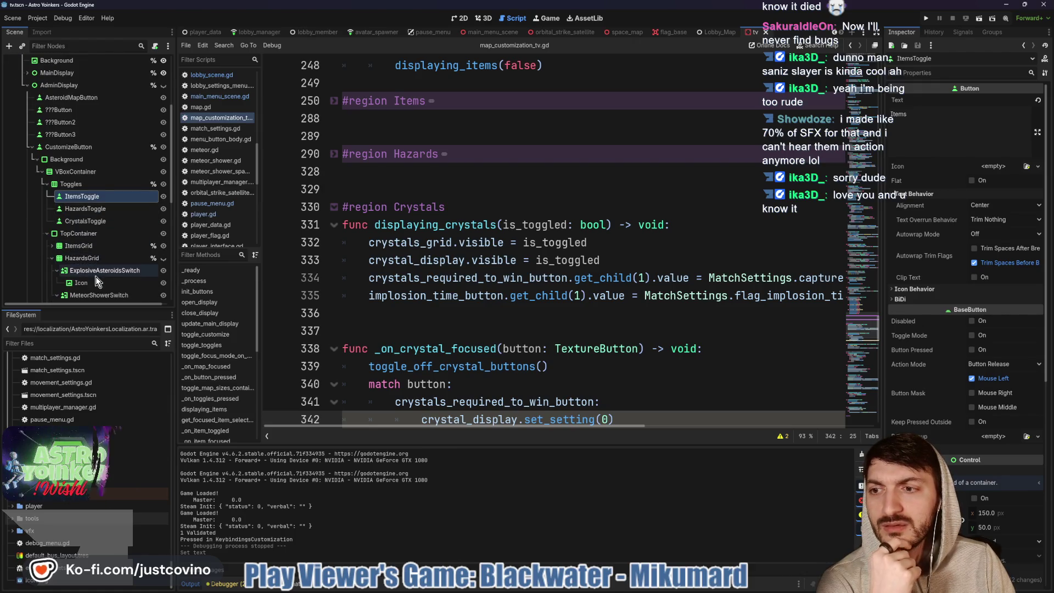
{"action": "scroll", "coordinate": [95, 277], "scroll_direction": "down", "scroll_amount": 4}
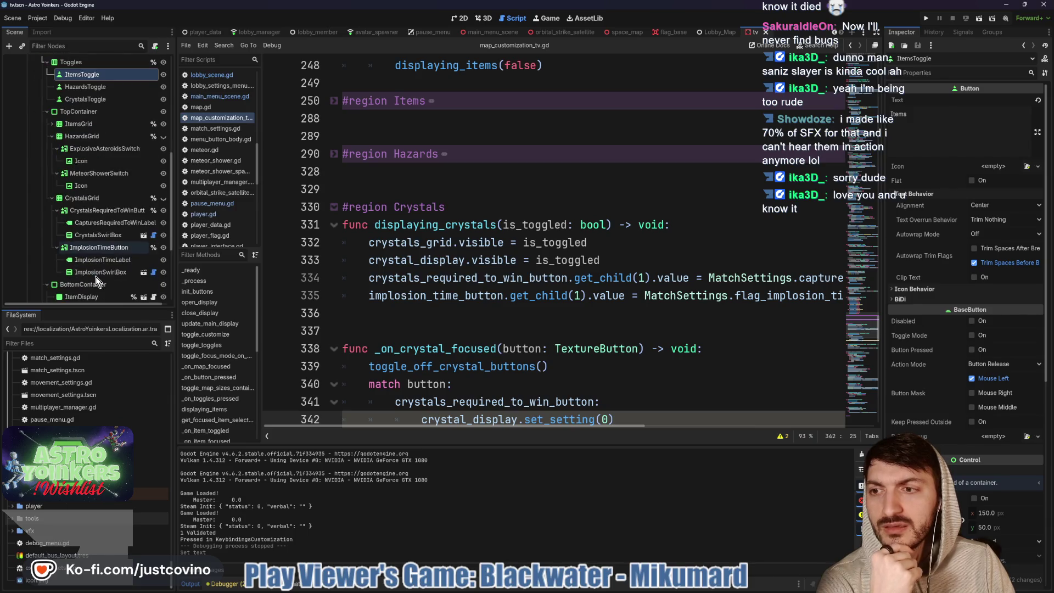
{"action": "left_click", "coordinate": [102, 260]}
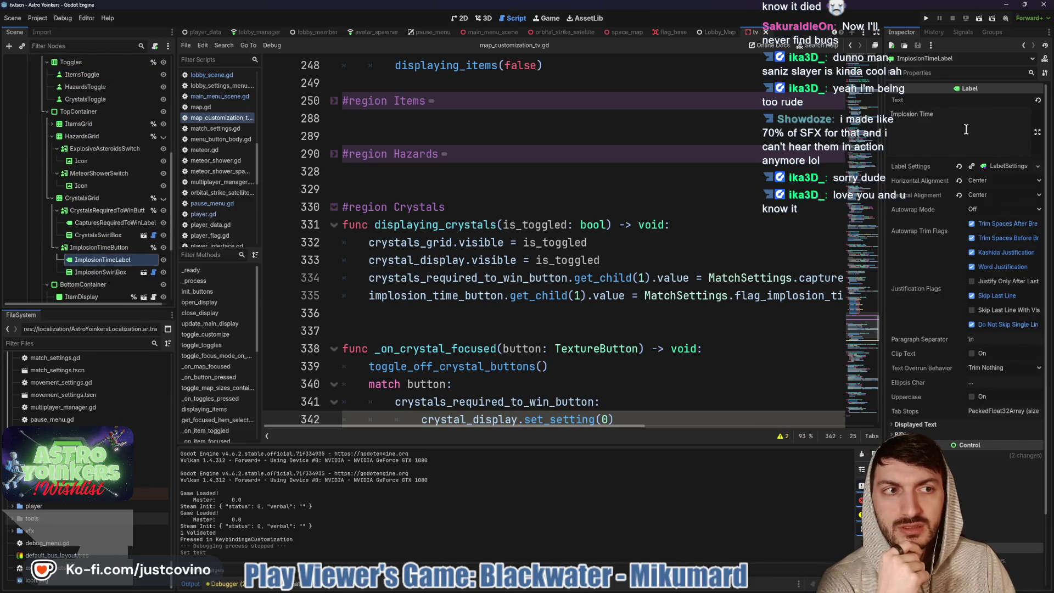
Bring the AstroYoinkersLocalization sheet forward and scroll up to row 1 to find IMPLOSION_TIME
{"action": "mouse_move", "coordinate": [578, 588]}
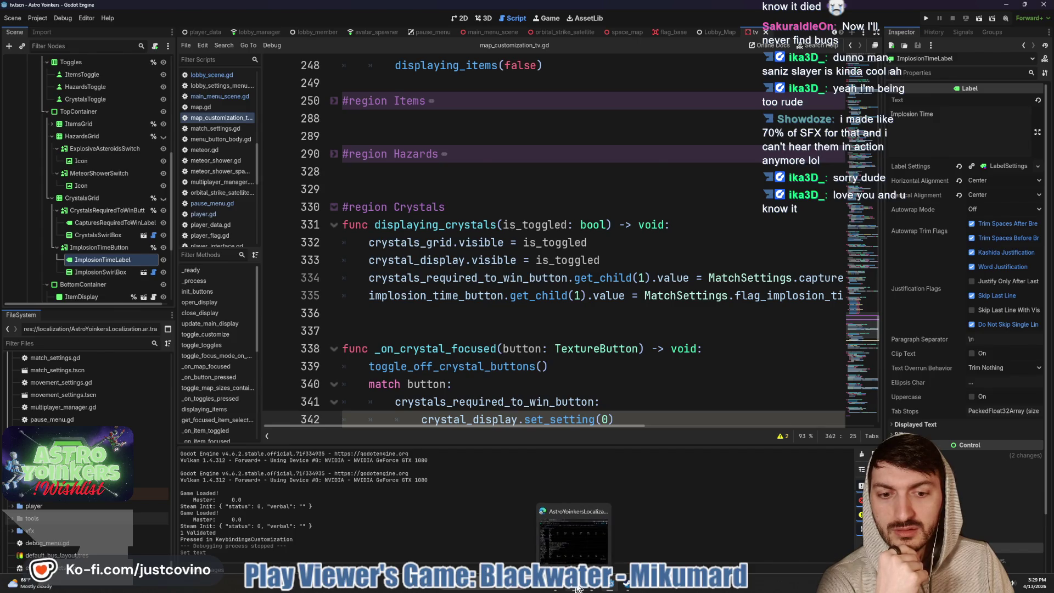
{"action": "left_click", "coordinate": [581, 519]}
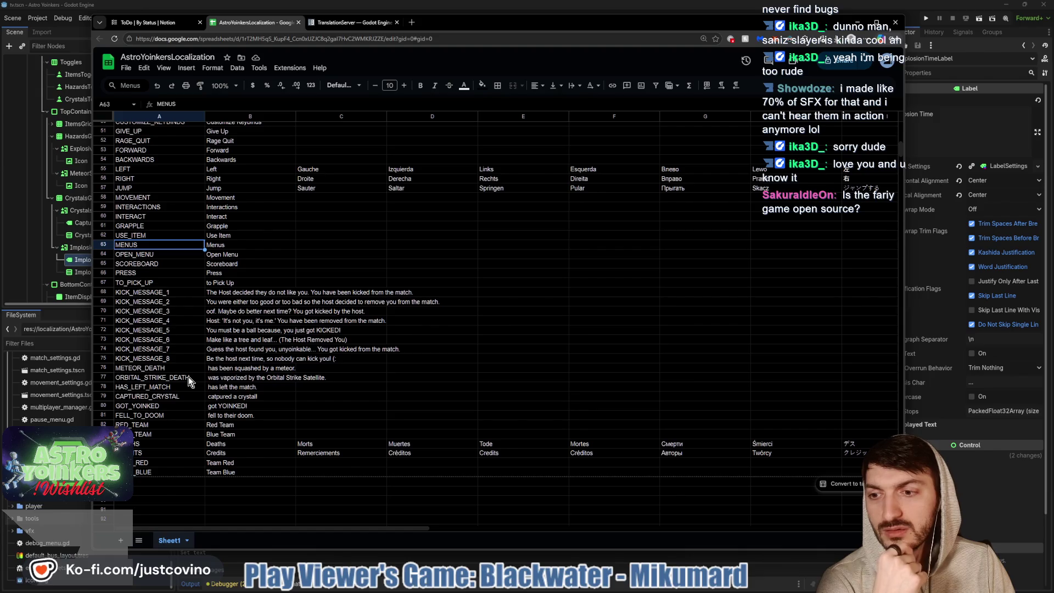
{"action": "scroll", "coordinate": [189, 376], "scroll_direction": "up", "scroll_amount": 4}
{"action": "scroll", "coordinate": [189, 377], "scroll_direction": "up", "scroll_amount": 4}
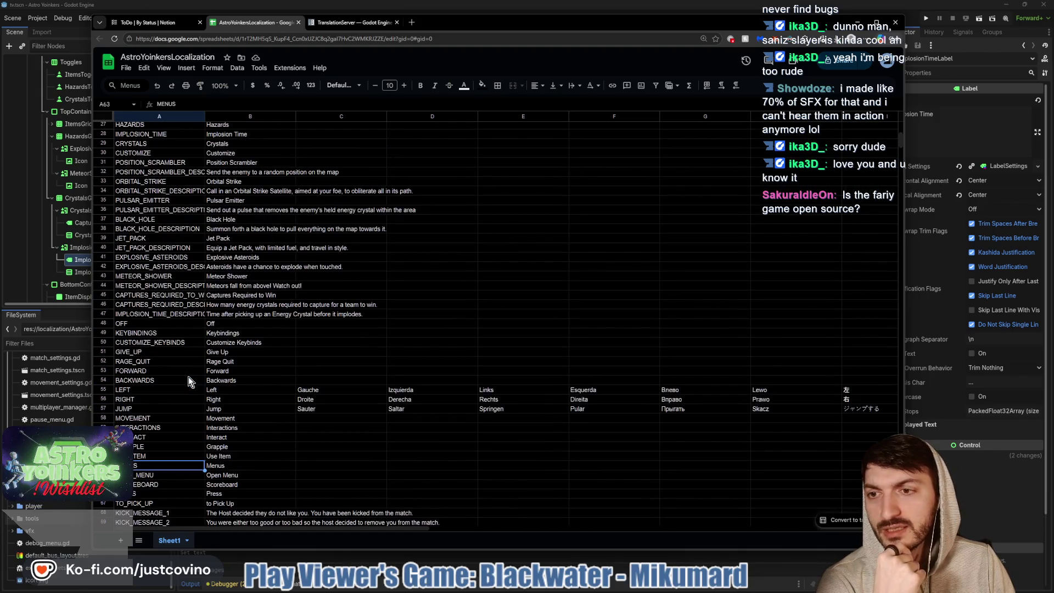
{"action": "scroll", "coordinate": [189, 376], "scroll_direction": "up", "scroll_amount": 4}
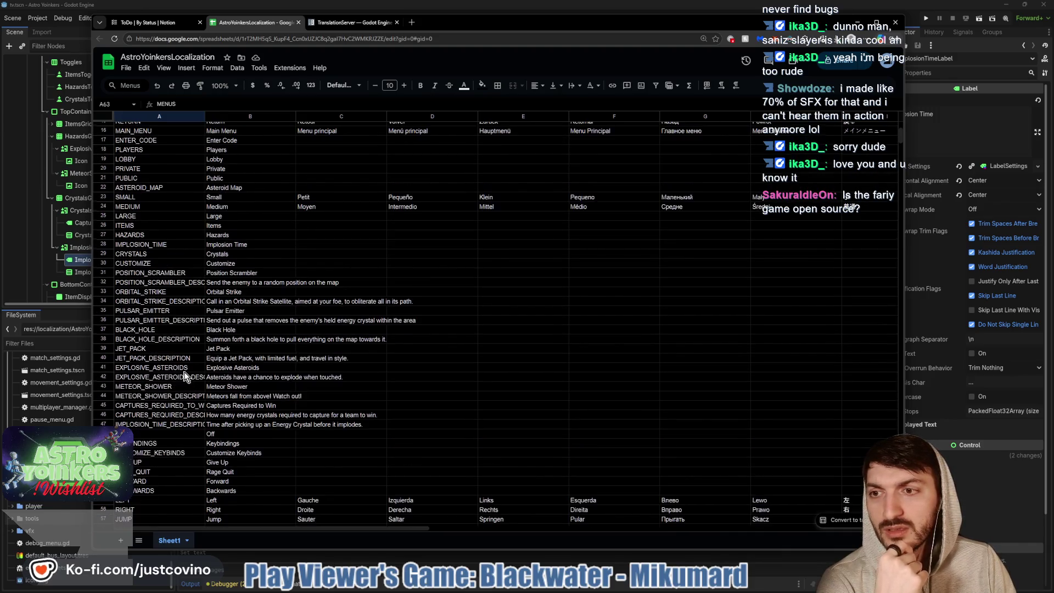
{"action": "scroll", "coordinate": [184, 377], "scroll_direction": "up", "scroll_amount": 3}
{"action": "scroll", "coordinate": [184, 377], "scroll_direction": "up", "scroll_amount": 2}
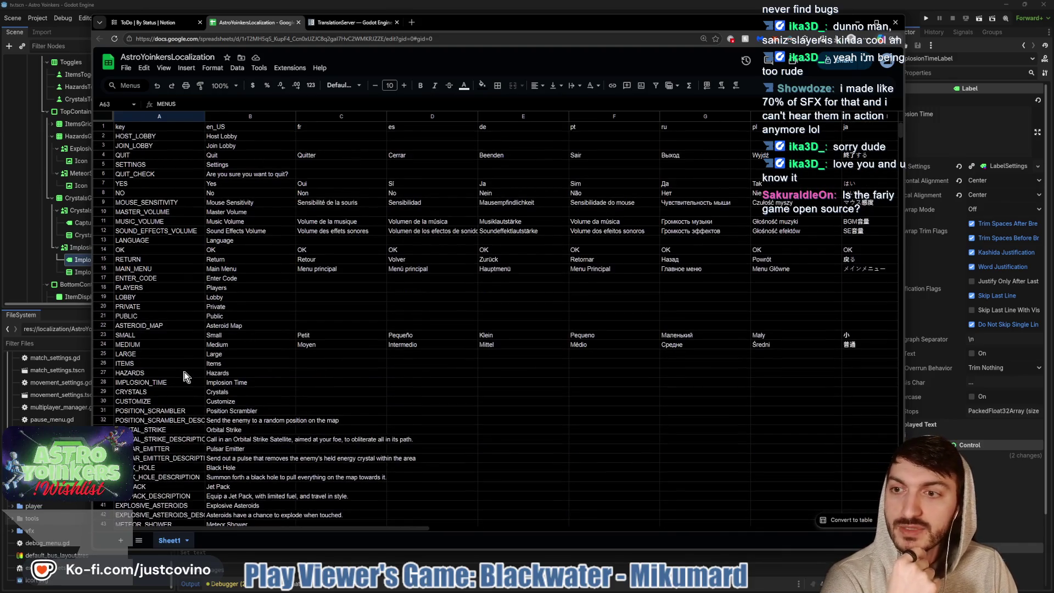
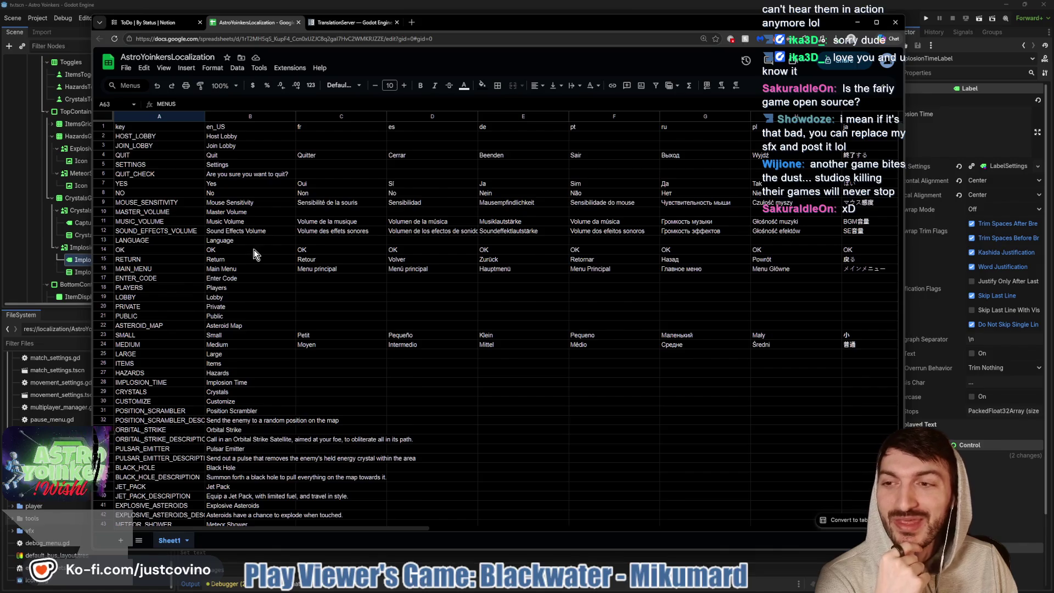
Review the AstroYoinkersLocalization sheet's keys, then replace the Implosion Time label text with IMPLOSION_TIME
{"action": "left_click_drag", "start_coordinate": [641, 24], "coordinate": [603, 19]}
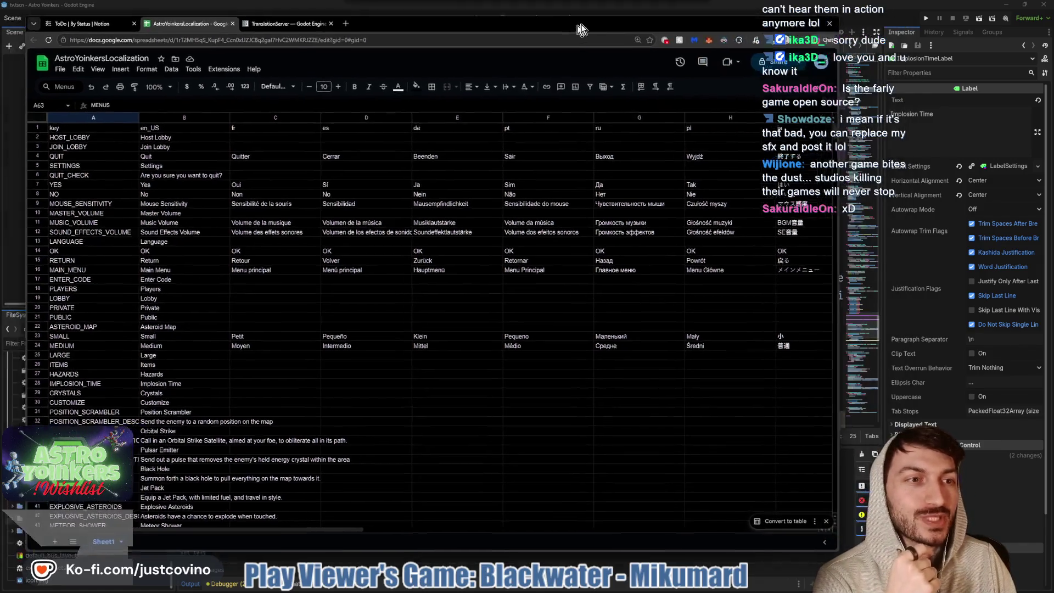
{"action": "scroll", "coordinate": [352, 182], "scroll_direction": "down", "scroll_amount": 1}
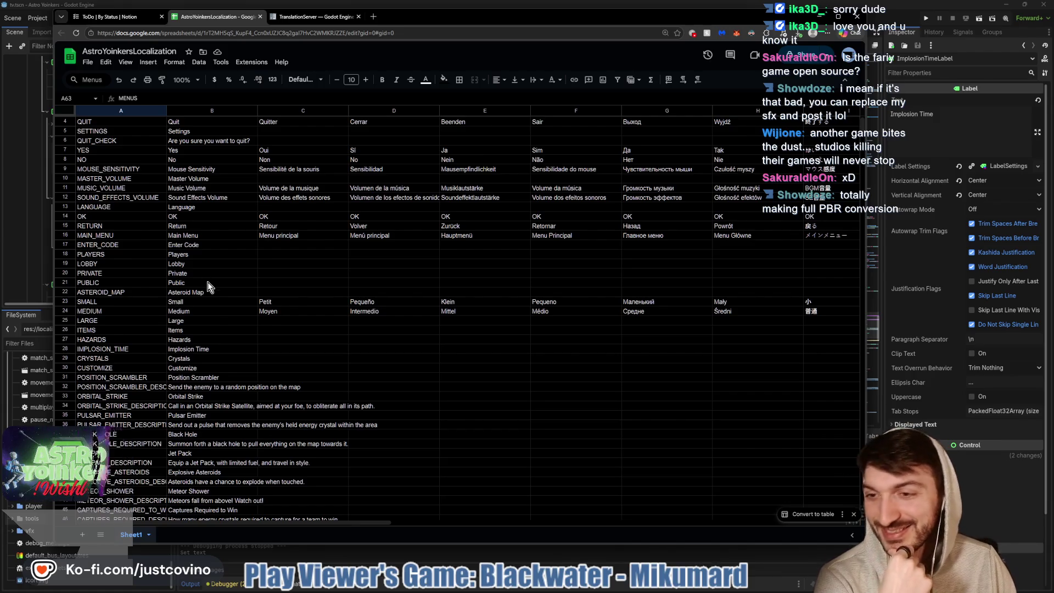
{"action": "scroll", "coordinate": [207, 291], "scroll_direction": "down", "scroll_amount": 1}
{"action": "scroll", "coordinate": [207, 291], "scroll_direction": "up", "scroll_amount": 2}
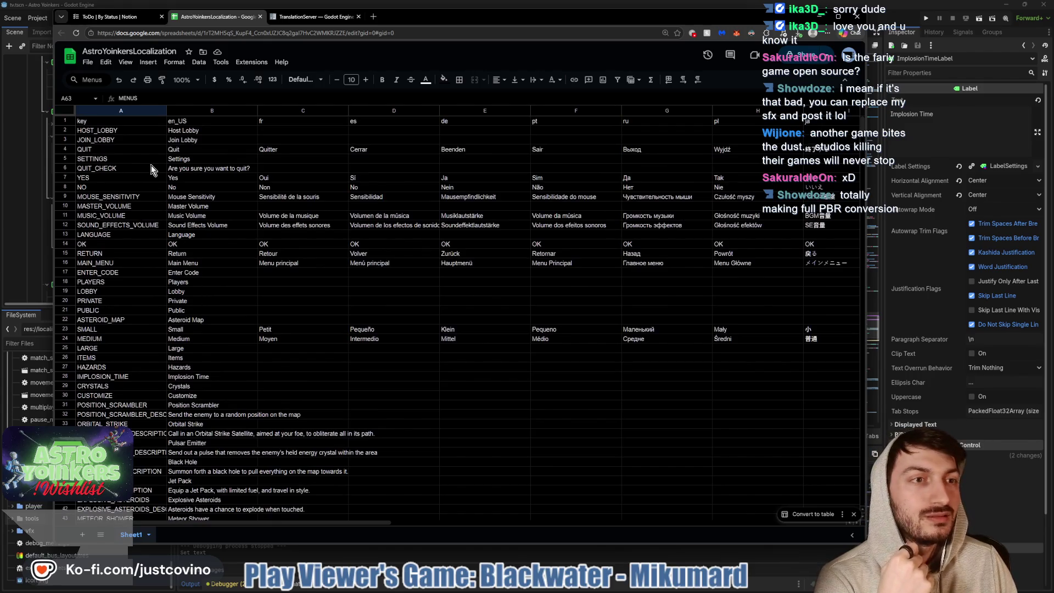
{"action": "scroll", "coordinate": [158, 190], "scroll_direction": "down", "scroll_amount": 5}
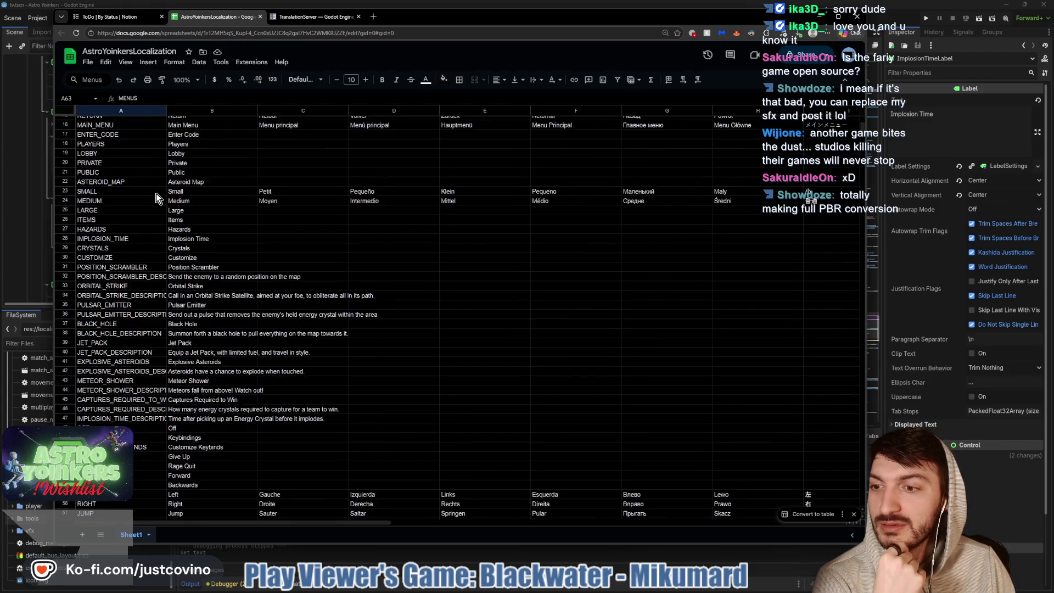
{"action": "left_click_drag", "start_coordinate": [933, 114], "coordinate": [877, 115]}
{"action": "type", "text": "IMPLO"}
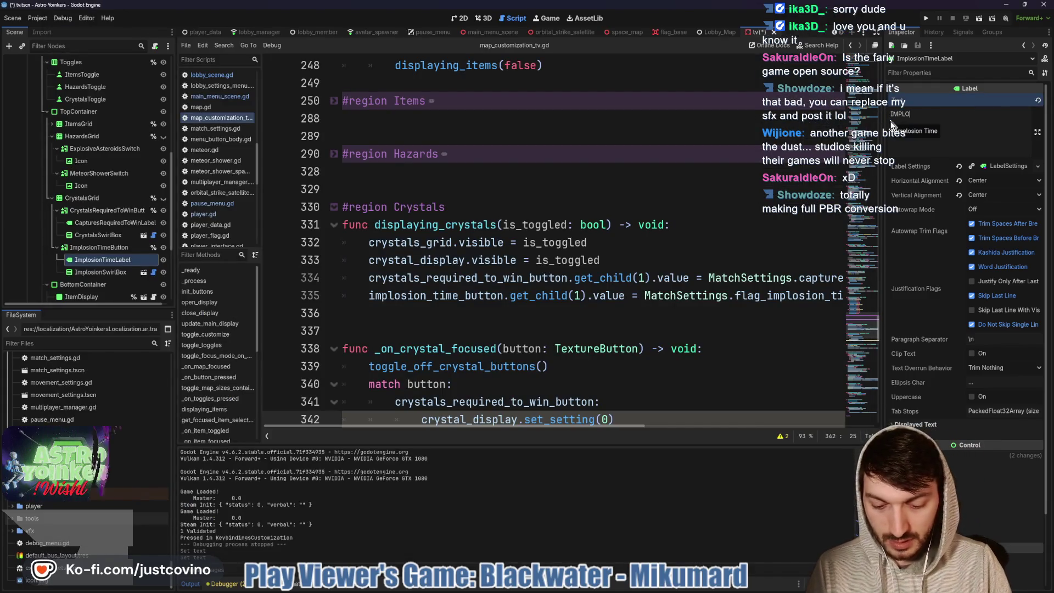
{"action": "type", "text": "SION_TIME"}
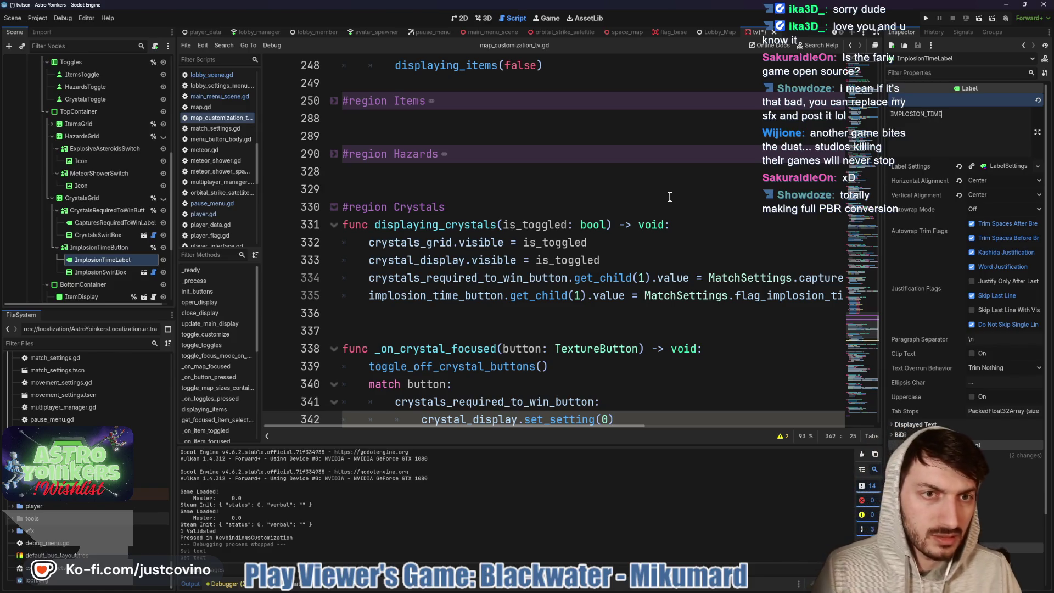
Commit the IMPLOSION_TIME text, save, and copy the CAPTURES_REQUIRED_TO_WIN key from the sheet
{"action": "left_click", "coordinate": [671, 197]}
{"action": "key", "text": "ctrl+s"}
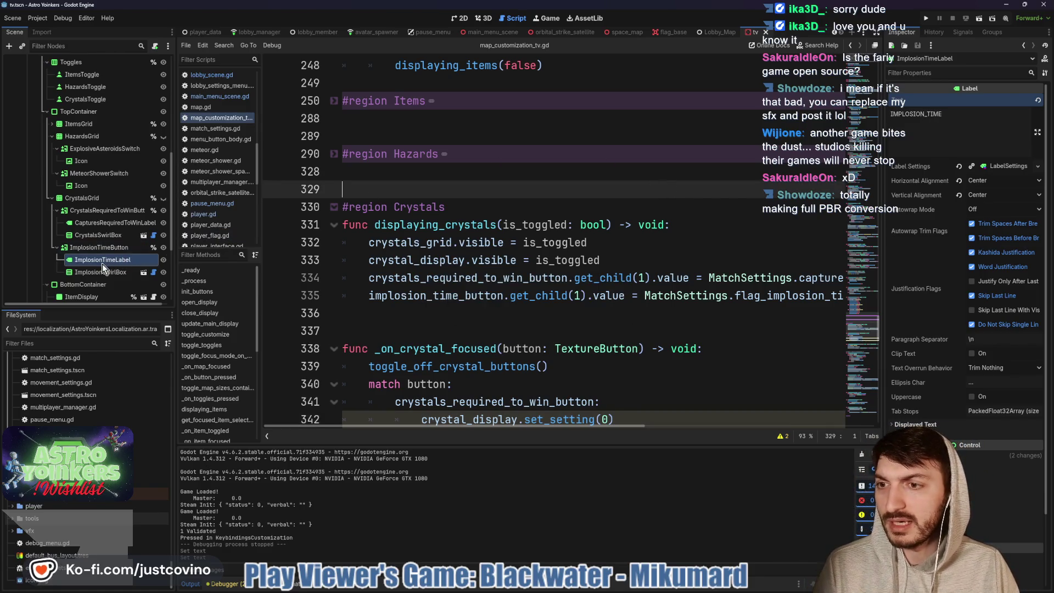
{"action": "left_click", "coordinate": [102, 223]}
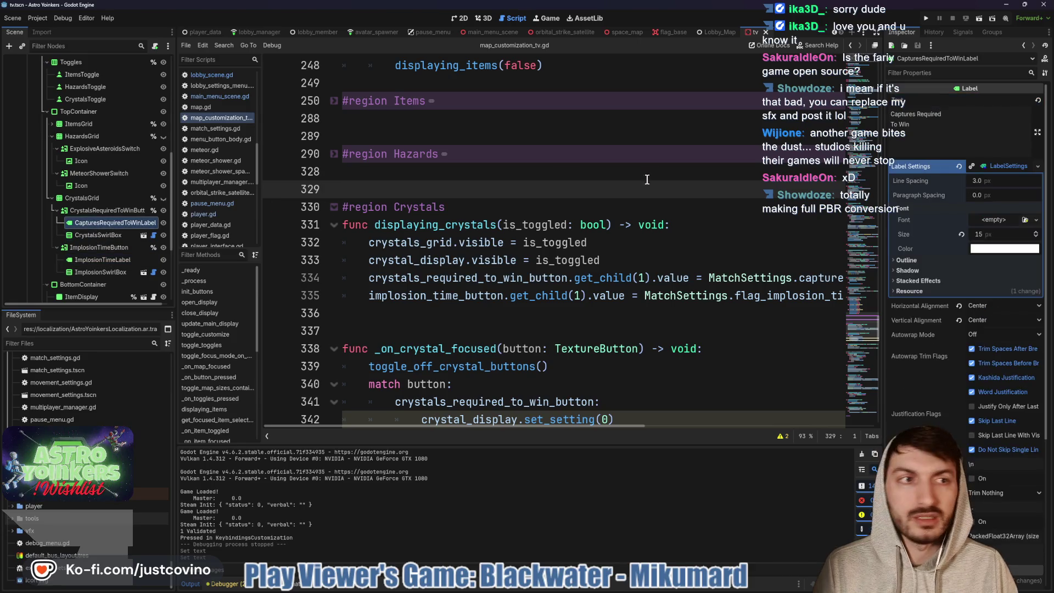
{"action": "key", "text": "alt+Tab"}
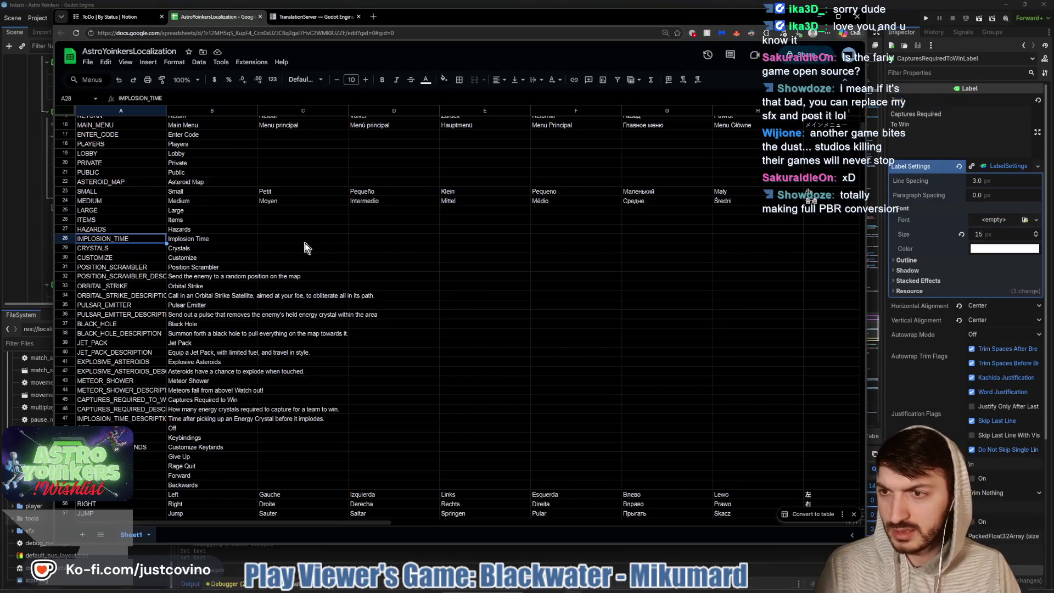
{"action": "scroll", "coordinate": [132, 275], "scroll_direction": "up", "scroll_amount": 1}
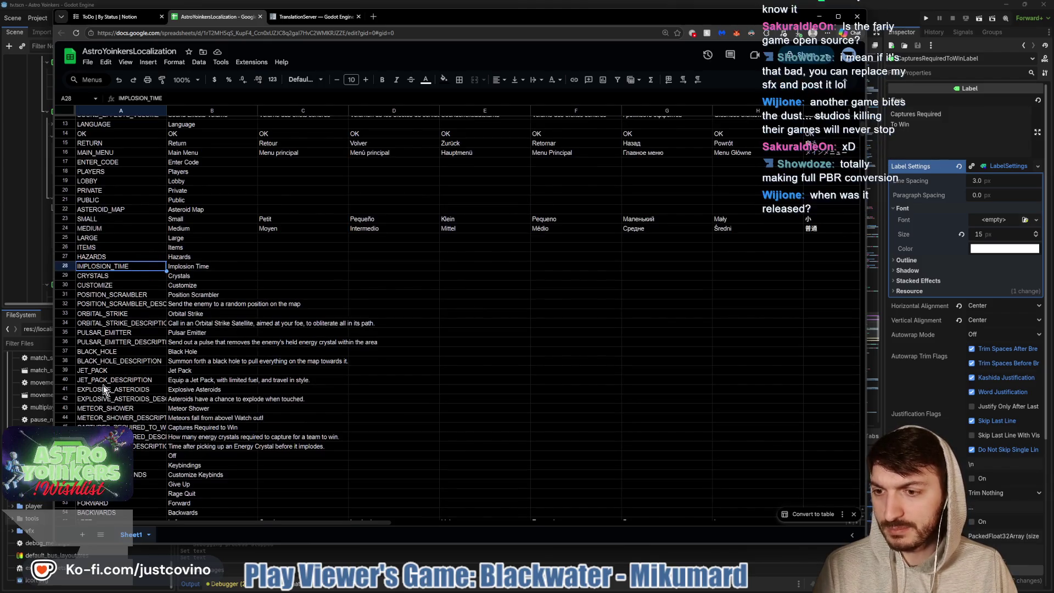
{"action": "left_click", "coordinate": [121, 428]}
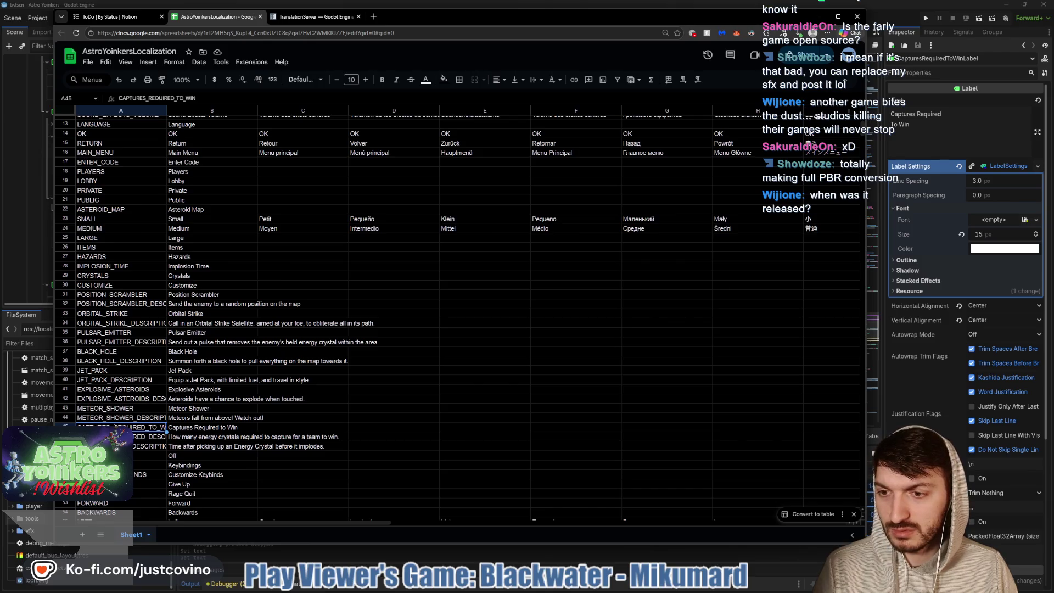
{"action": "double_click", "coordinate": [114, 426]}
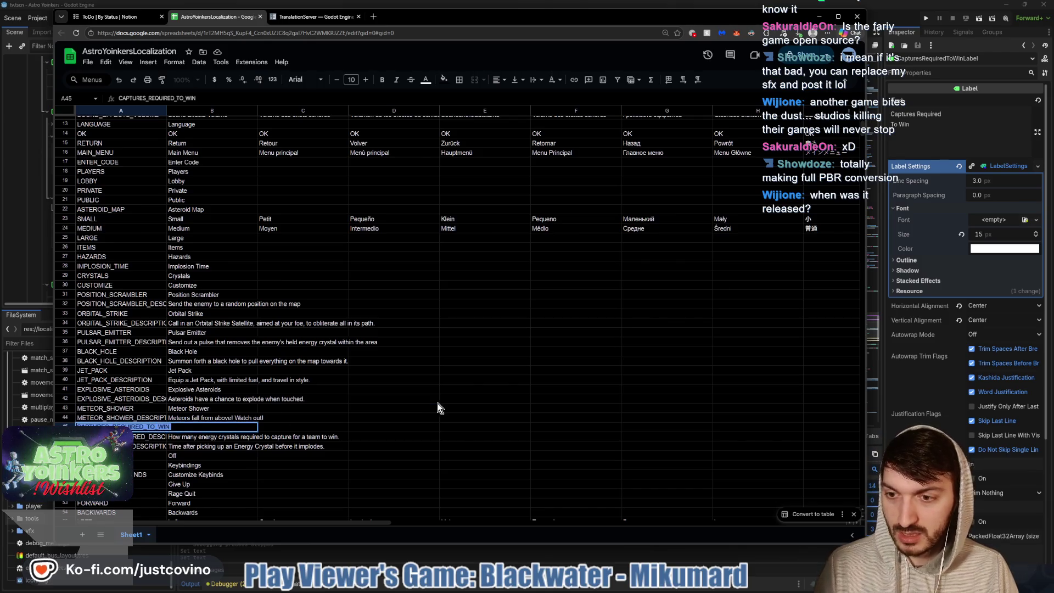
{"action": "key", "text": "ctrl+c"}
{"action": "key", "text": "Escape"}
Paste CAPTURES_REQUIRED_TO_WIN as the CapturesRequiredToWinLabel Text and save the scene
{"action": "left_click", "coordinate": [925, 137]}
{"action": "key", "text": "ctrl+a"}
{"action": "key", "text": "BackSpace"}
{"action": "key", "text": "ctrl+v"}
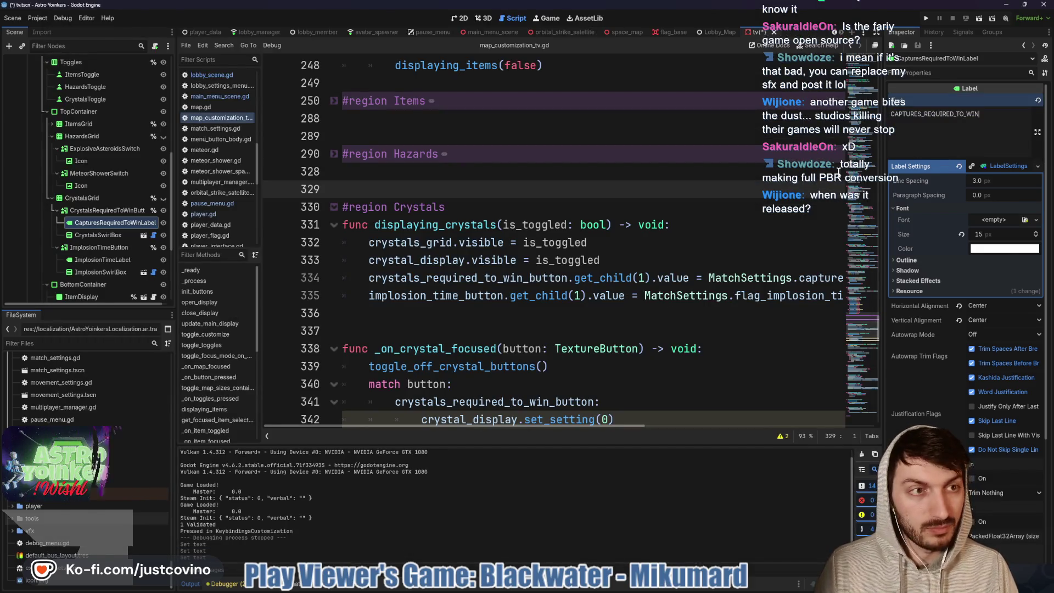
{"action": "left_click", "coordinate": [555, 207]}
{"action": "key", "text": "ctrl+s"}
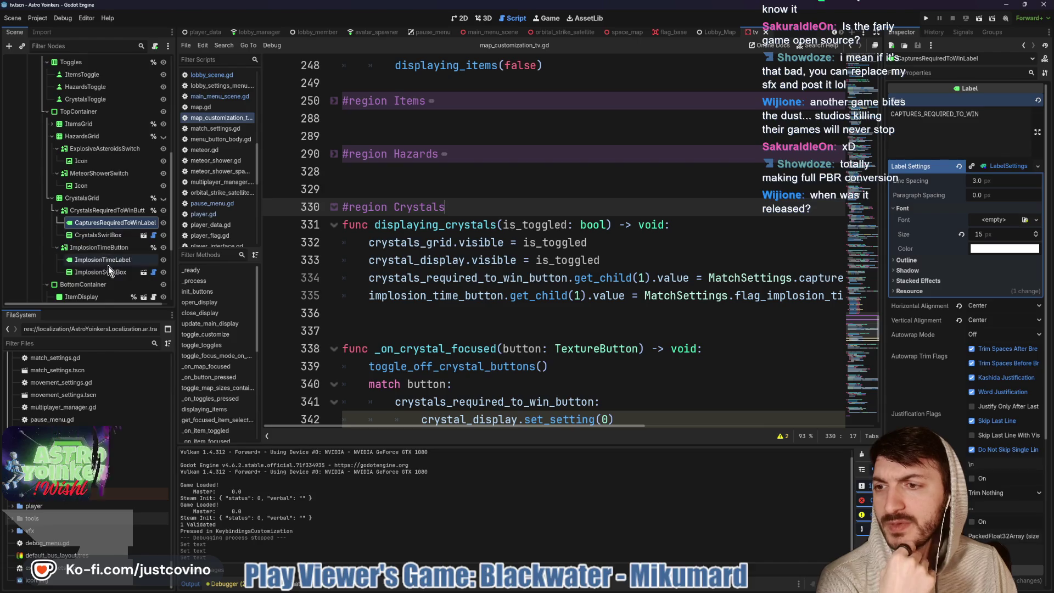
{"action": "scroll", "coordinate": [112, 271], "scroll_direction": "down", "scroll_amount": 1}
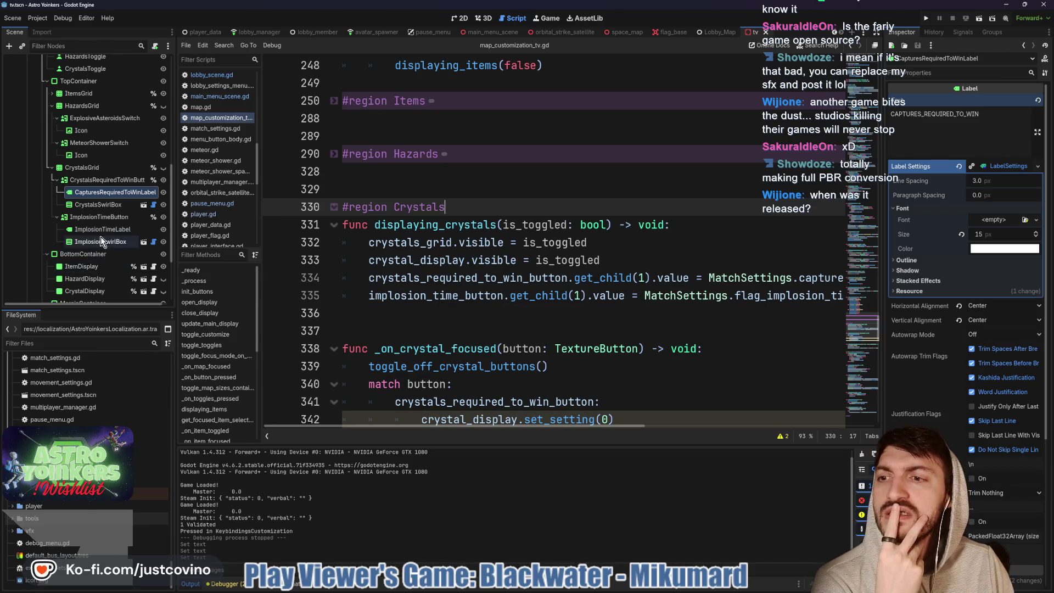
{"action": "scroll", "coordinate": [95, 182], "scroll_direction": "down", "scroll_amount": 2}
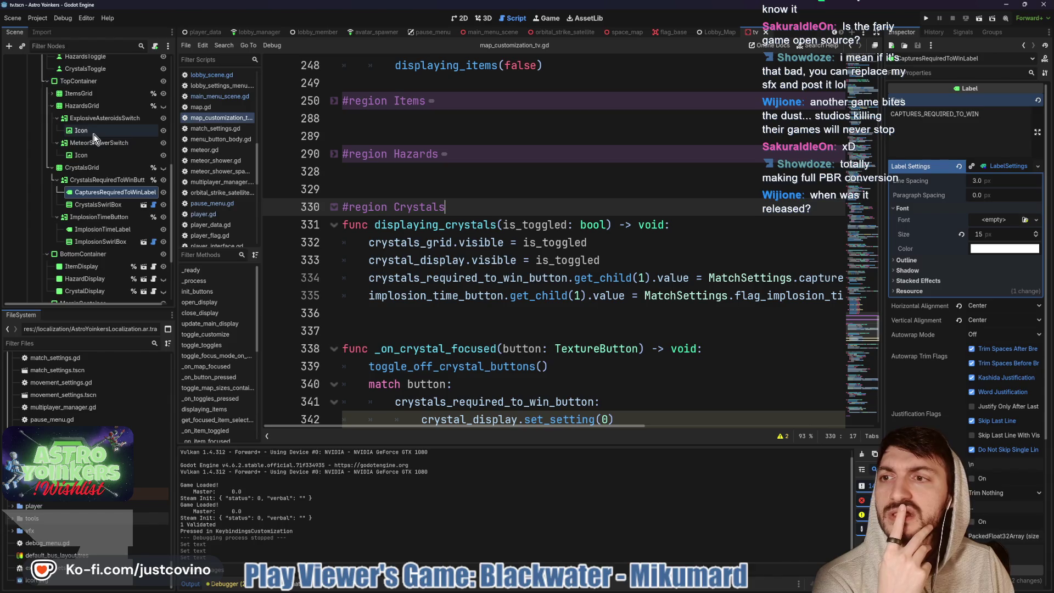
{"action": "left_click", "coordinate": [82, 279]}
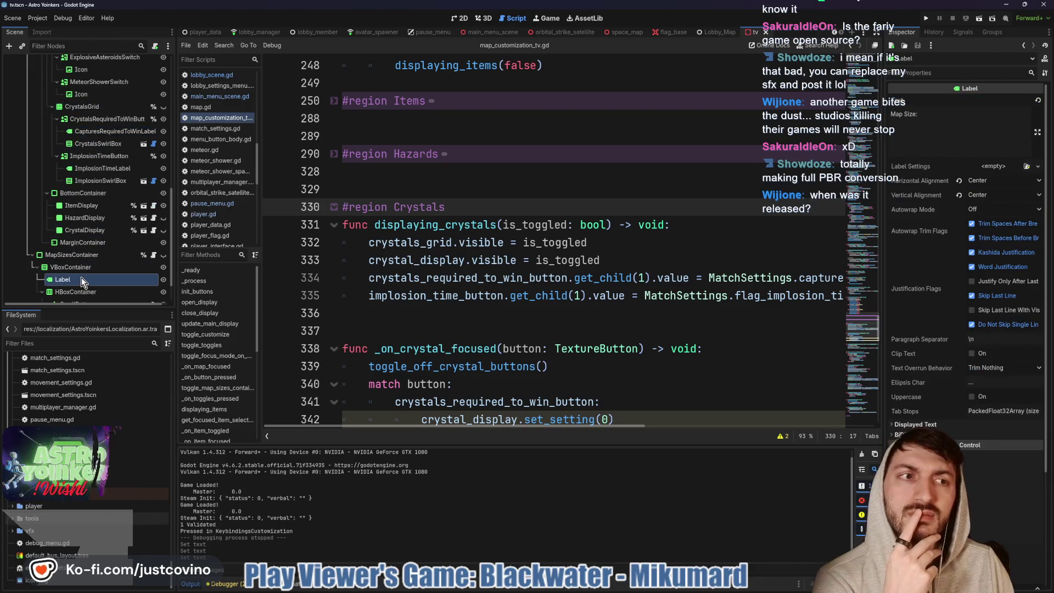
{"action": "scroll", "coordinate": [82, 278], "scroll_direction": "down", "scroll_amount": 1}
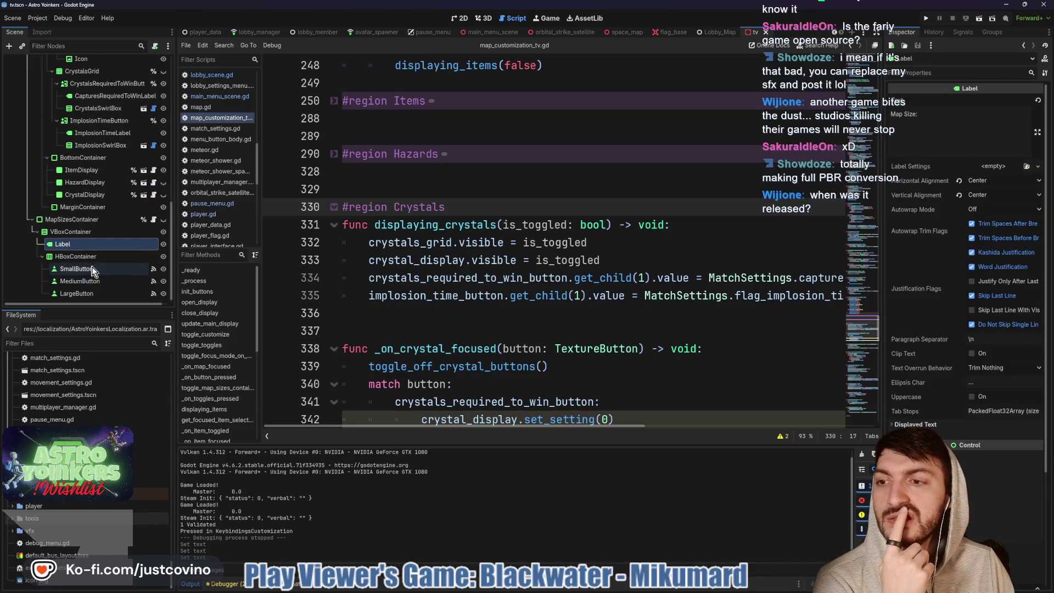
{"action": "left_click", "coordinate": [91, 269]}
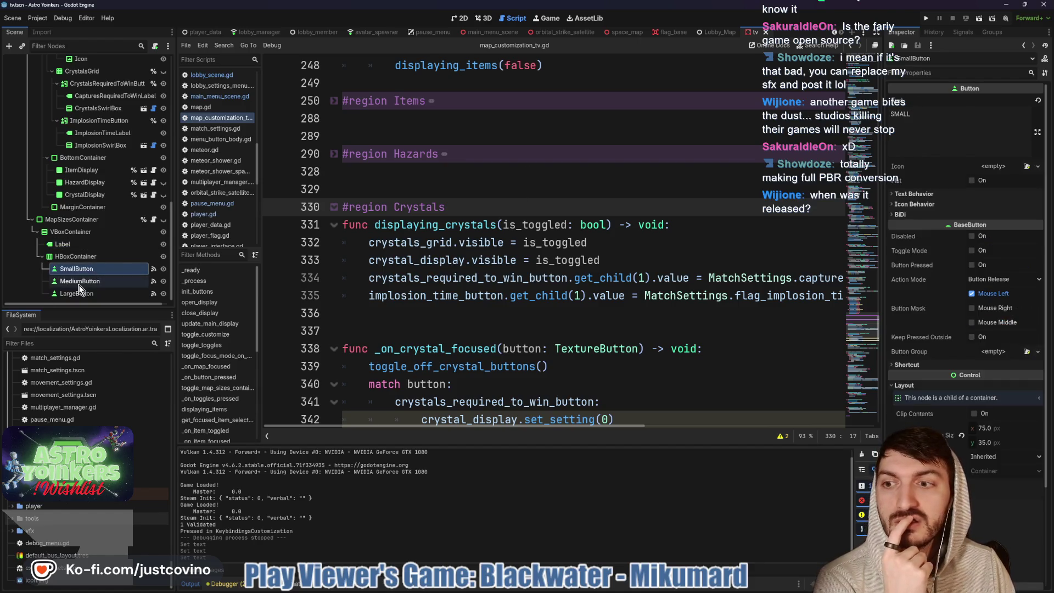
{"action": "left_click", "coordinate": [79, 283]}
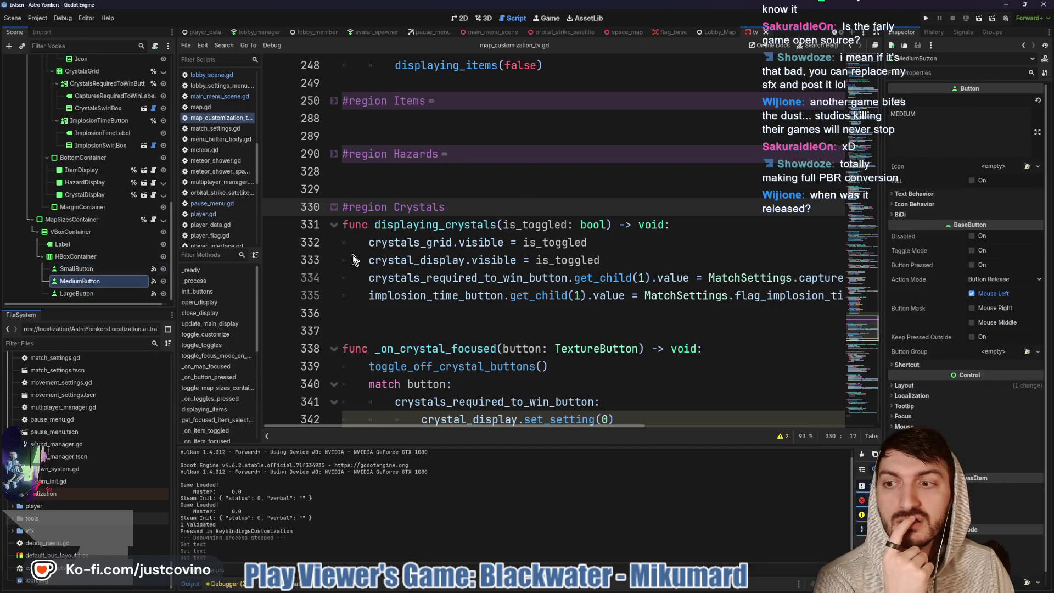
{"action": "left_click", "coordinate": [118, 295]}
{"action": "left_click", "coordinate": [399, 189]}
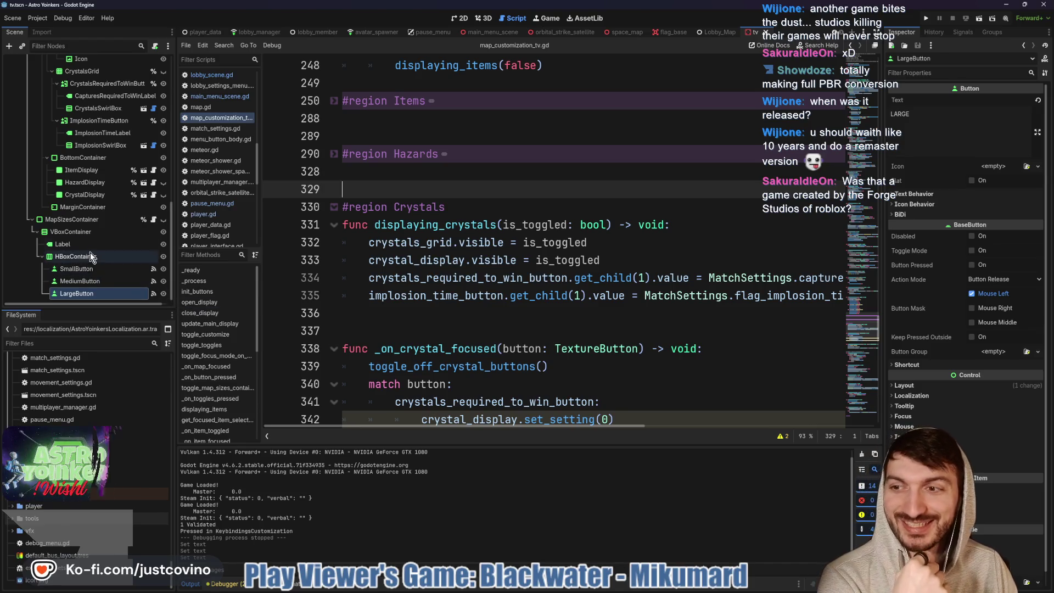
{"action": "left_click", "coordinate": [69, 182]}
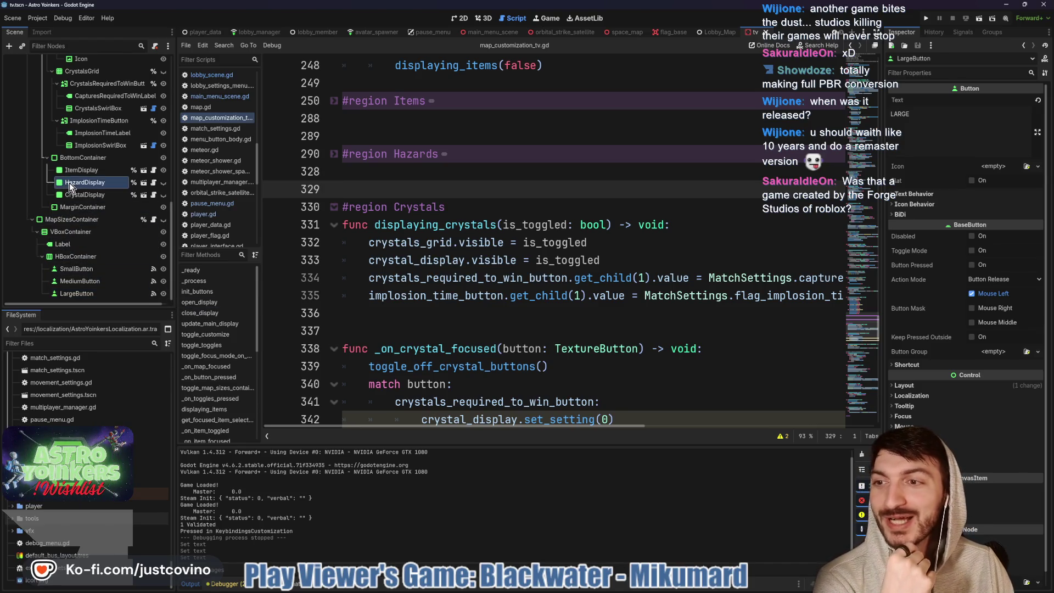
Open the HazardDisplay scene and inspect the HazardNameLabel and hazard description label properties
{"action": "left_click", "coordinate": [143, 183]}
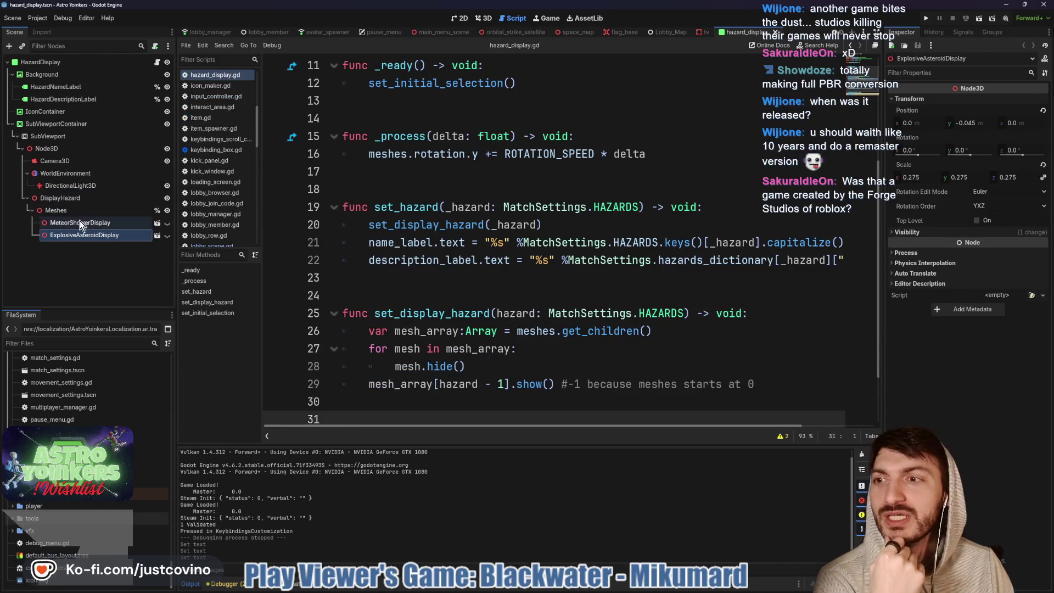
{"action": "left_click", "coordinate": [53, 89]}
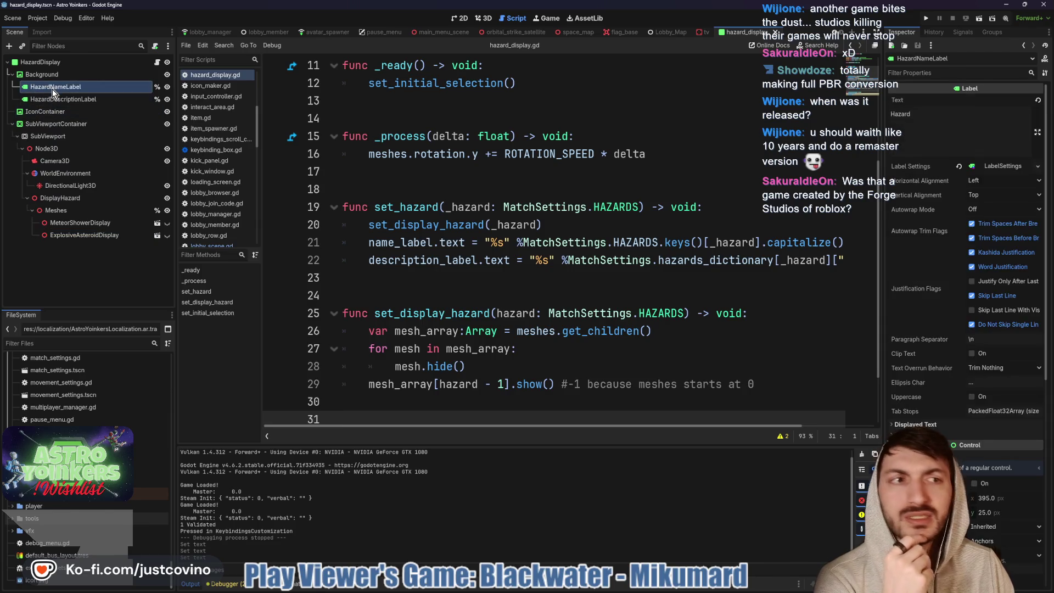
{"action": "left_click", "coordinate": [57, 98]}
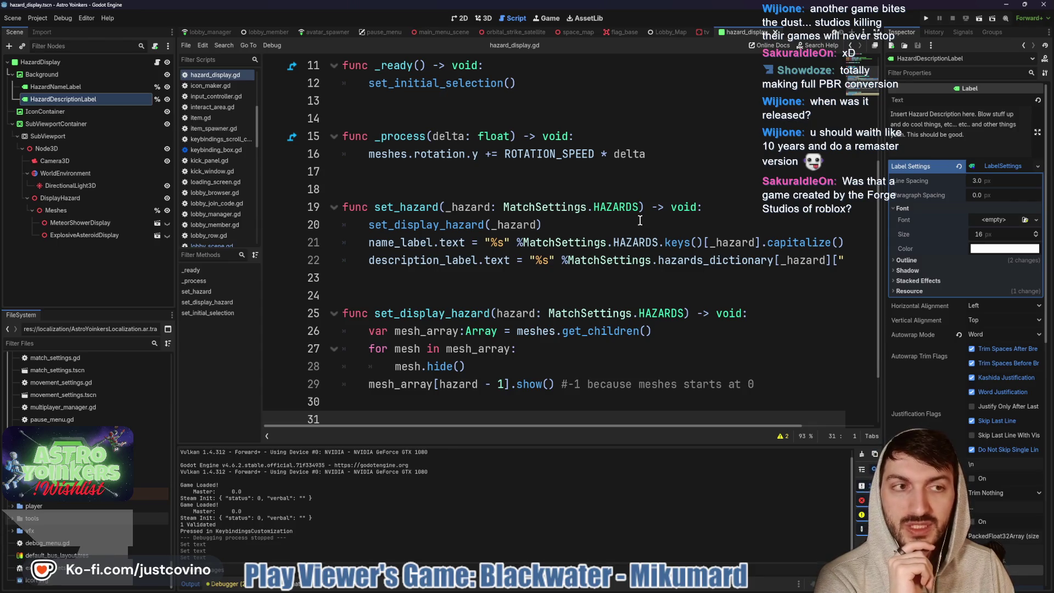
{"action": "left_click", "coordinate": [74, 84]}
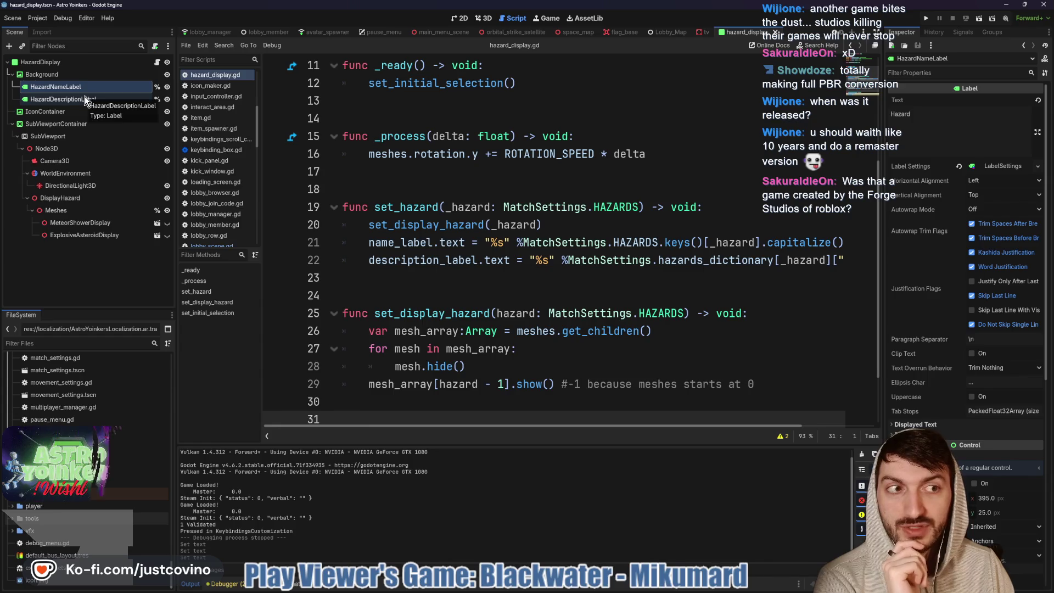
{"action": "left_click", "coordinate": [85, 97]}
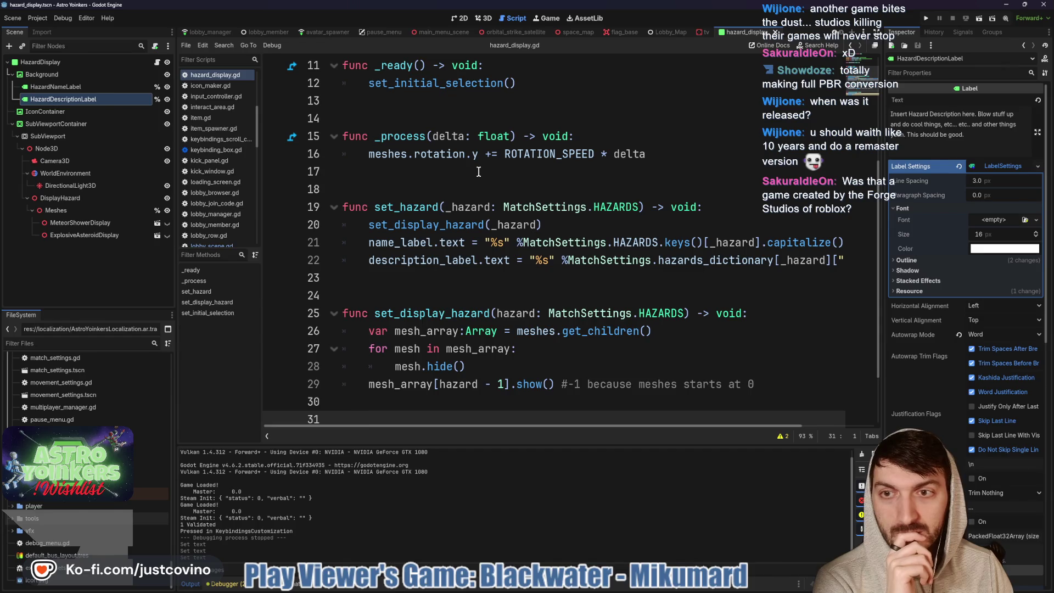
Review the top of hazard_display.gd, then switch to map_customization_tv.gd
{"action": "scroll", "coordinate": [479, 172], "scroll_direction": "up", "scroll_amount": 4}
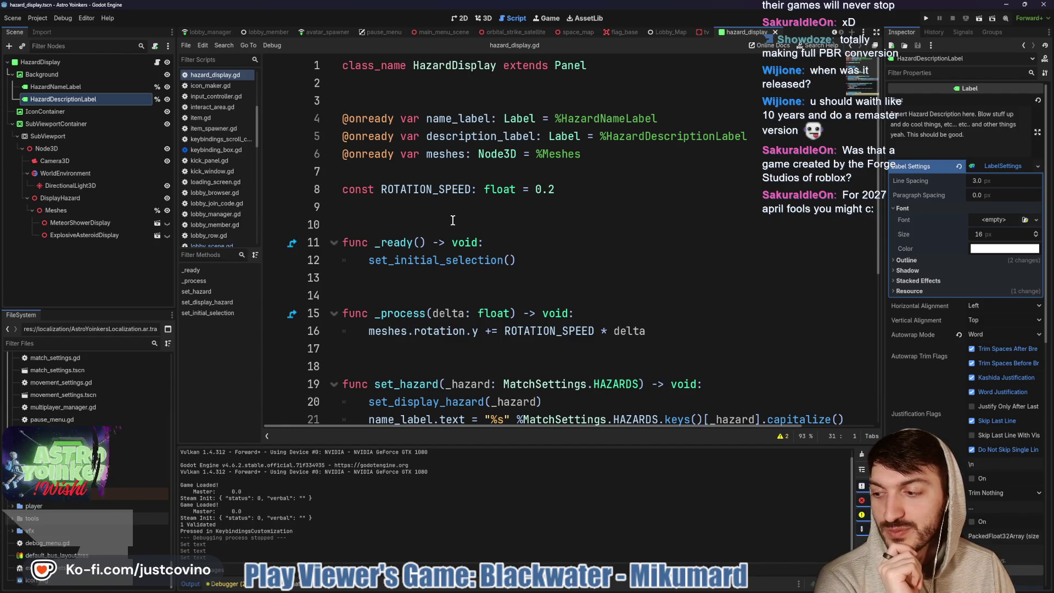
{"action": "left_click", "coordinate": [453, 220]}
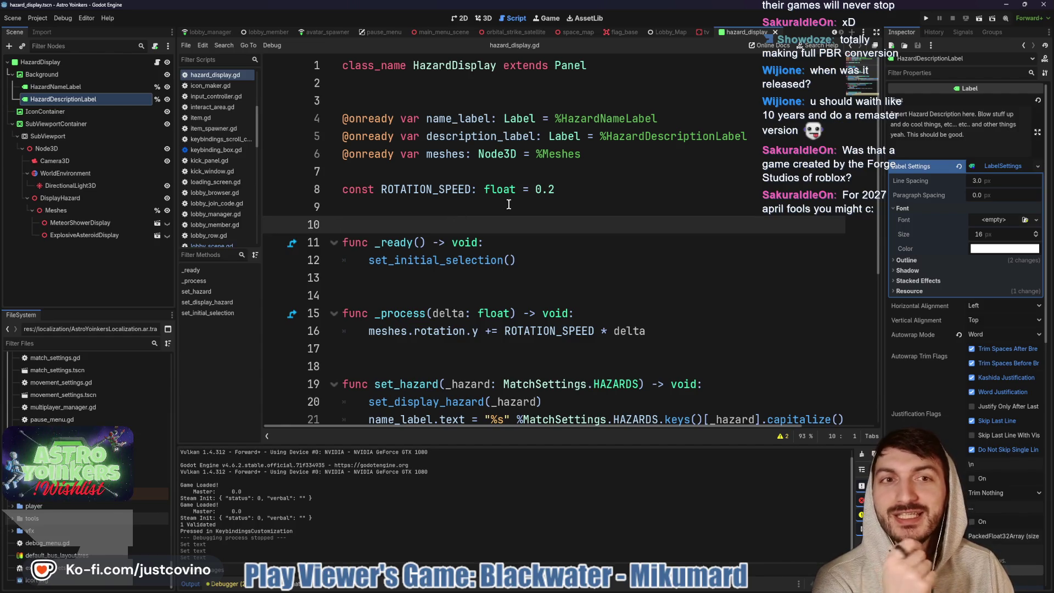
{"action": "left_click", "coordinate": [703, 32]}
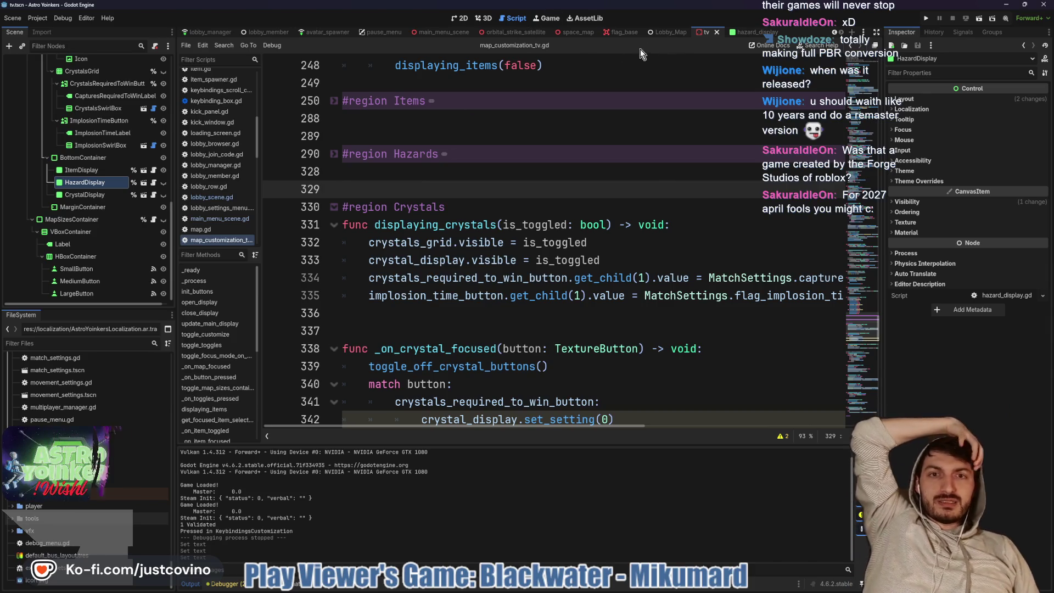
Inspect the pause menu's Label and the keybinding box's KeybindingName label, then go back to hazard_display
{"action": "left_click", "coordinate": [385, 32]}
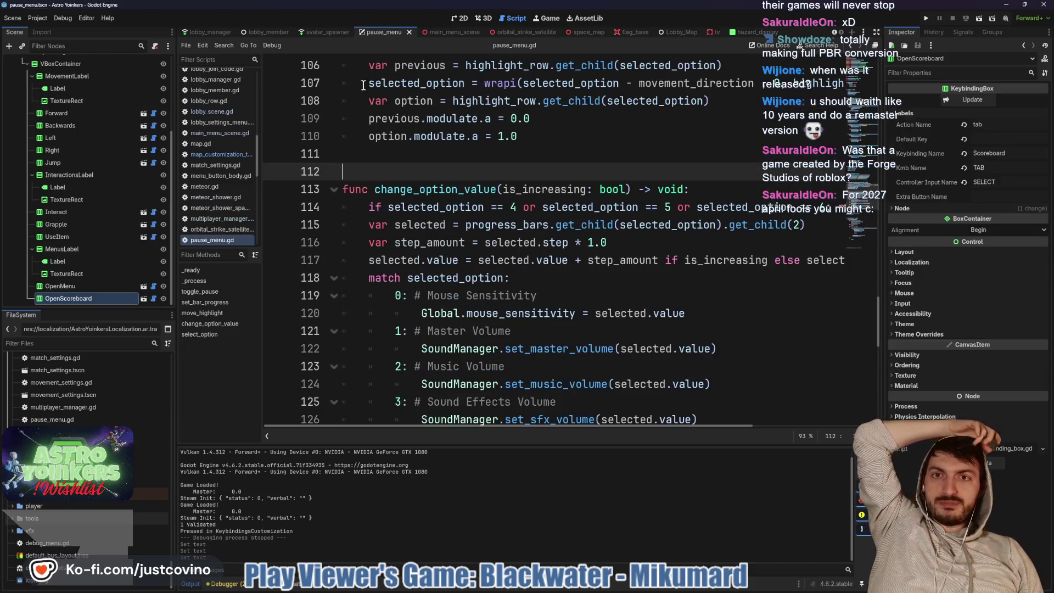
{"action": "left_click", "coordinate": [86, 262]}
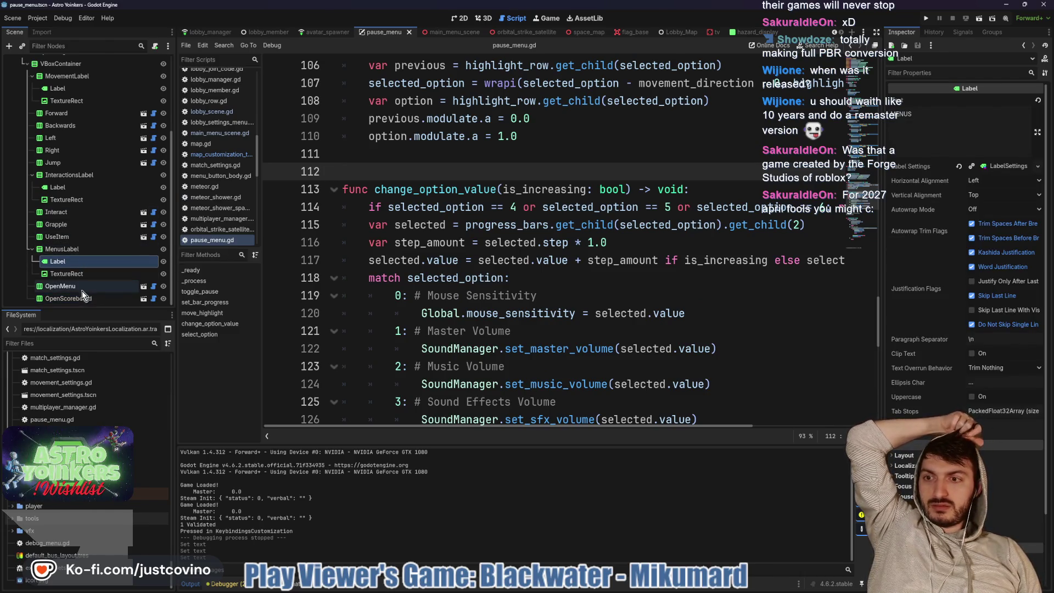
{"action": "left_click", "coordinate": [151, 288]}
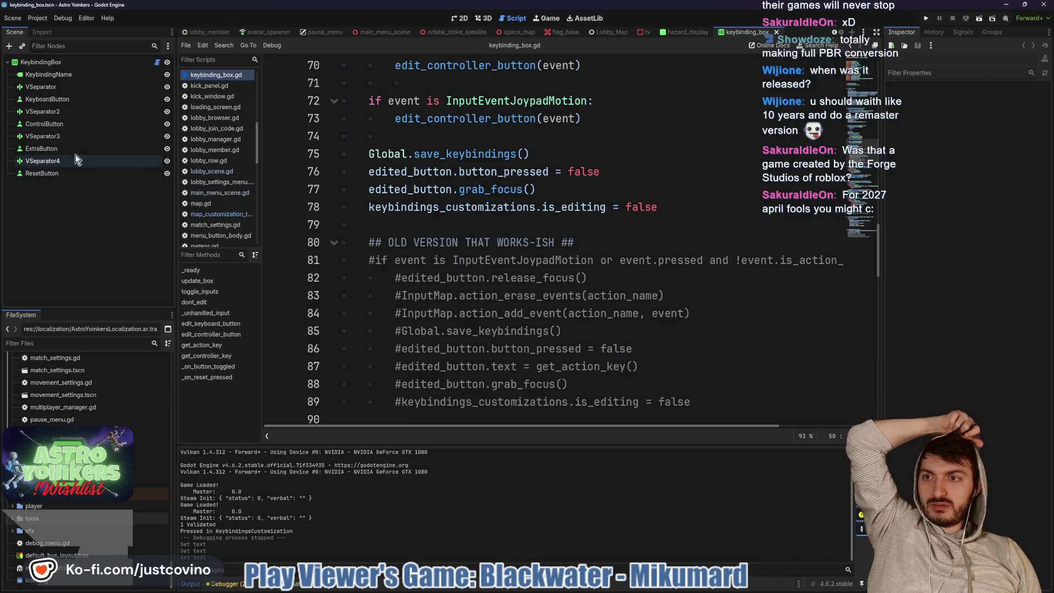
{"action": "left_click", "coordinate": [47, 78]}
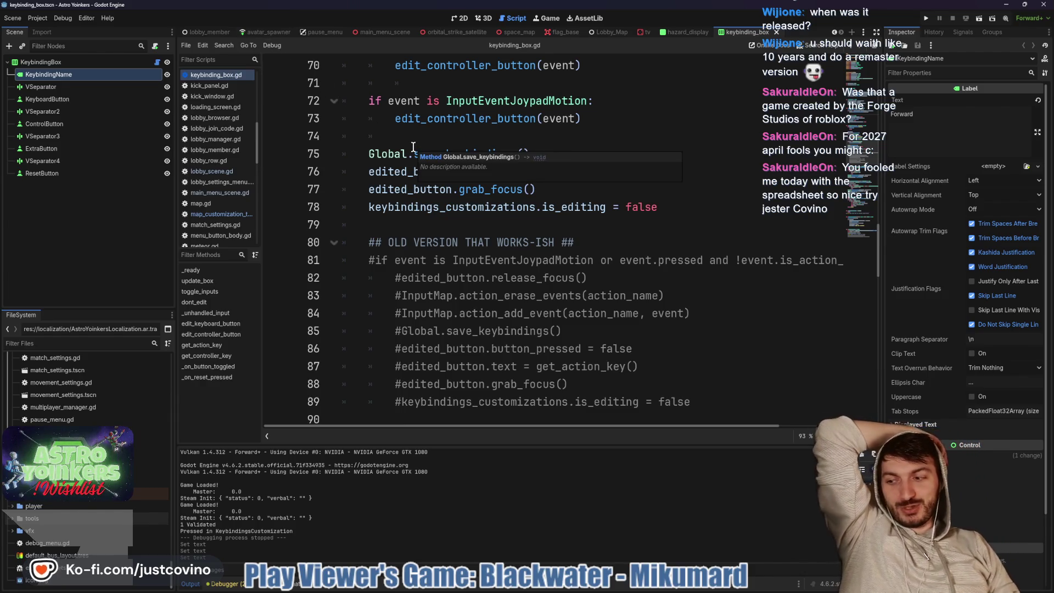
{"action": "left_click", "coordinate": [691, 34]}
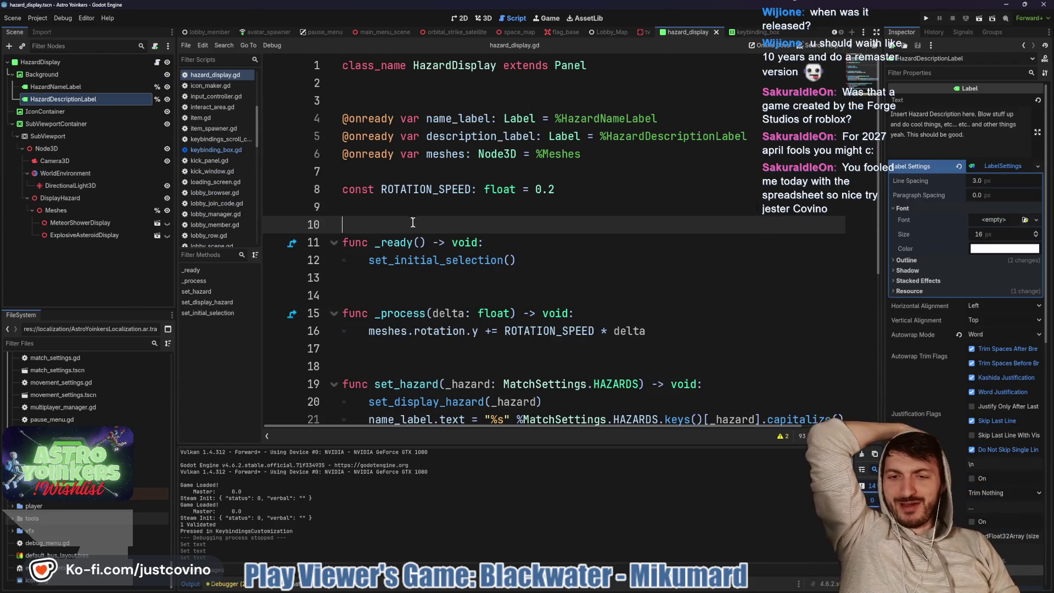
{"action": "left_click", "coordinate": [94, 222]}
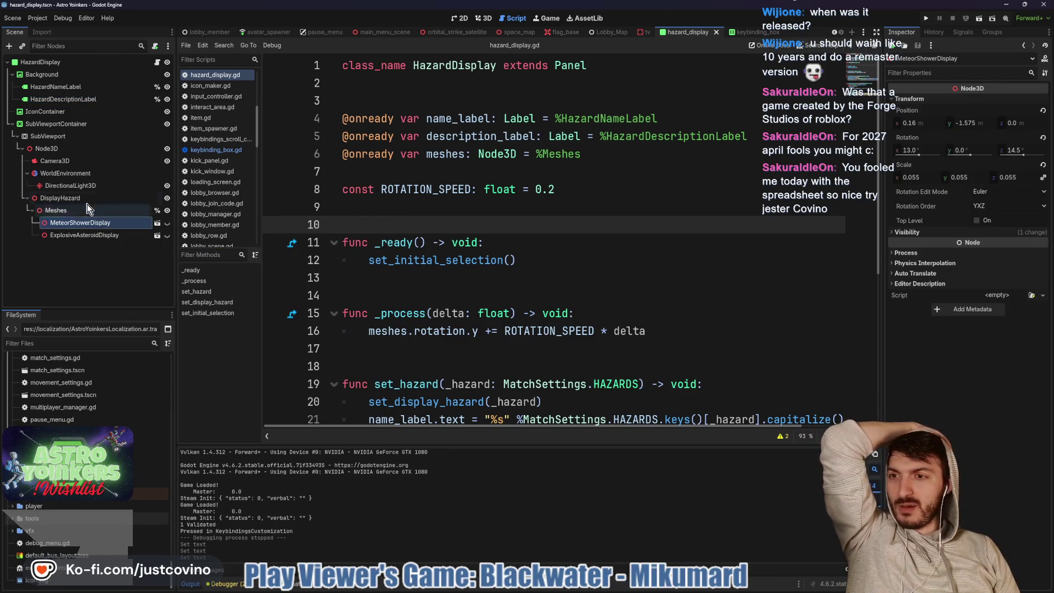
{"action": "left_click", "coordinate": [55, 86]}
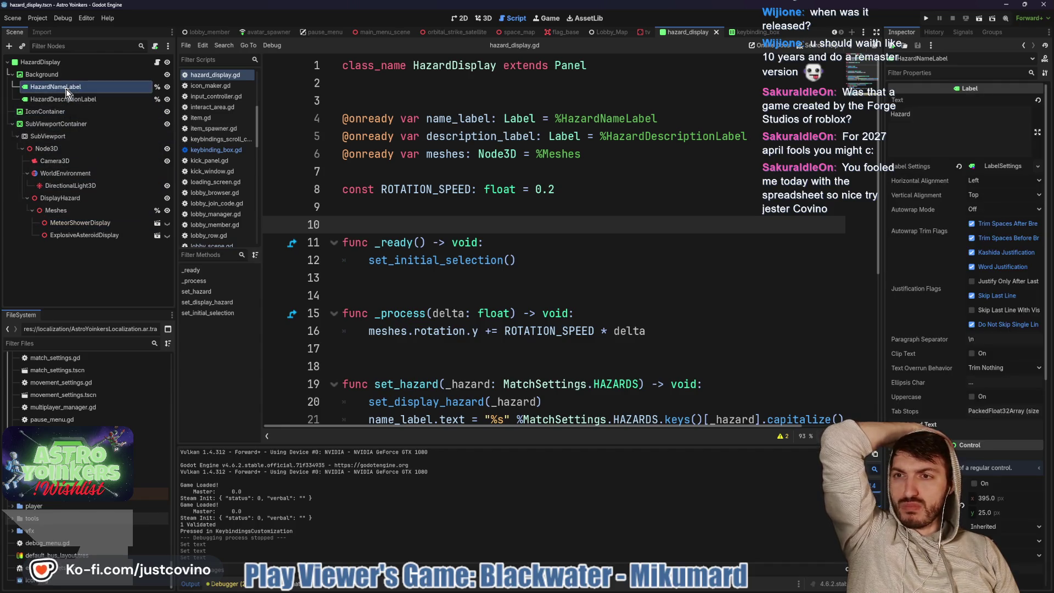
{"action": "scroll", "coordinate": [503, 207], "scroll_direction": "down", "scroll_amount": 1}
{"action": "left_click", "coordinate": [503, 207], "text": "ctrl"}
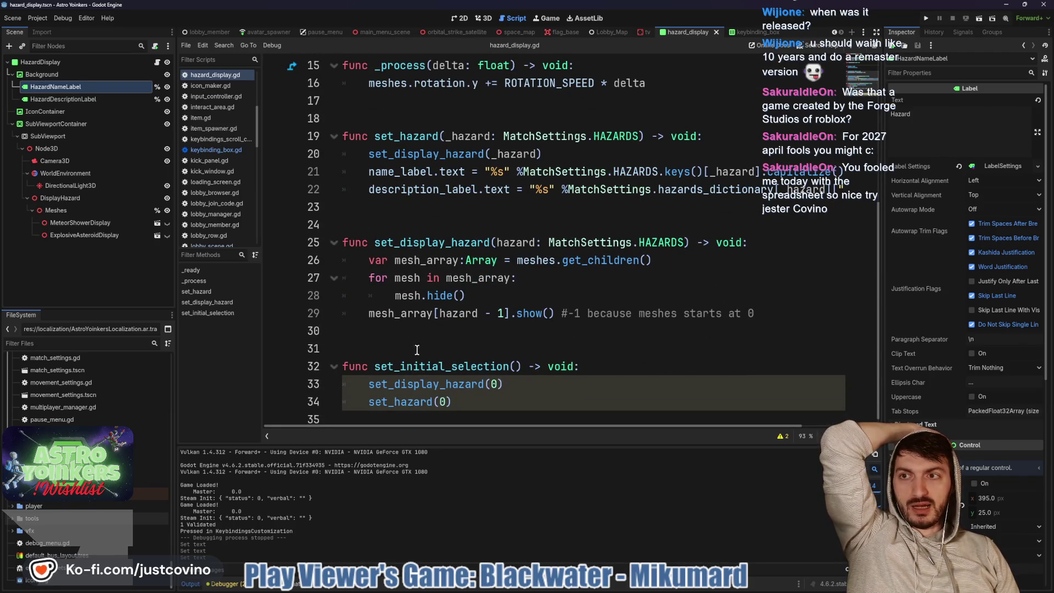
{"action": "mouse_move", "coordinate": [481, 261]}
{"action": "scroll", "coordinate": [430, 246], "scroll_direction": "up", "scroll_amount": 2}
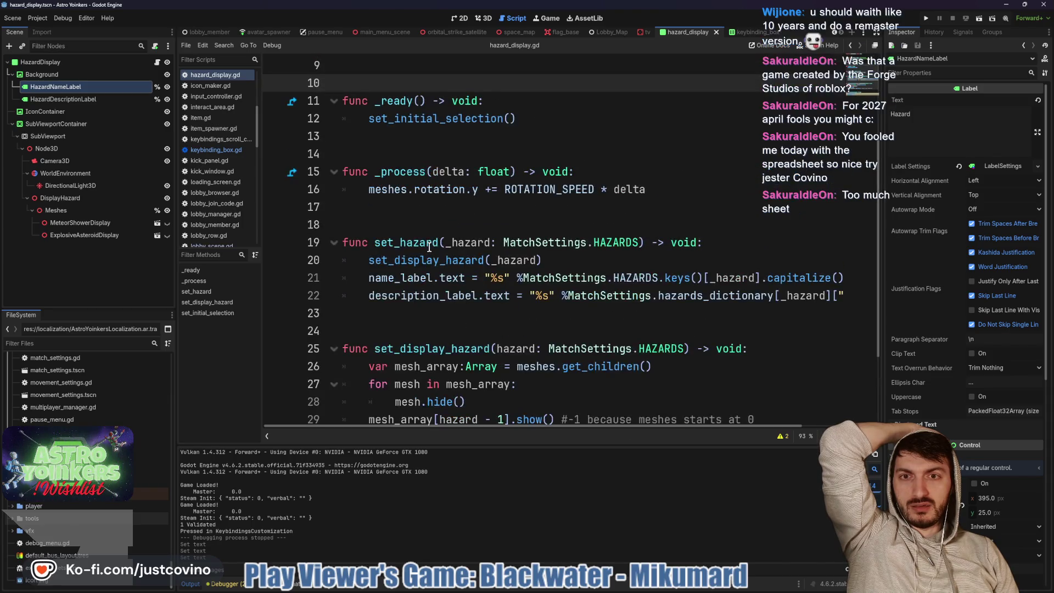
{"action": "double_click", "coordinate": [397, 279]}
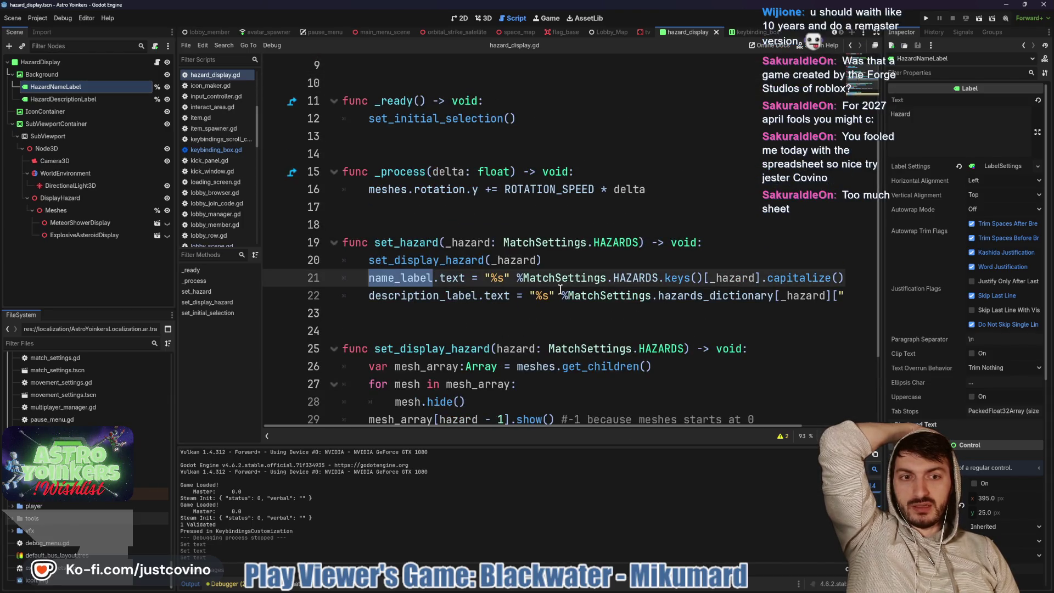
{"action": "mouse_move", "coordinate": [552, 274]}
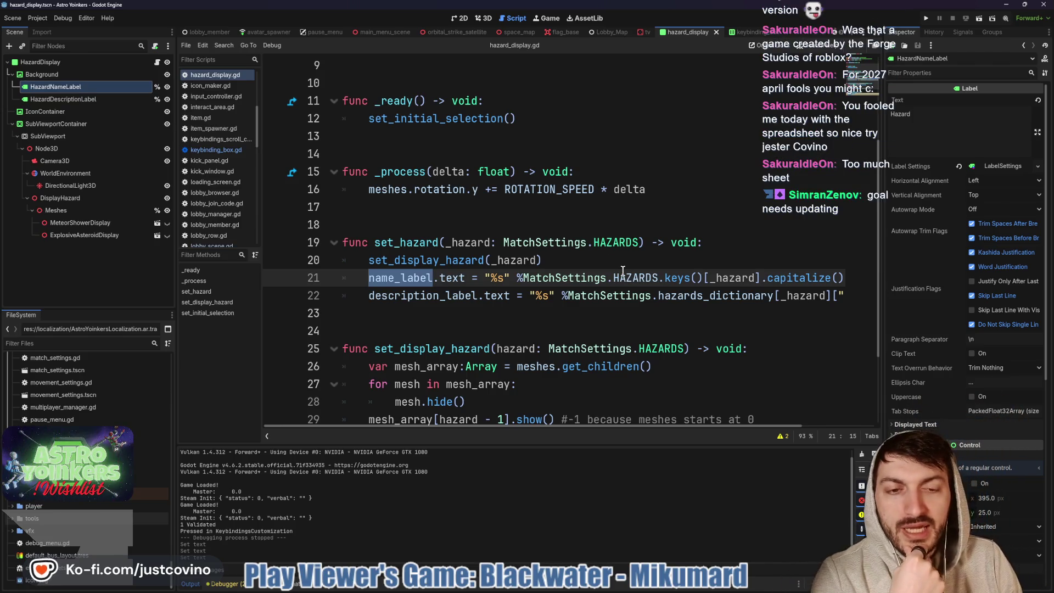
{"action": "mouse_move", "coordinate": [638, 286]}
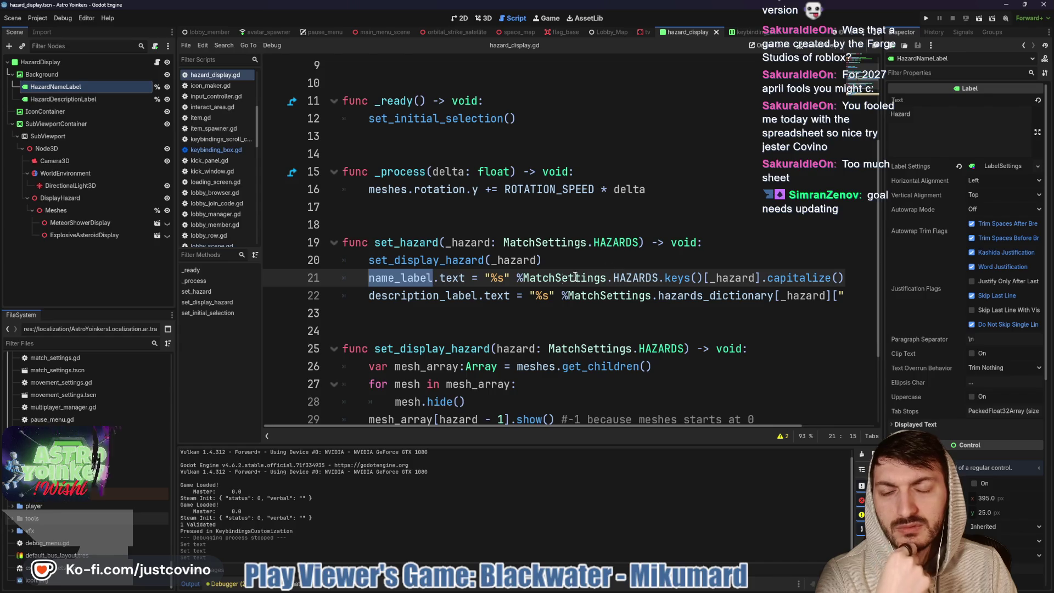
{"action": "mouse_move", "coordinate": [446, 297]}
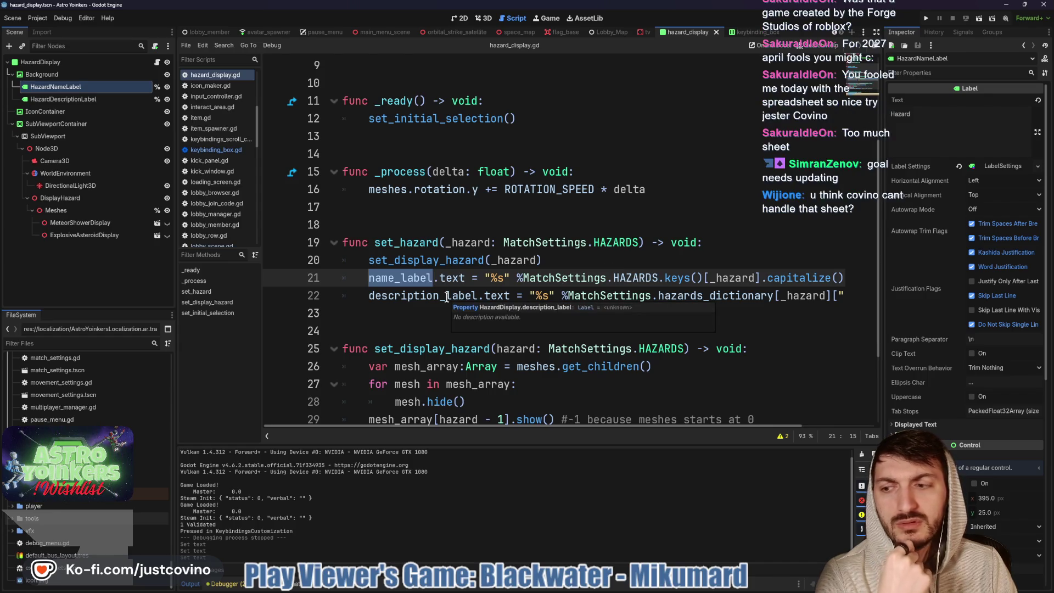
{"action": "scroll", "coordinate": [669, 296], "scroll_direction": "right", "scroll_amount": 3}
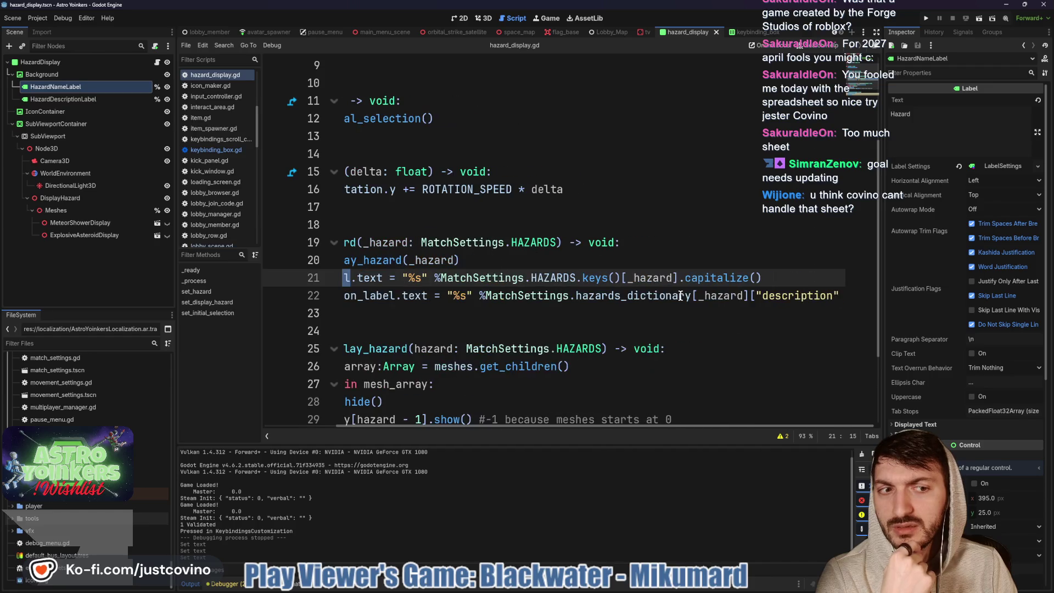
{"action": "scroll", "coordinate": [668, 295], "scroll_direction": "left", "scroll_amount": 3}
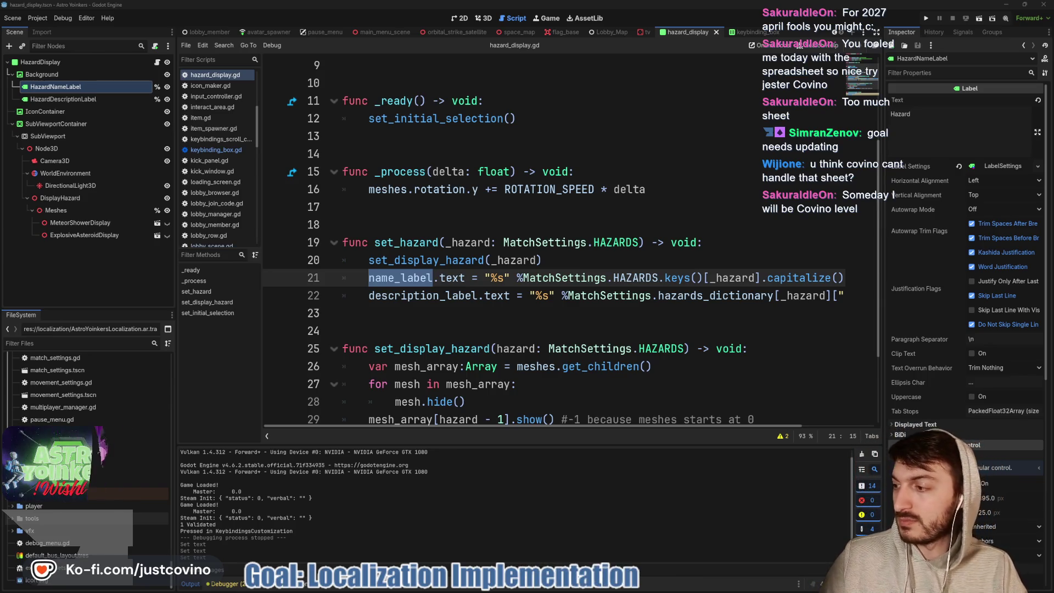
{"action": "left_click", "coordinate": [541, 294]}
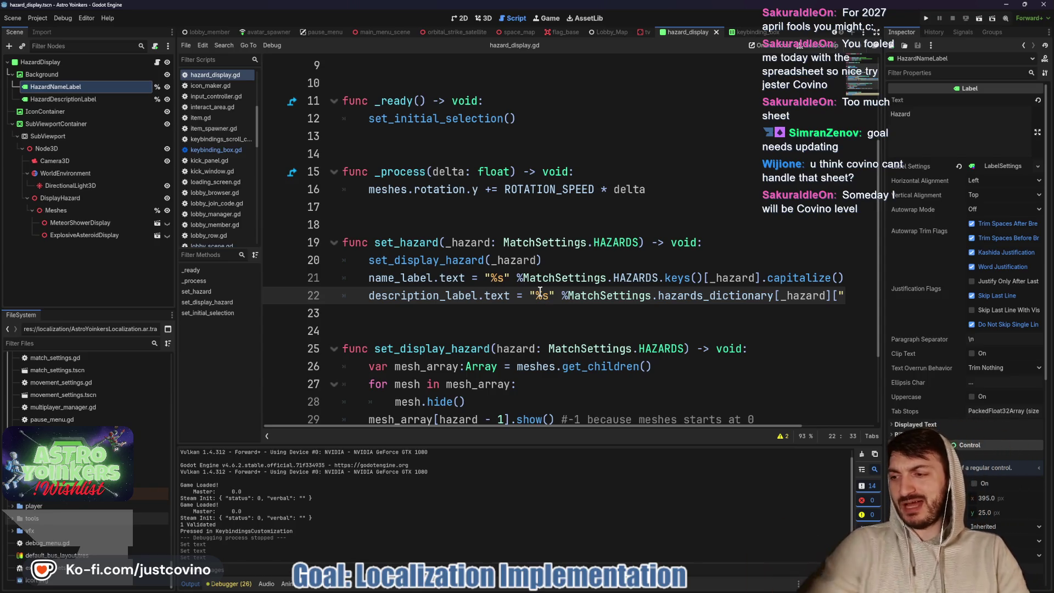
{"action": "left_click", "coordinate": [494, 223]}
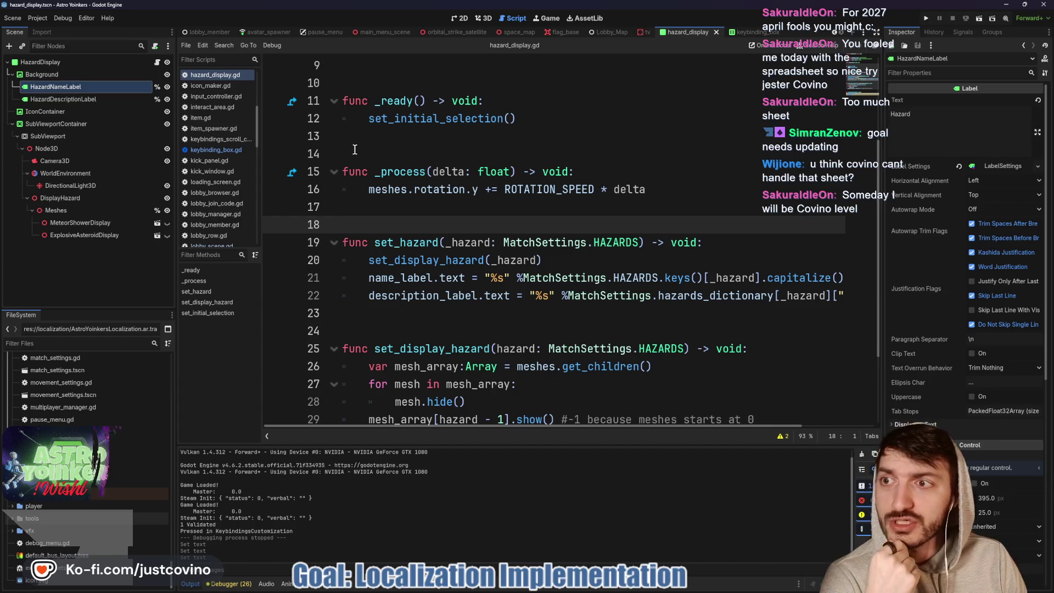
{"action": "left_click", "coordinate": [132, 64]}
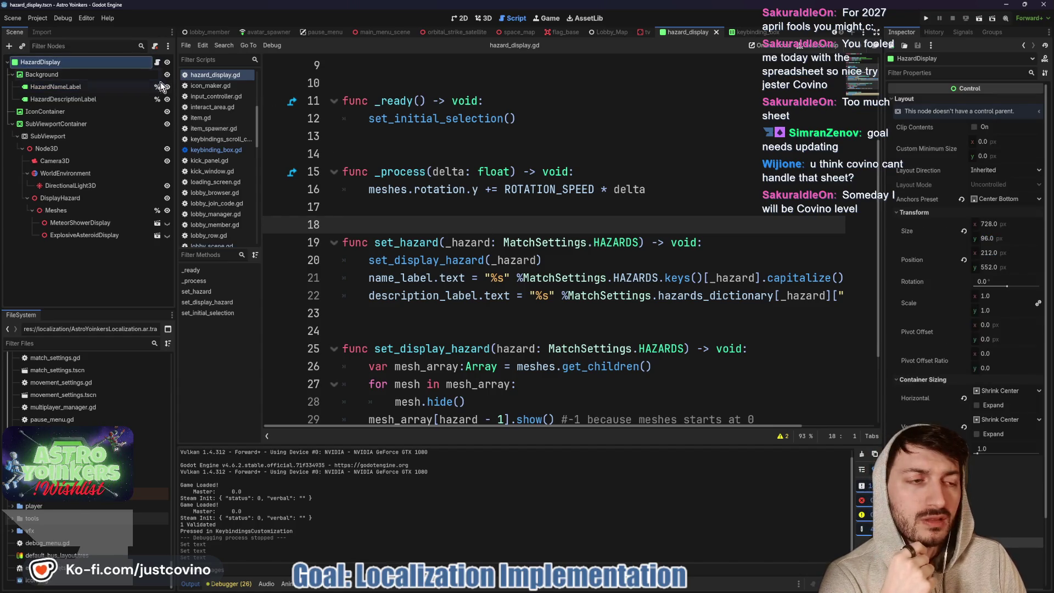
{"action": "left_click", "coordinate": [609, 33]}
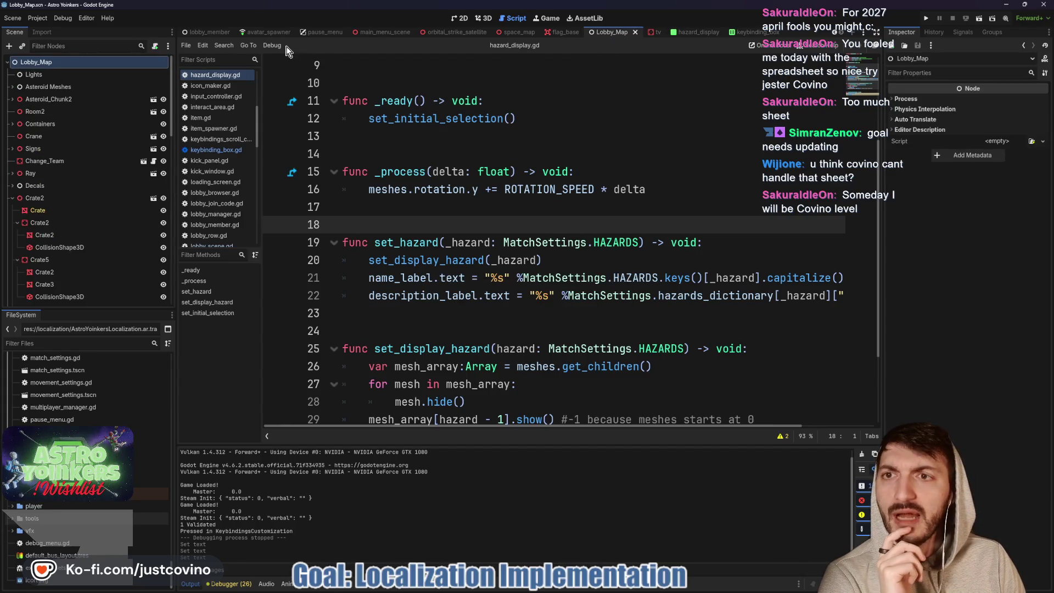
Open match_settings.gd and select the 'Watch out for Meteors!' description on line 79
{"action": "scroll", "coordinate": [213, 111], "scroll_direction": "up", "scroll_amount": 3}
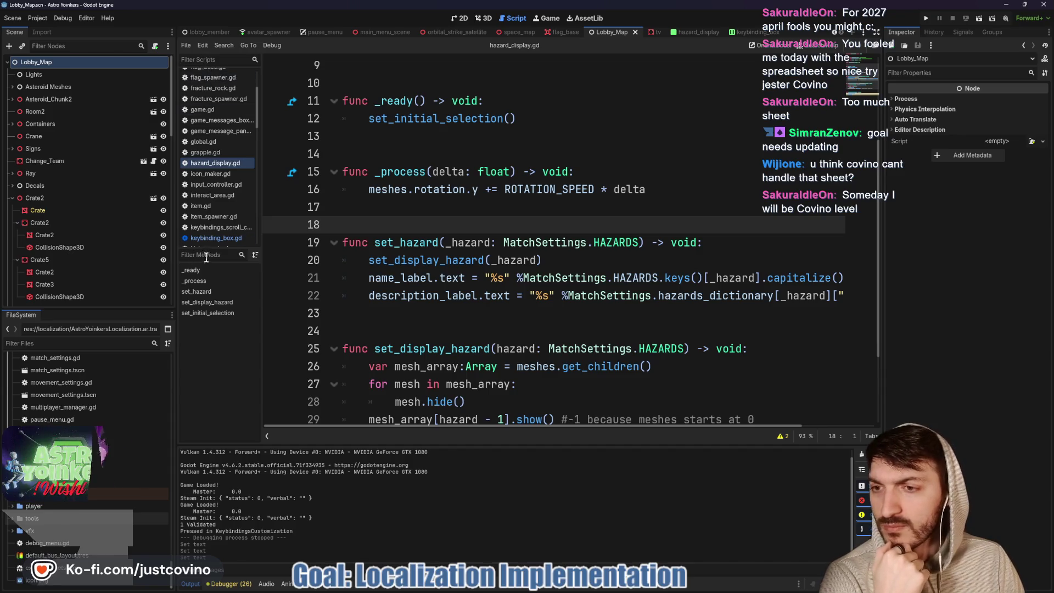
{"action": "scroll", "coordinate": [215, 225], "scroll_direction": "down", "scroll_amount": 6}
{"action": "left_click", "coordinate": [215, 190]}
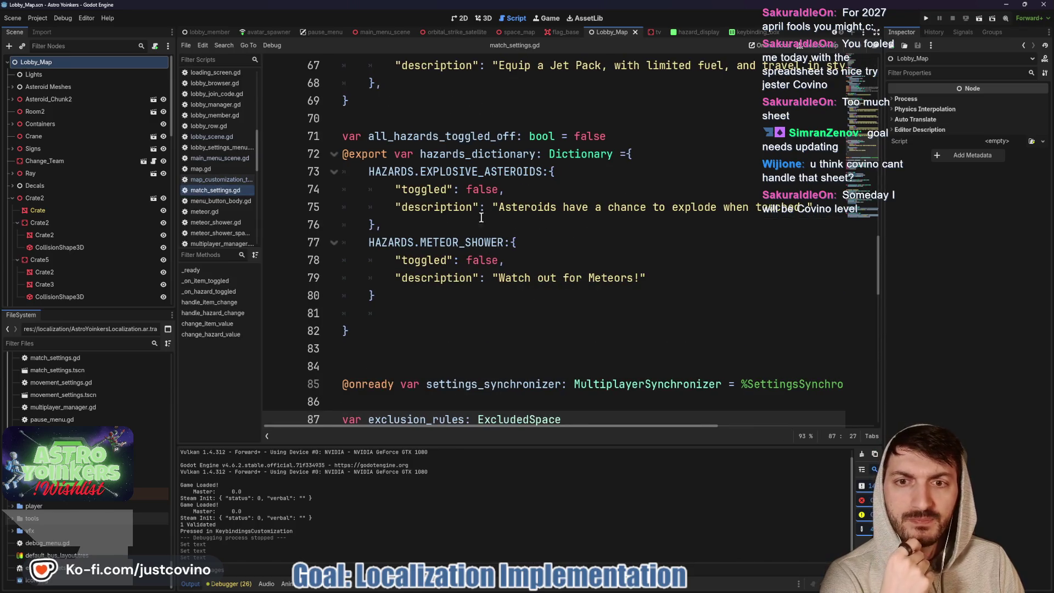
{"action": "left_click_drag", "start_coordinate": [493, 207], "coordinate": [809, 213]}
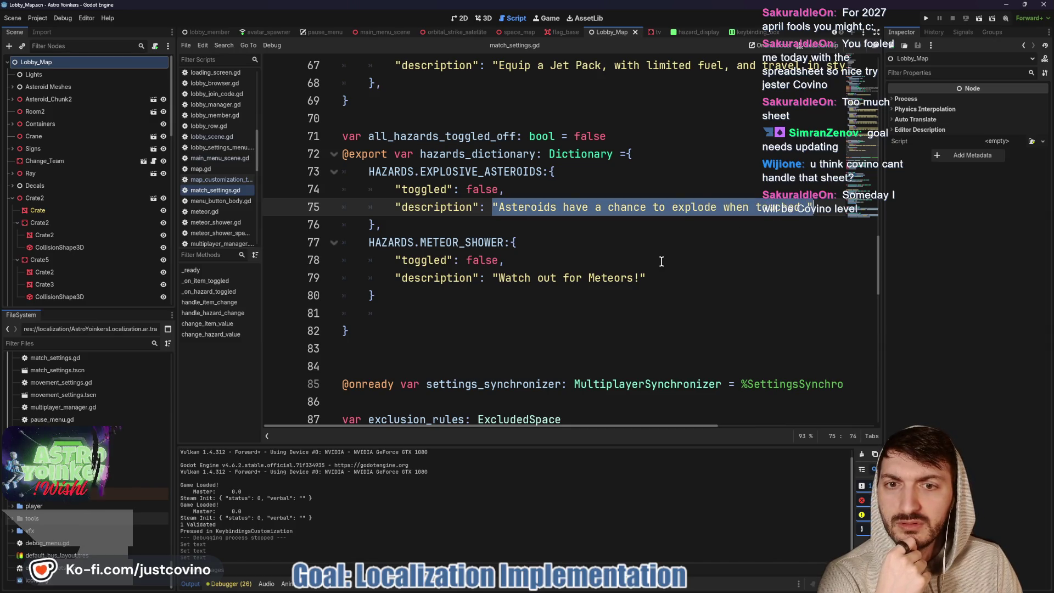
{"action": "left_click_drag", "start_coordinate": [648, 278], "coordinate": [492, 278]}
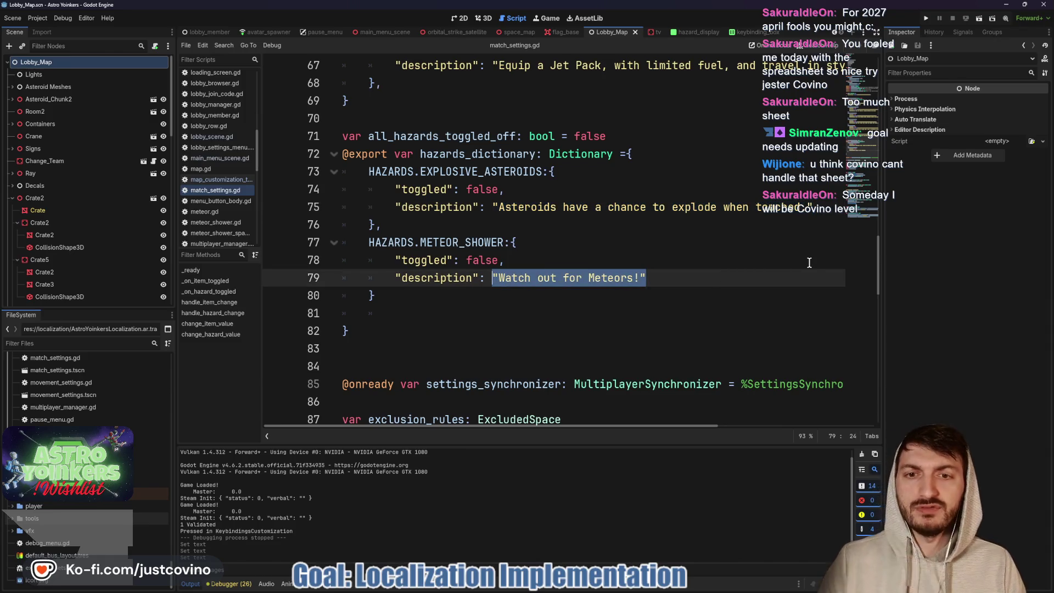
Replace the meteor shower string with the METEOR_SHOWER_DESCRIPTION key name
{"action": "type", "text": "MET"}
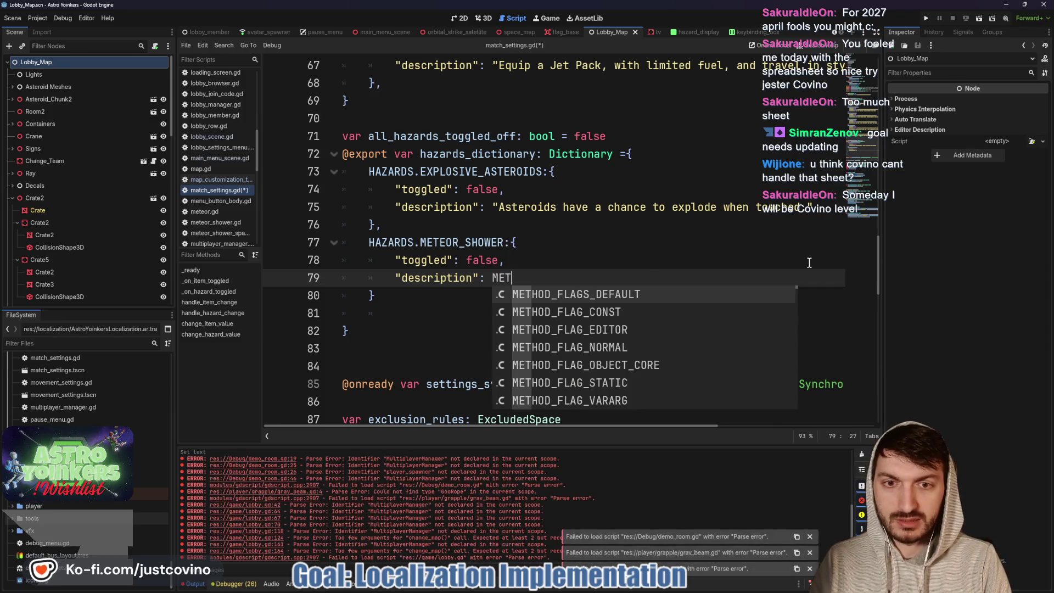
{"action": "type", "text": "EOR_SHOWER_DESCREI"}
{"action": "key", "text": "BackSpace"}
{"action": "key", "text": "BackSpace"}
{"action": "key", "text": "BackSpace"}
{"action": "type", "text": "RIPTION"}
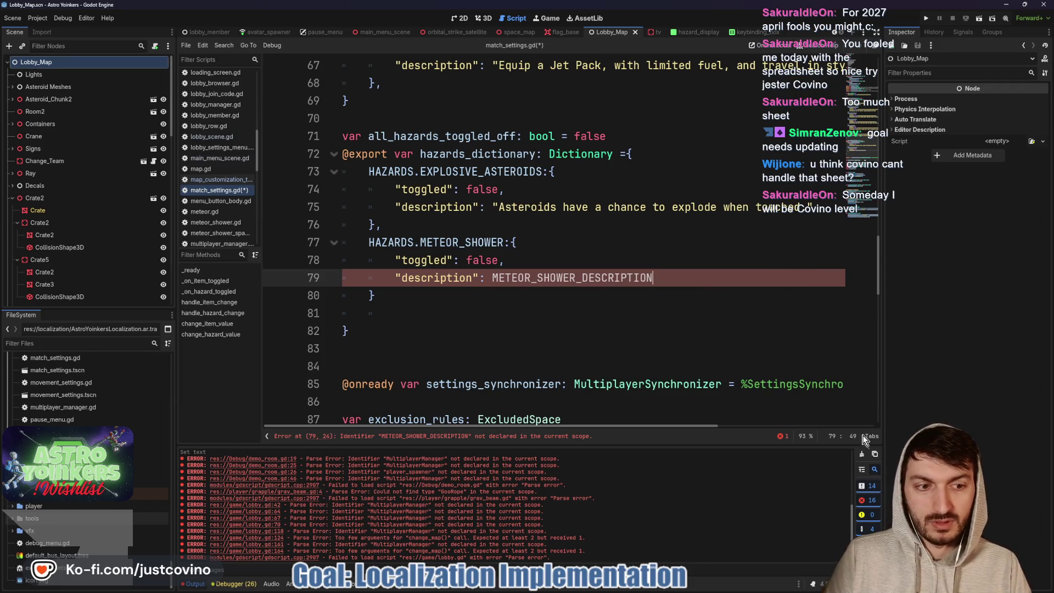
{"action": "left_click", "coordinate": [862, 454]}
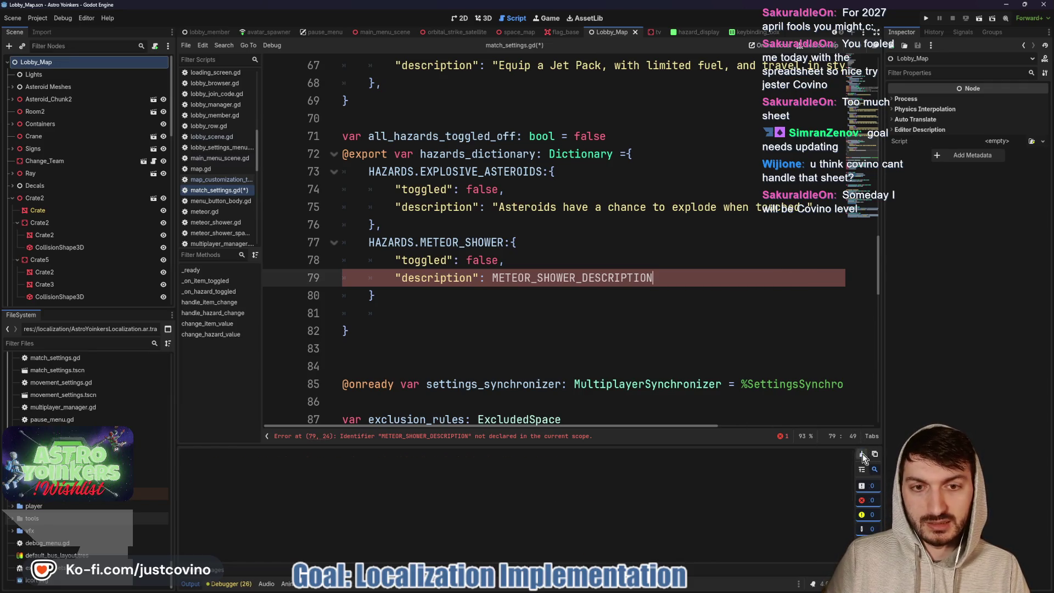
{"action": "key", "text": "ctrl+Left"}
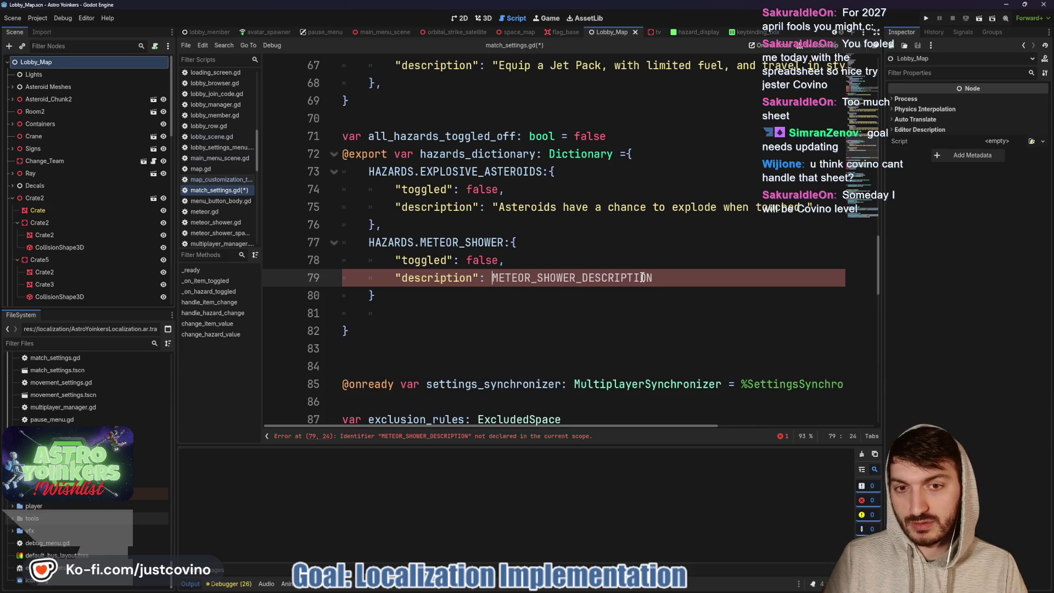
Prefix it with TranslationServer. and try the get_translations autocomplete in place of the key
{"action": "type", "text": "TranslationServer."}
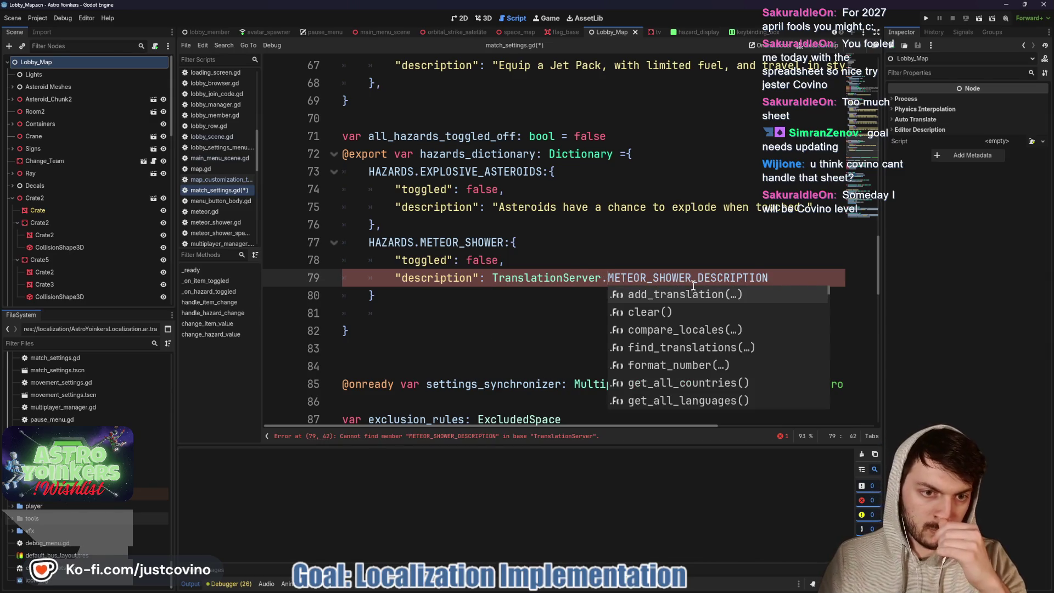
{"action": "left_click_drag", "start_coordinate": [801, 282], "coordinate": [608, 277]}
{"action": "key", "text": "BackSpace"}
{"action": "type", "text": "get"}
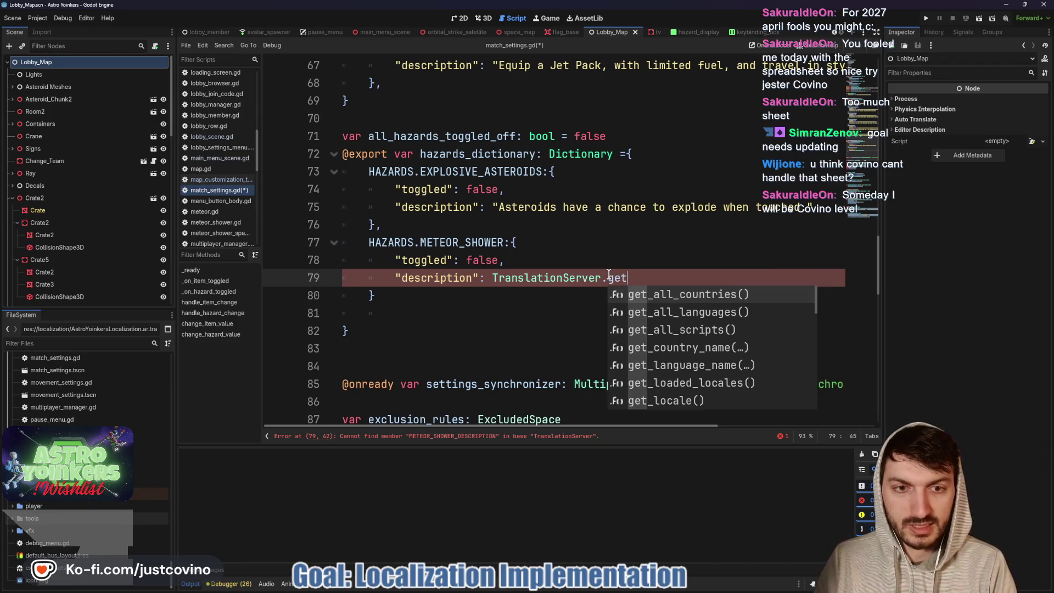
{"action": "key", "text": "Down"}
{"action": "key", "text": "Down"}
{"action": "key", "text": "Down"}
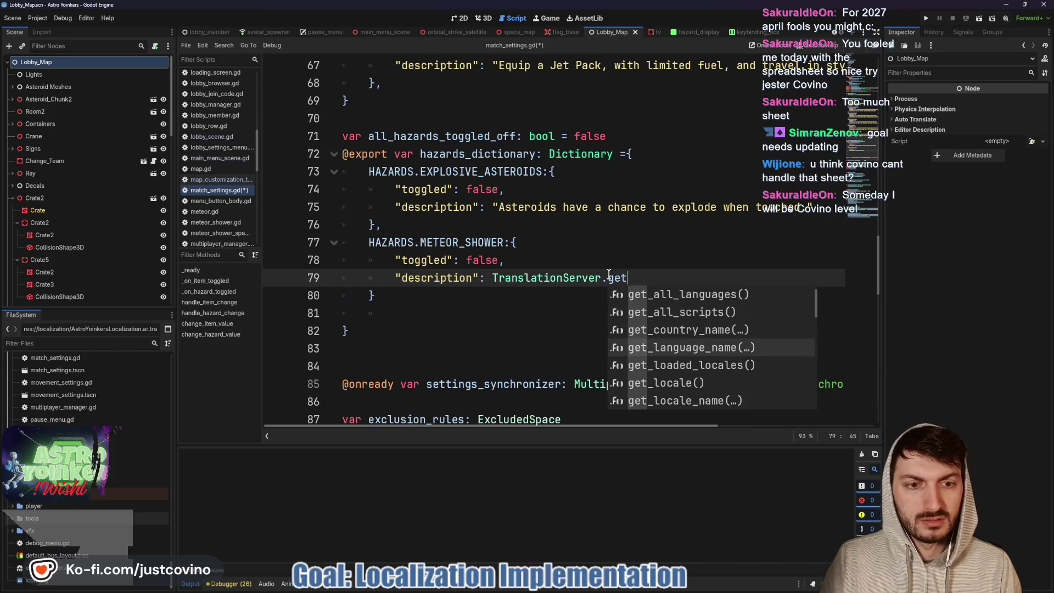
{"action": "type", "text": "_tr"}
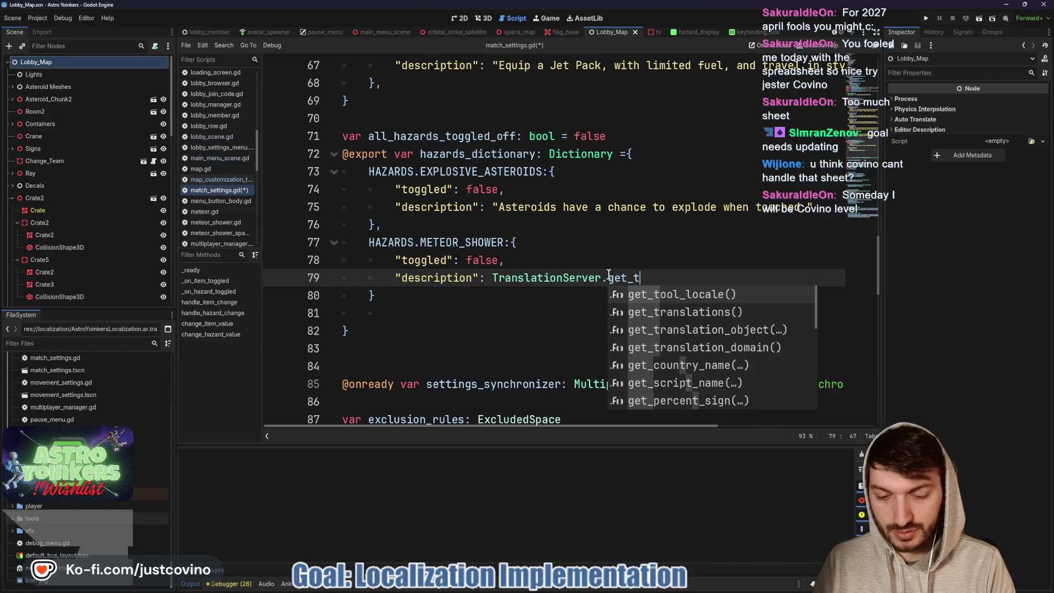
{"action": "key", "text": "Down"}
{"action": "key", "text": "Return"}
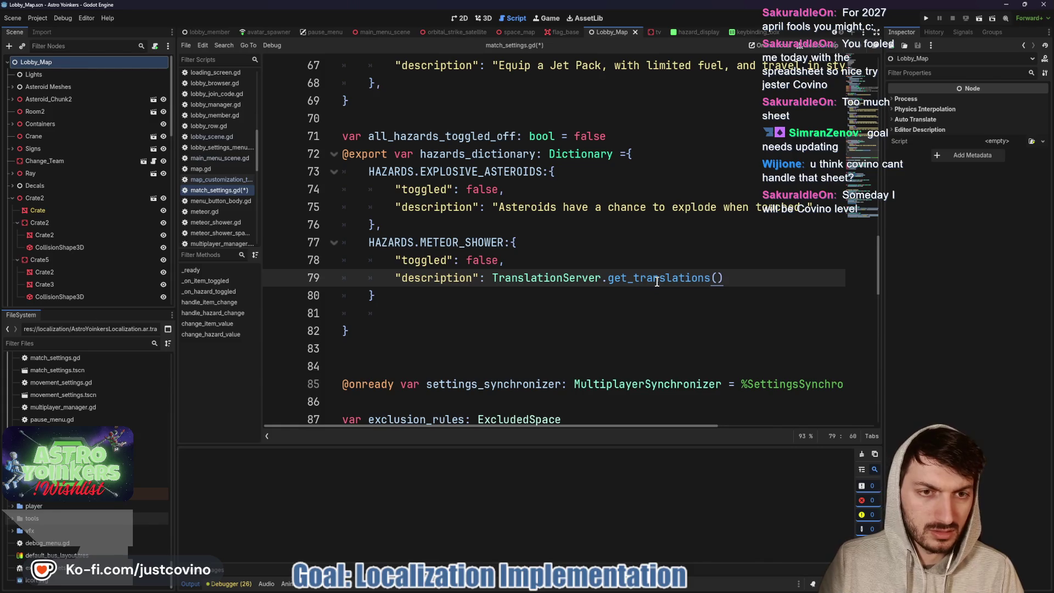
{"action": "mouse_move", "coordinate": [658, 282]}
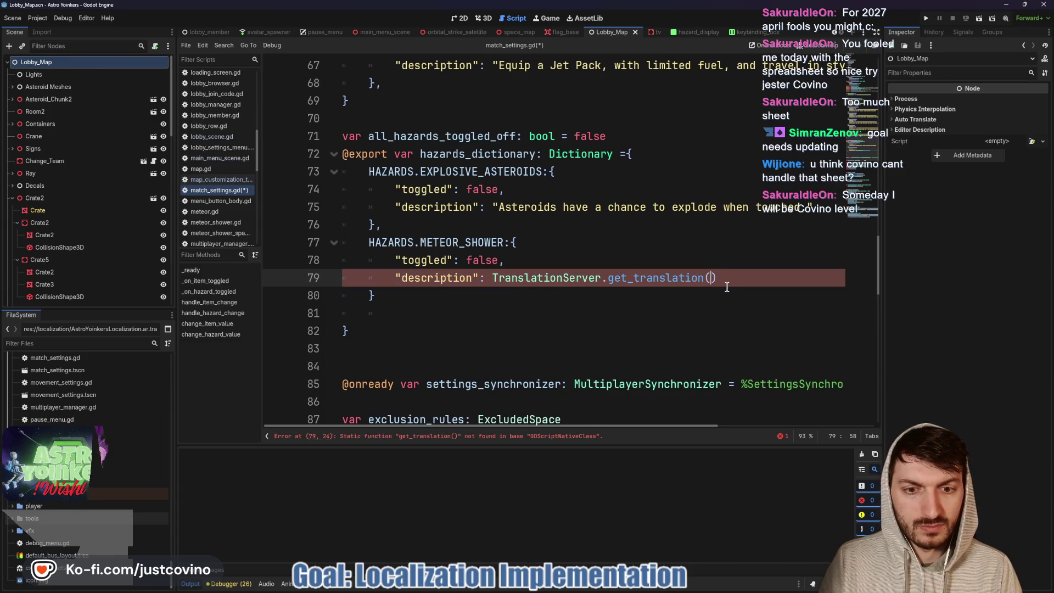
Browse TranslationServer's get_ methods in autocomplete, then bring up the TranslationServer docs in the browser
{"action": "left_click_drag", "start_coordinate": [703, 278], "coordinate": [609, 272]}
{"action": "type", "text": "get"}
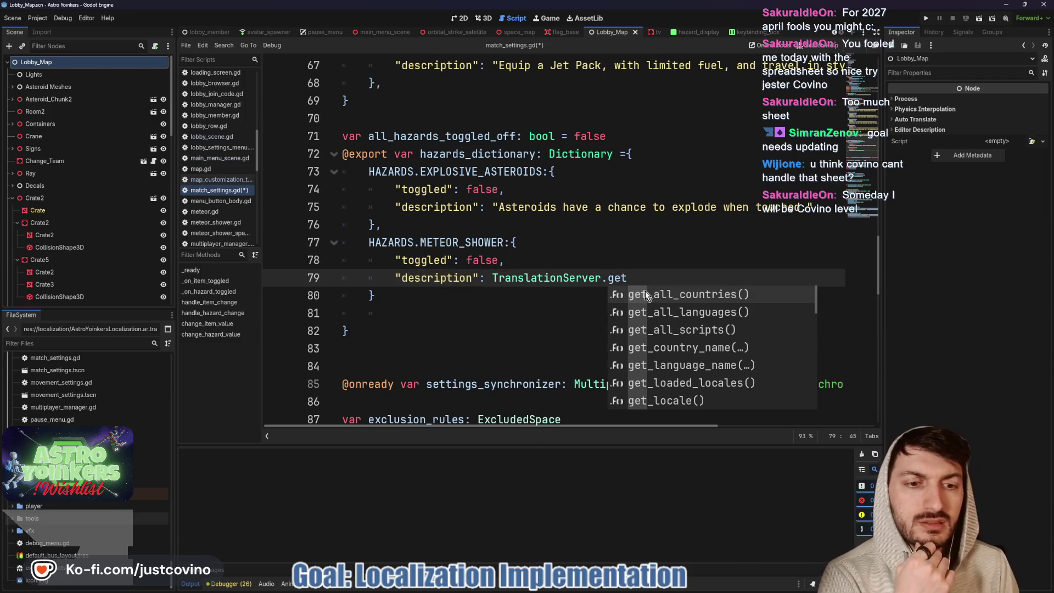
{"action": "key", "text": "Down"}
{"action": "key", "text": "Down"}
{"action": "key", "text": "Down"}
{"action": "key", "text": "Down"}
{"action": "key", "text": "Down"}
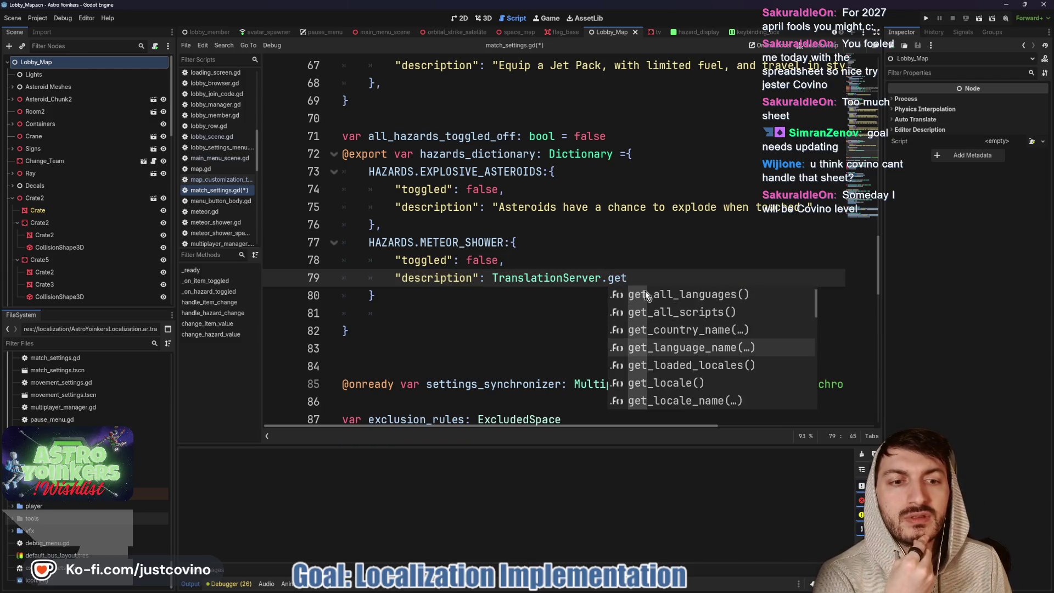
{"action": "key", "text": "Down"}
{"action": "key", "text": "Down"}
{"action": "key", "text": "Down"}
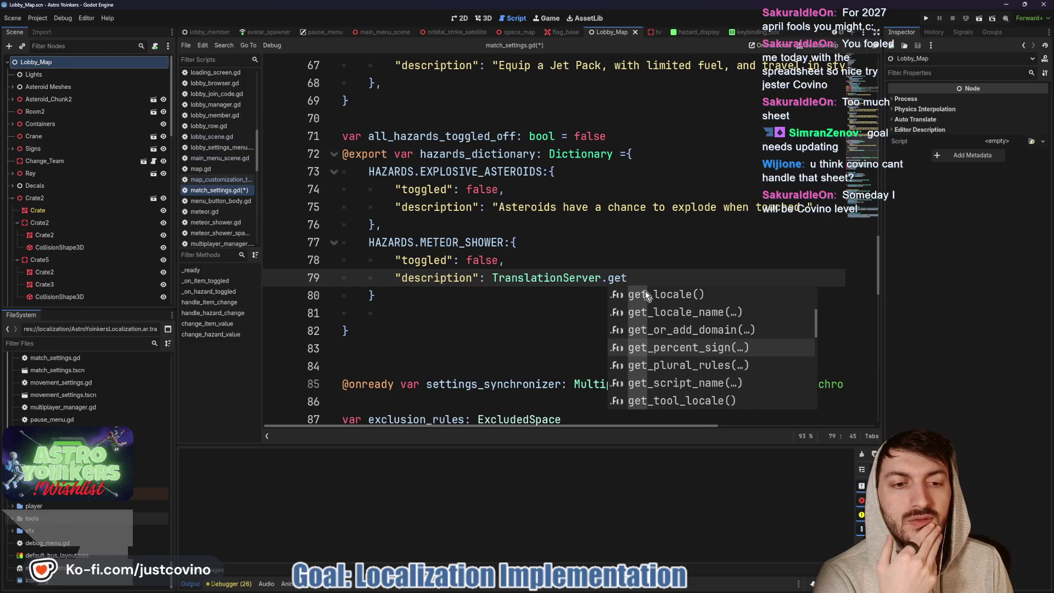
{"action": "key", "text": "Down"}
{"action": "key", "text": "Down"}
{"action": "key", "text": "Down"}
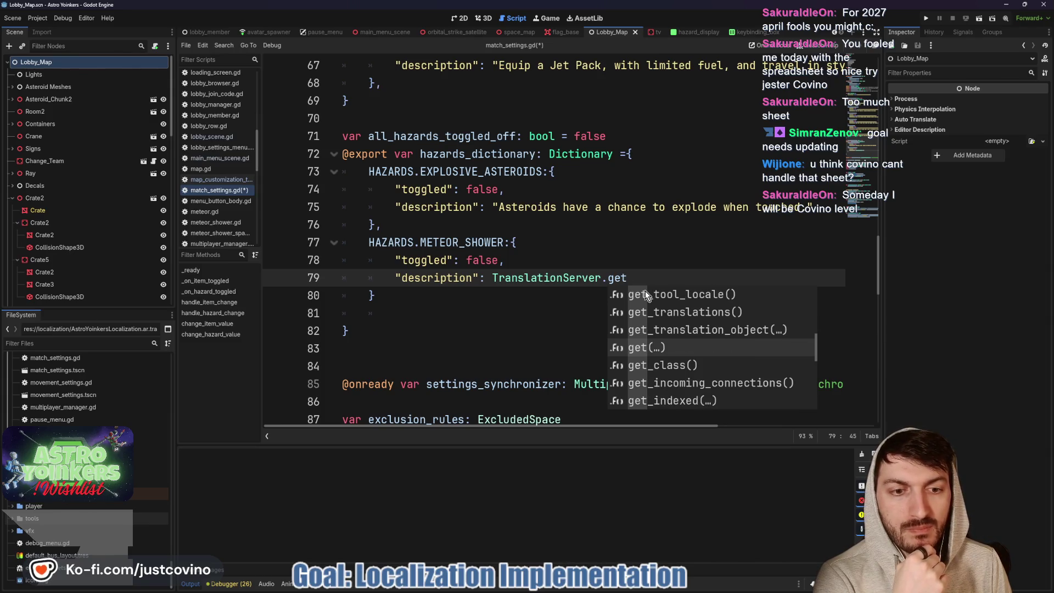
{"action": "key", "text": "Up"}
{"action": "key", "text": "Down"}
{"action": "key", "text": "Down"}
{"action": "key", "text": "Down"}
{"action": "key", "text": "Down"}
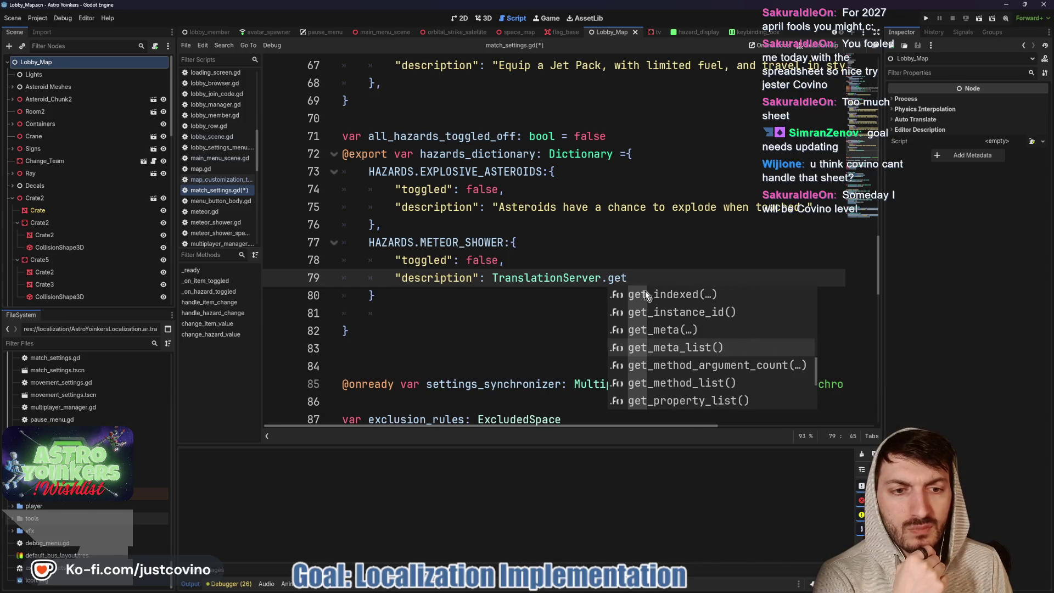
{"action": "key", "text": "Down"}
{"action": "key", "text": "Down"}
{"action": "key", "text": "Down"}
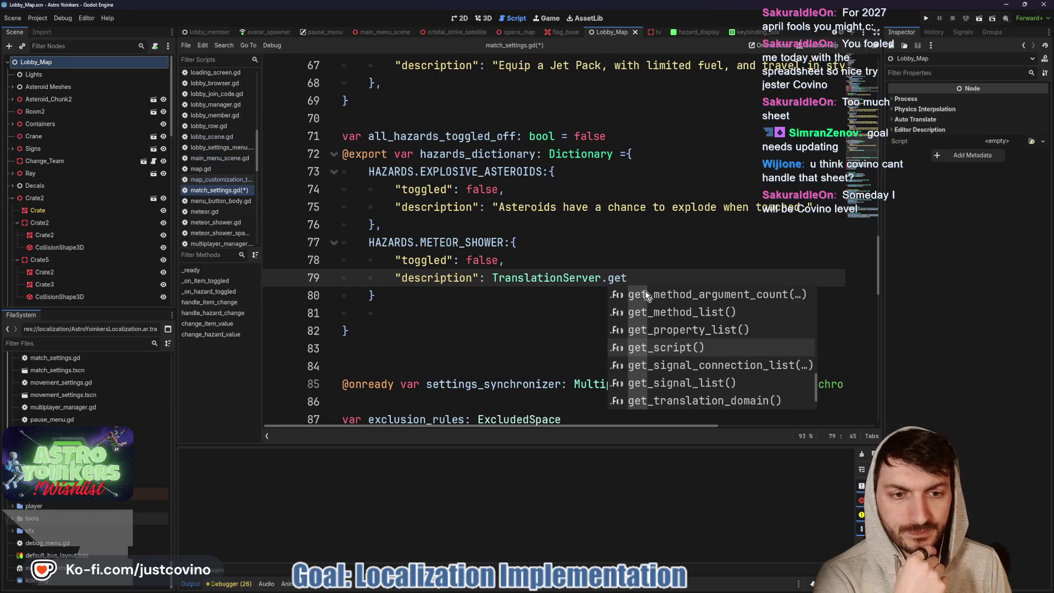
{"action": "key", "text": "Down"}
{"action": "key", "text": "Up"}
{"action": "key", "text": "Up"}
{"action": "key", "text": "Up"}
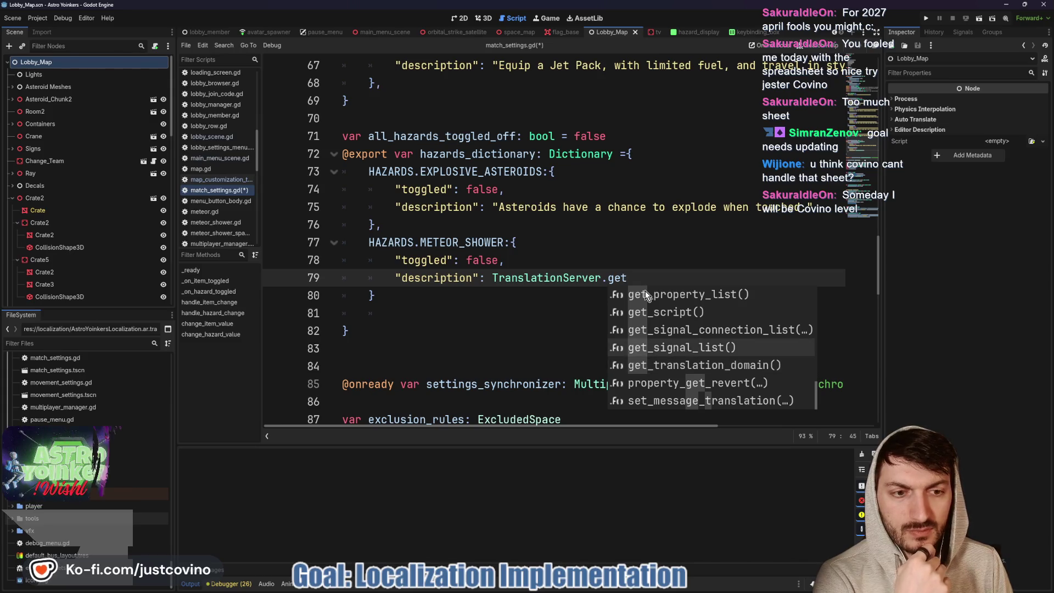
{"action": "key", "text": "Up"}
{"action": "key", "text": "Up"}
{"action": "key", "text": "Up"}
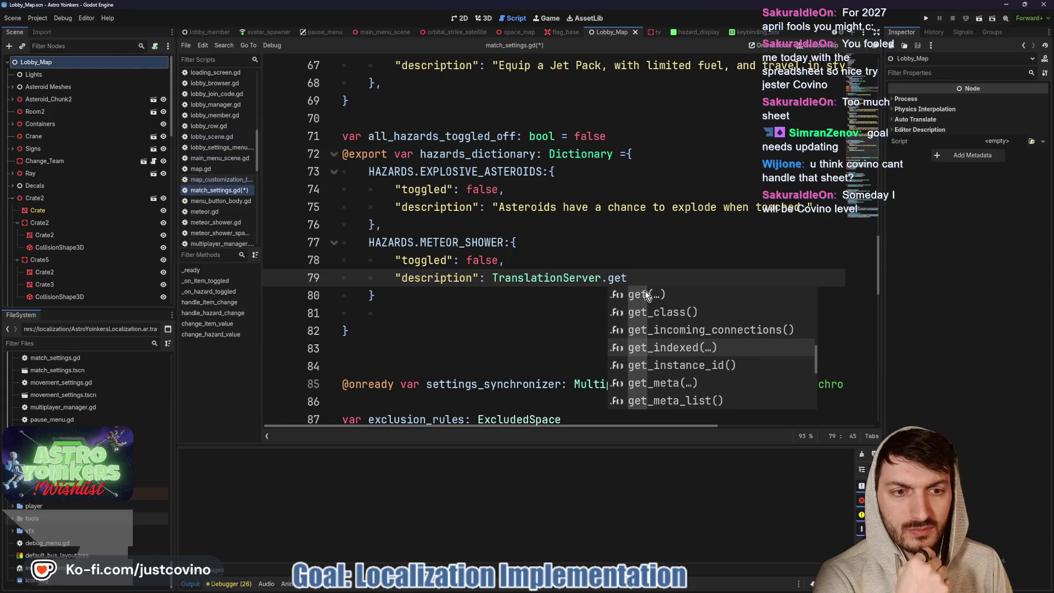
{"action": "key", "text": "alt+Tab"}
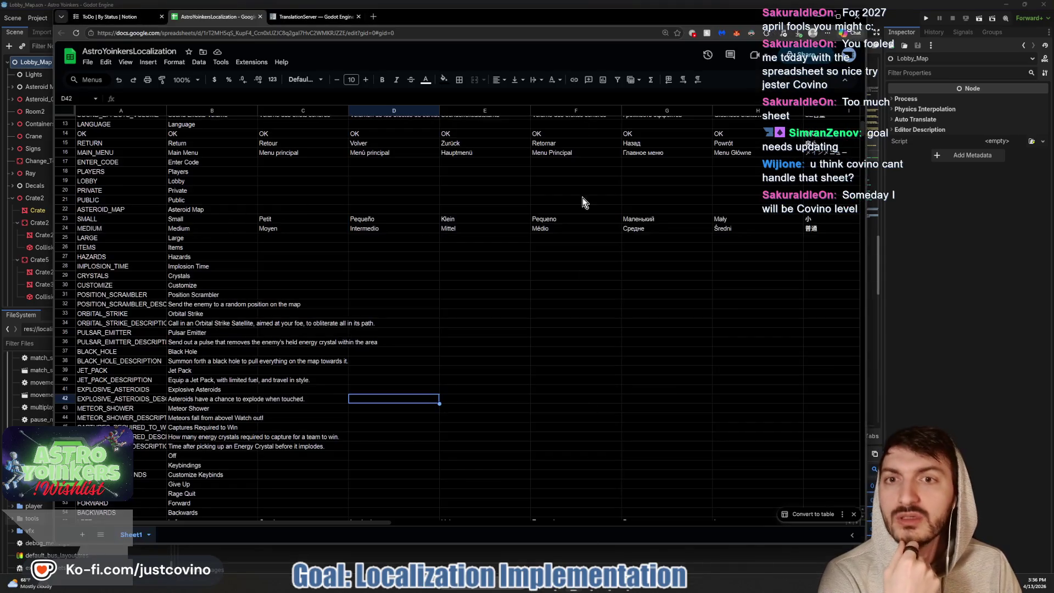
{"action": "left_click", "coordinate": [314, 16]}
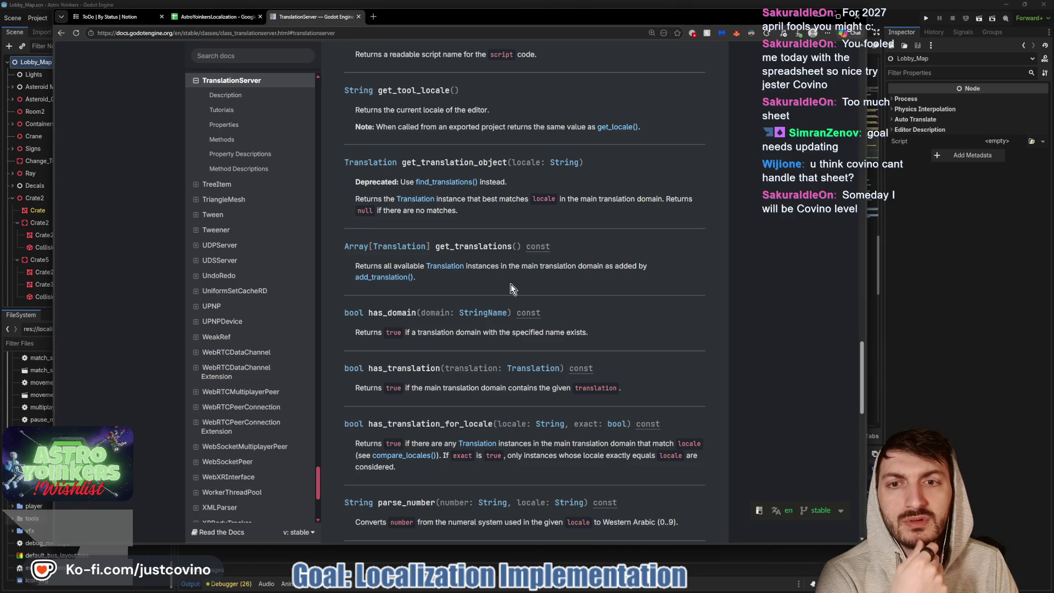
Scroll through the TranslationServer method docs and user note, then return to line 79 of match_settings.gd
{"action": "scroll", "coordinate": [511, 284], "scroll_direction": "down", "scroll_amount": 3}
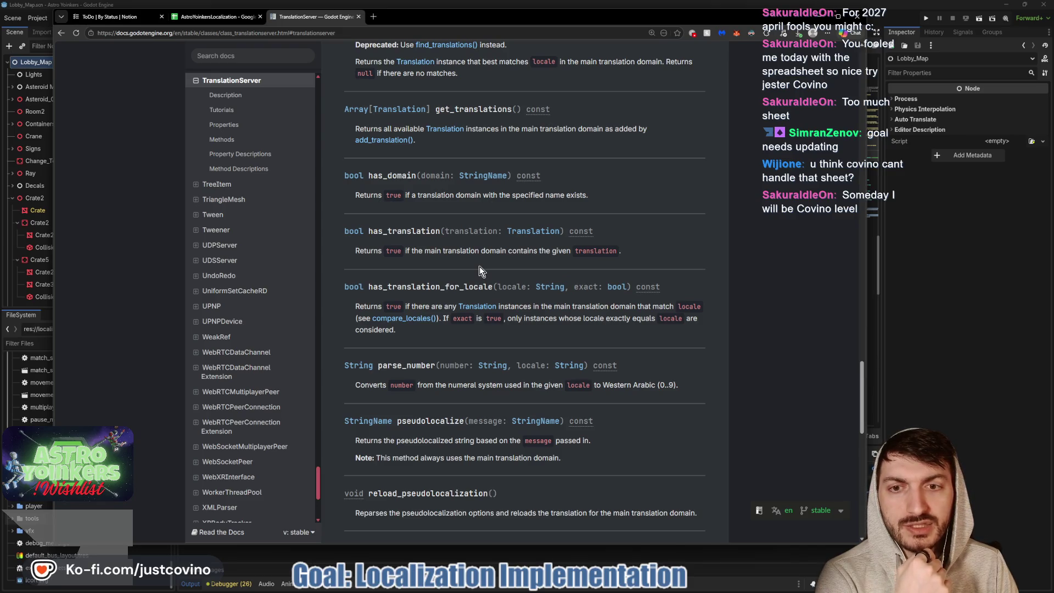
{"action": "scroll", "coordinate": [479, 266], "scroll_direction": "down", "scroll_amount": 2}
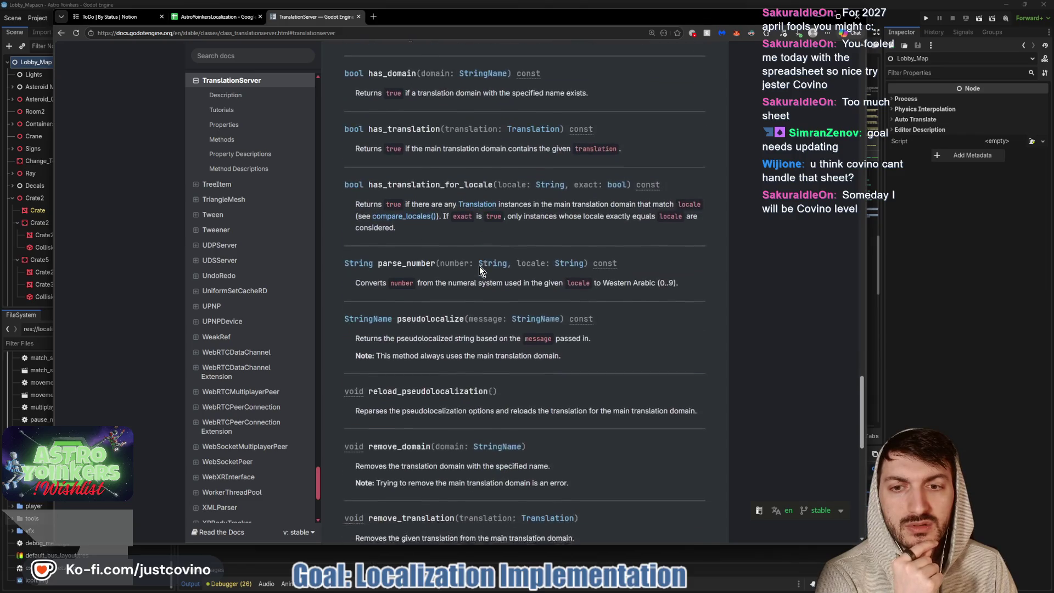
{"action": "scroll", "coordinate": [479, 265], "scroll_direction": "down", "scroll_amount": 3}
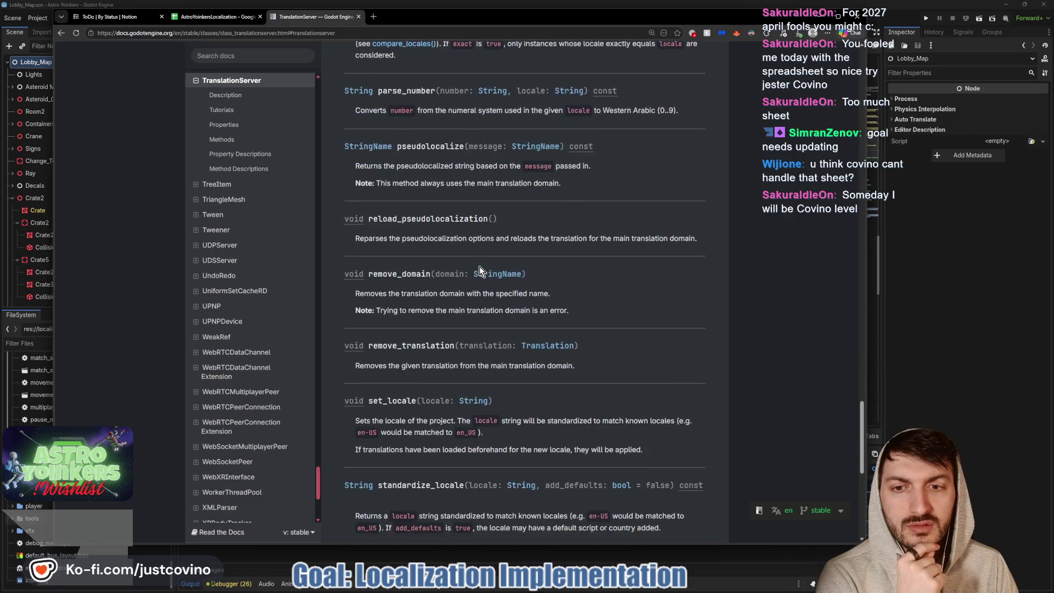
{"action": "scroll", "coordinate": [479, 266], "scroll_direction": "down", "scroll_amount": 3}
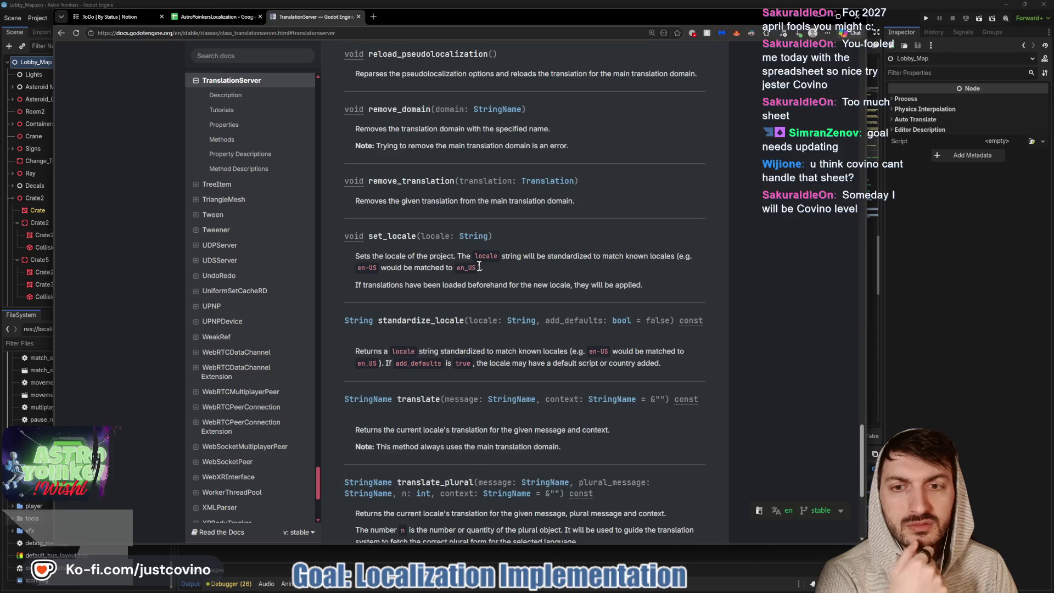
{"action": "scroll", "coordinate": [480, 266], "scroll_direction": "down", "scroll_amount": 2}
{"action": "scroll", "coordinate": [479, 266], "scroll_direction": "down", "scroll_amount": 2}
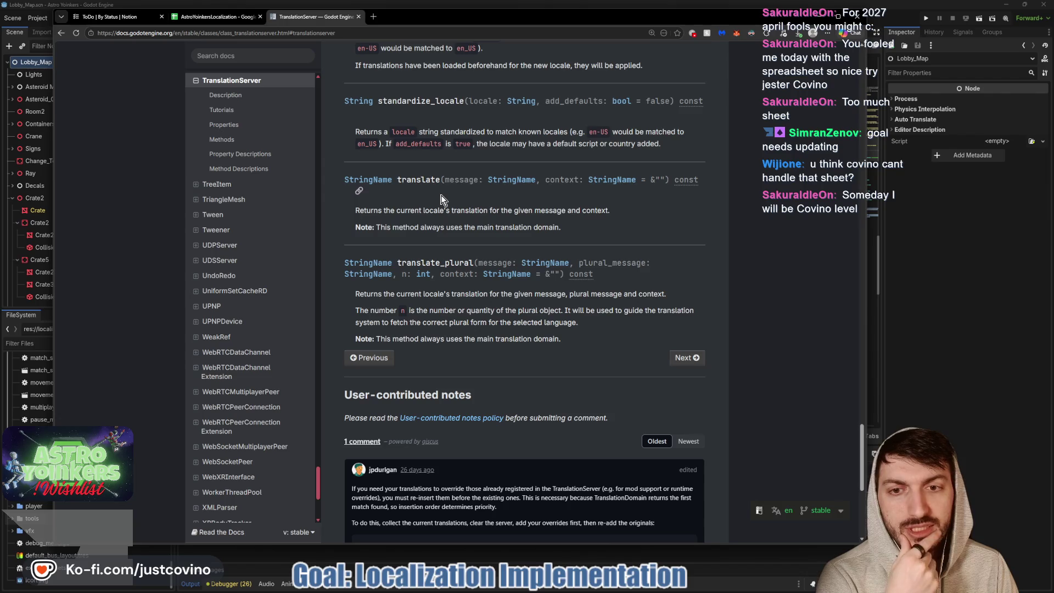
{"action": "scroll", "coordinate": [444, 200], "scroll_direction": "down", "scroll_amount": 4}
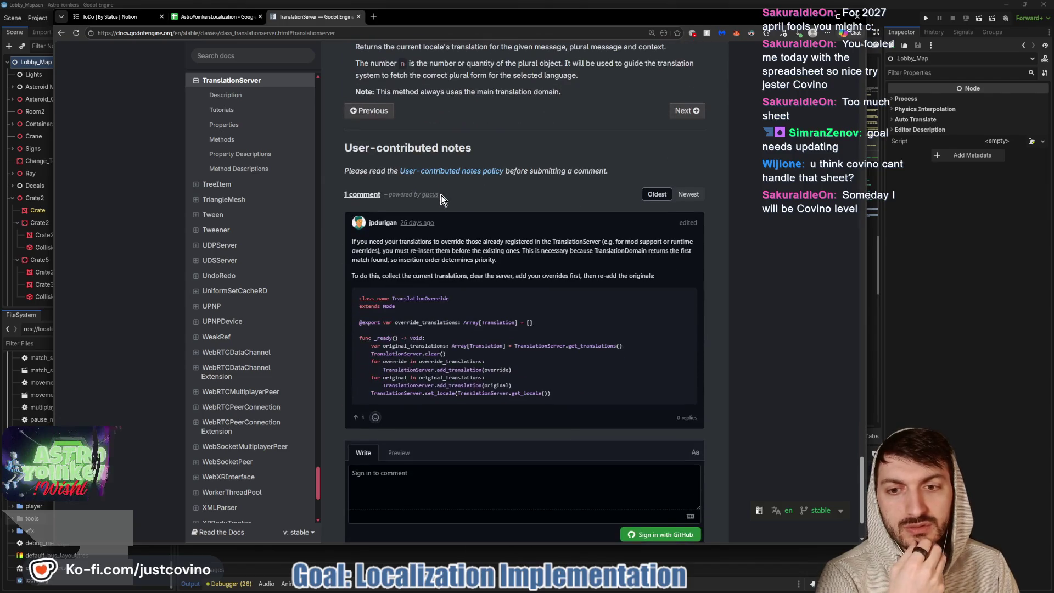
{"action": "scroll", "coordinate": [505, 231], "scroll_direction": "down", "scroll_amount": 2}
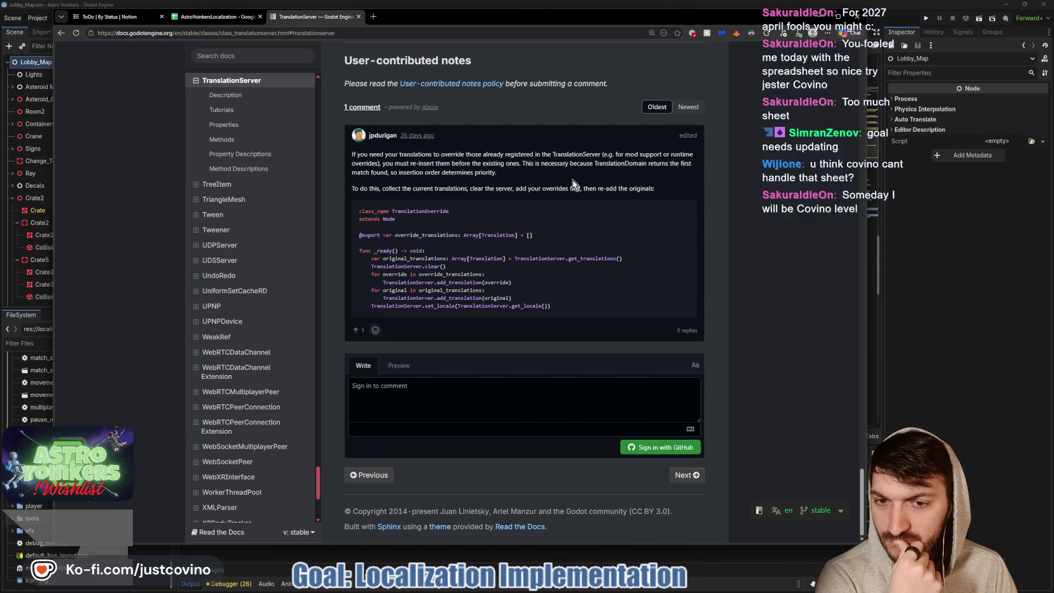
{"action": "scroll", "coordinate": [570, 189], "scroll_direction": "up", "scroll_amount": 5}
{"action": "scroll", "coordinate": [571, 189], "scroll_direction": "up", "scroll_amount": 8}
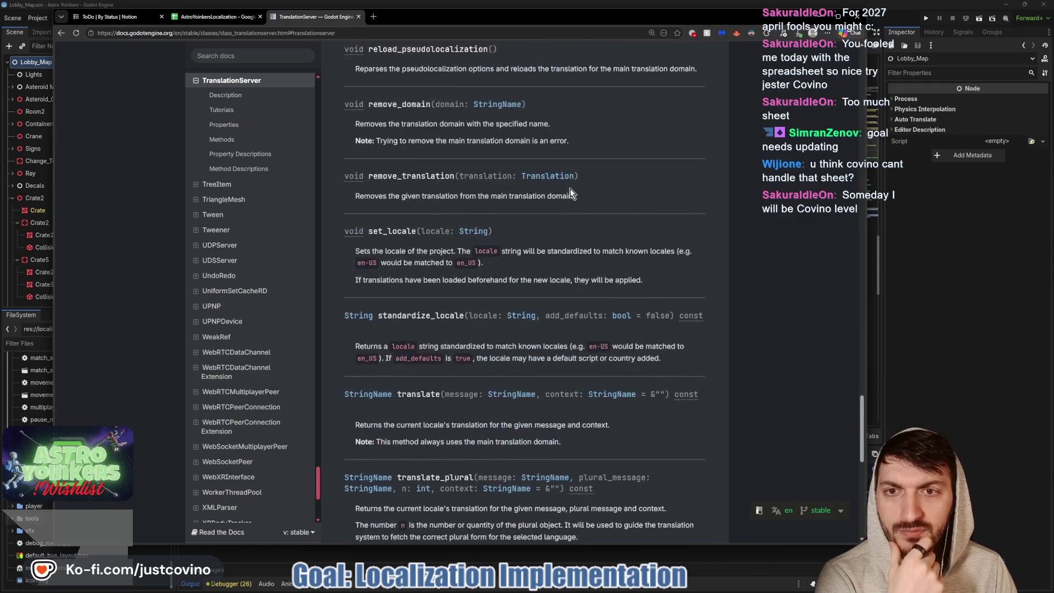
{"action": "scroll", "coordinate": [570, 189], "scroll_direction": "up", "scroll_amount": 6}
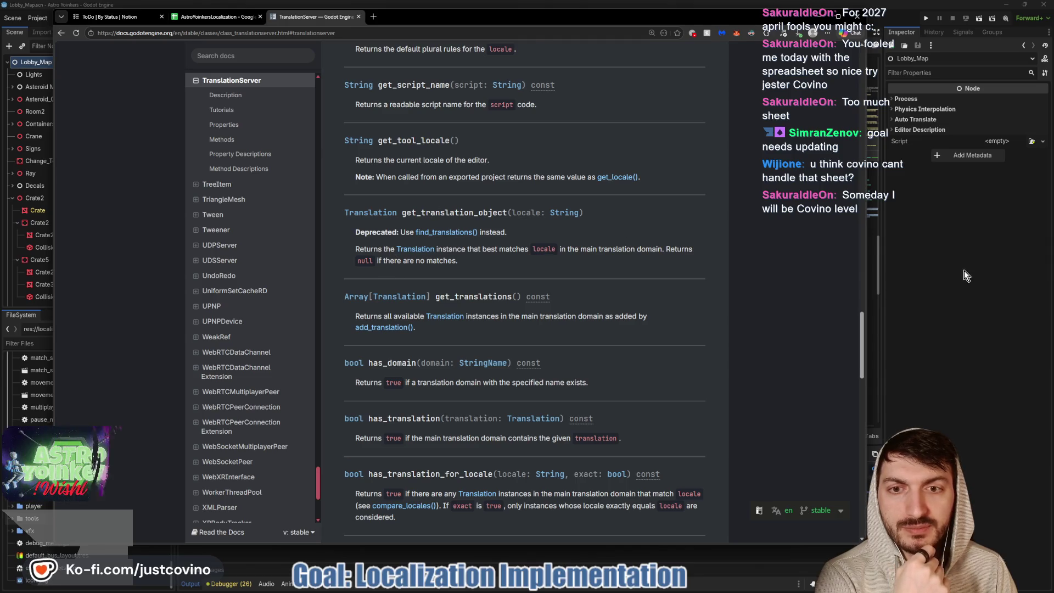
{"action": "key", "text": "alt+Tab"}
{"action": "left_click", "coordinate": [650, 276]}
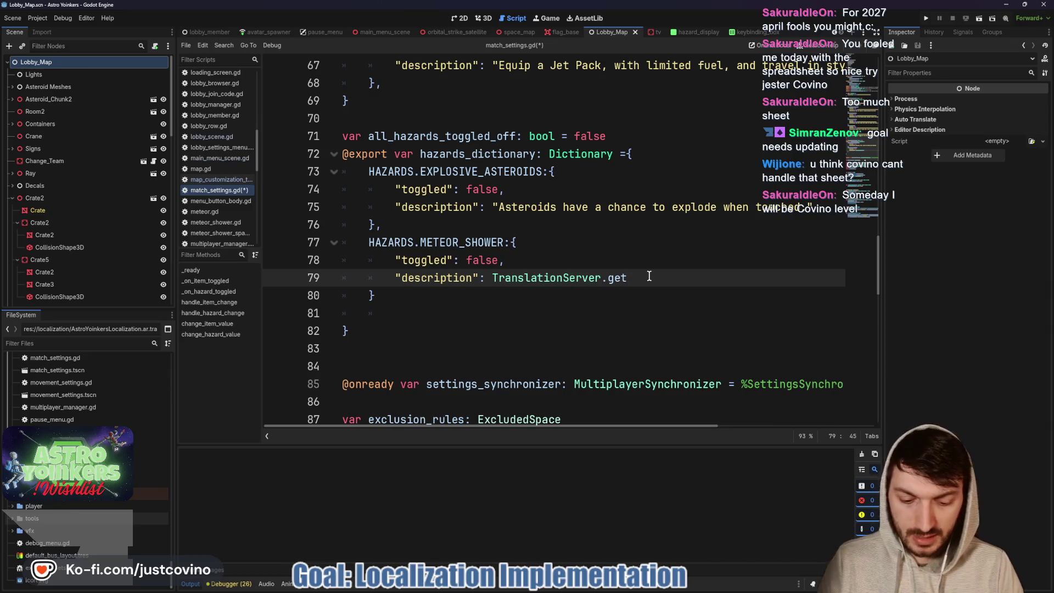
Complete get_translation_object and type the METEOR_SHOWER_DESCRIPTION argument on line 79
{"action": "type", "text": "_trans"}
{"action": "key", "text": "Down"}
{"action": "key", "text": "Return"}
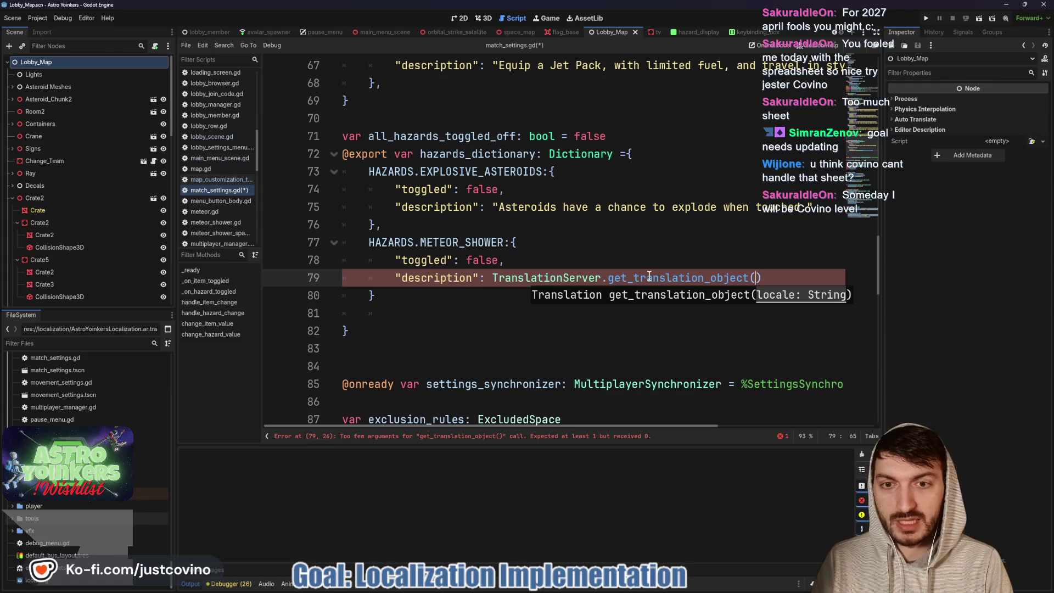
{"action": "type", "text": "METEOR"}
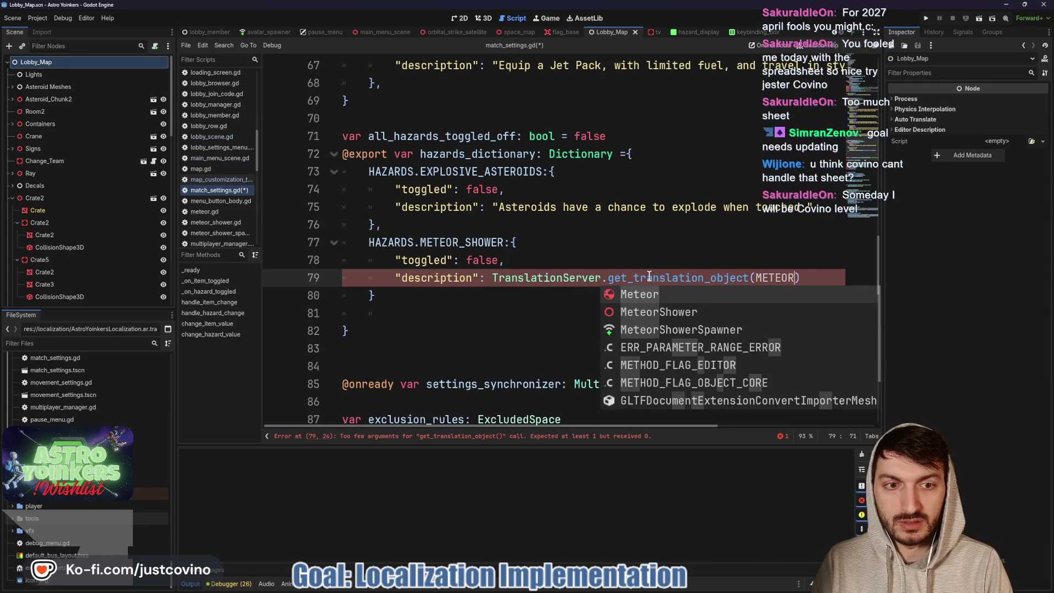
{"action": "type", "text": "_SHOWER_DES"}
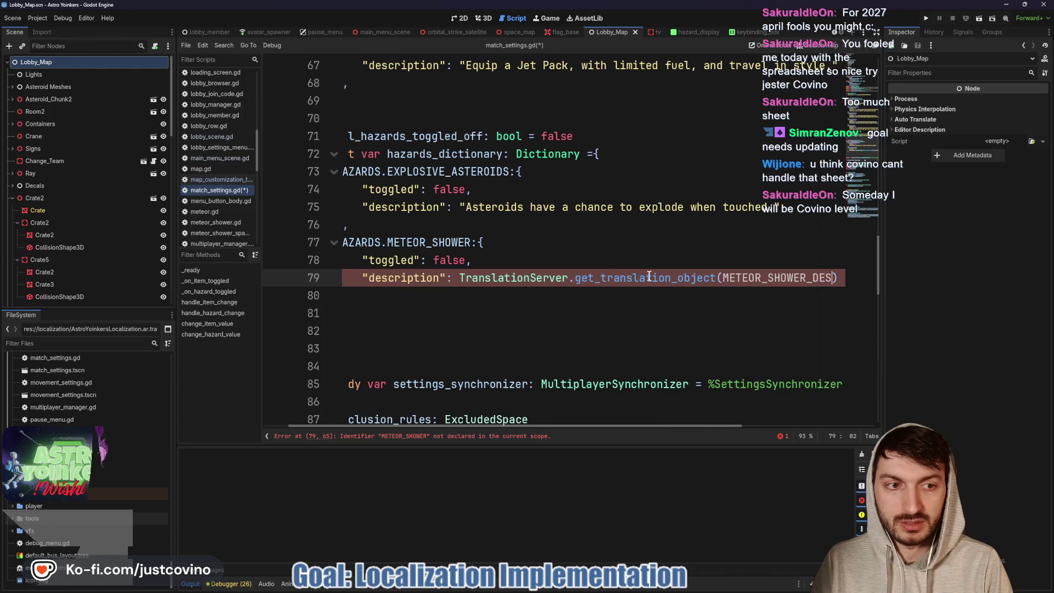
{"action": "type", "text": "CRIPTION"}
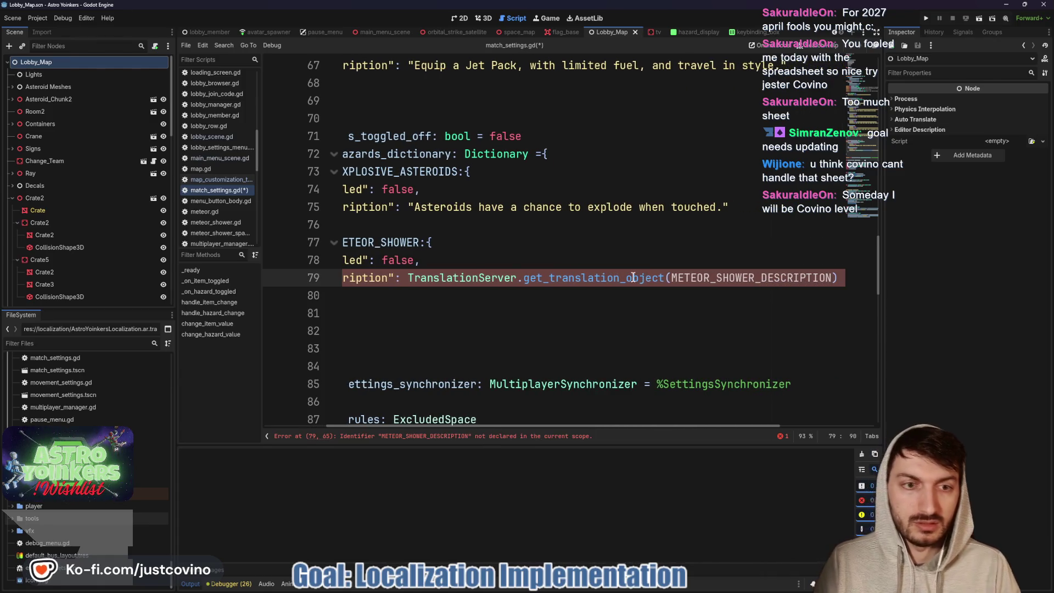
{"action": "mouse_move", "coordinate": [646, 279]}
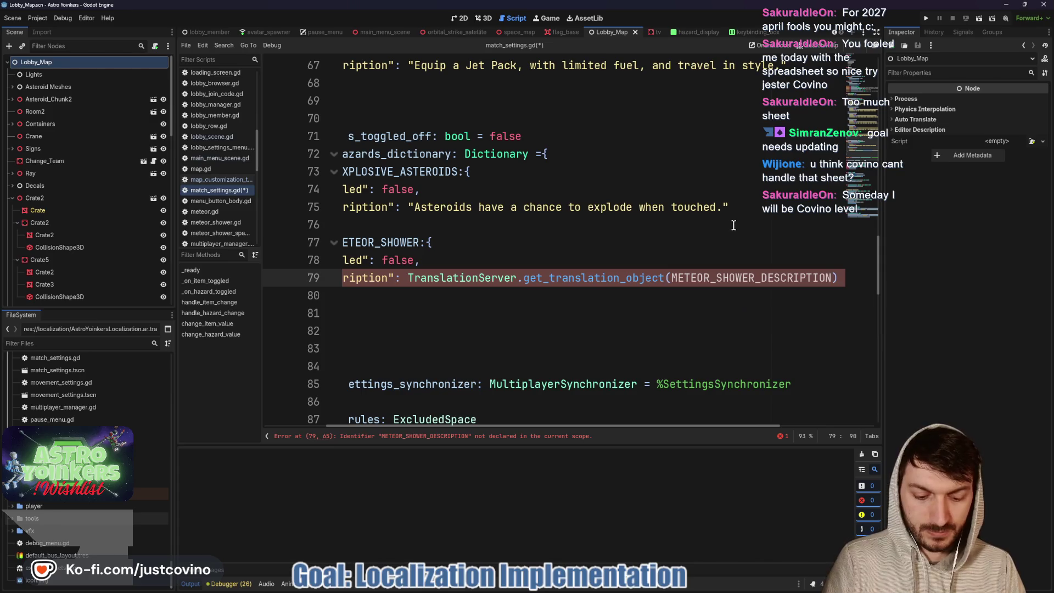
{"action": "type", "text": "\""}
Fix the argument's quotes and trailing characters, save match_settings.gd, and run the game
{"action": "left_click", "coordinate": [658, 277]}
{"action": "type", "text": "\""}
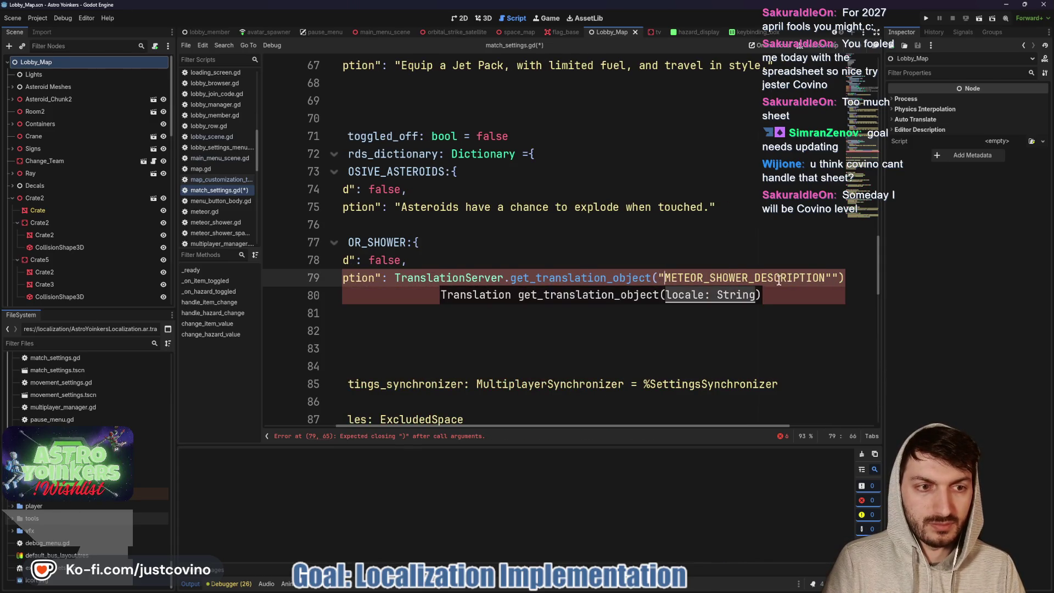
{"action": "left_click", "coordinate": [837, 278]}
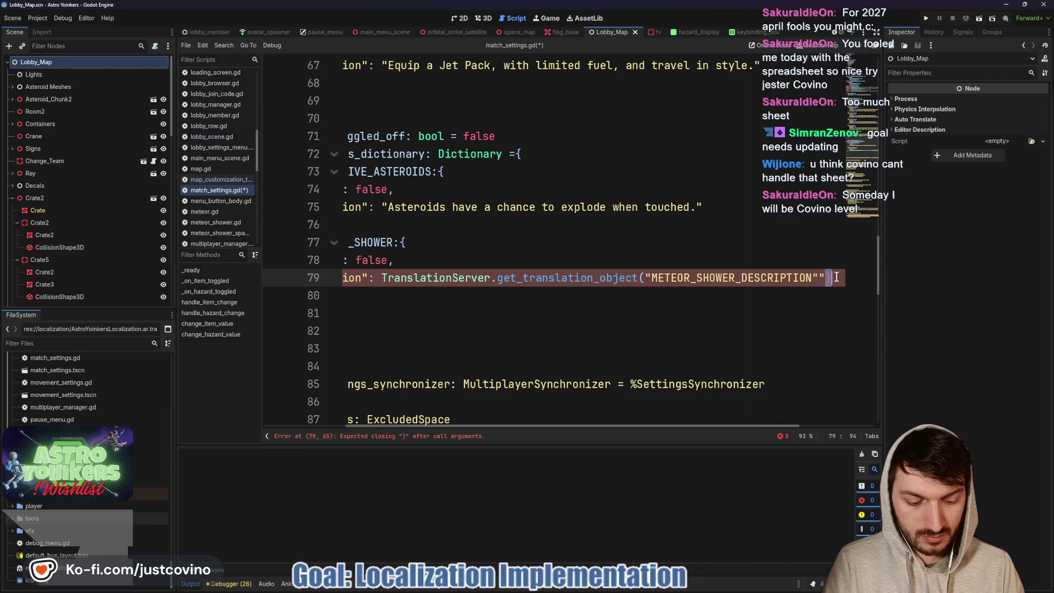
{"action": "key", "text": "BackSpace"}
{"action": "key", "text": "BackSpace"}
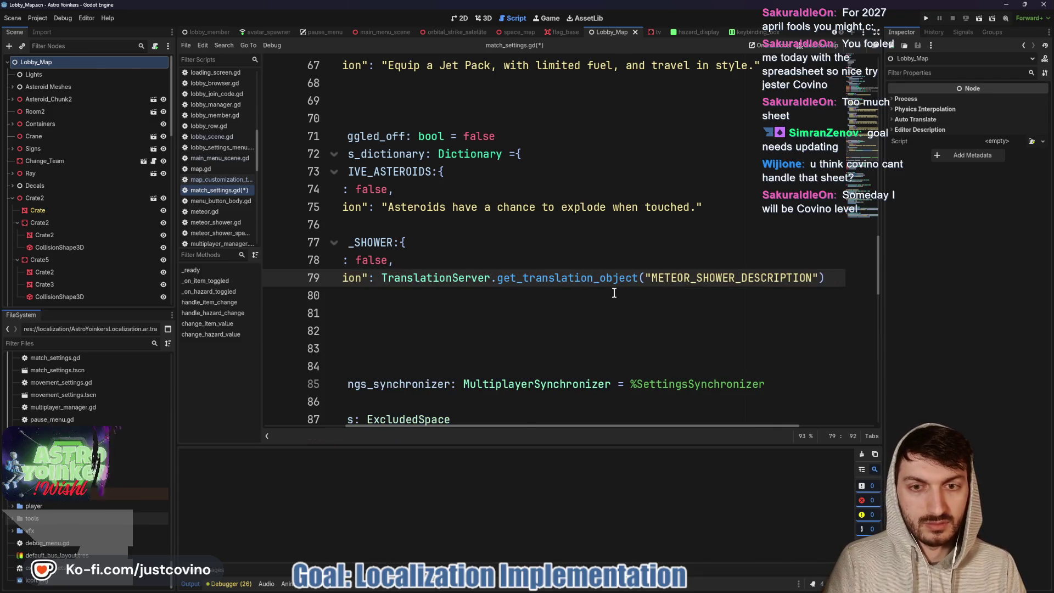
{"action": "left_click", "coordinate": [615, 293]}
{"action": "key", "text": "ctrl+s"}
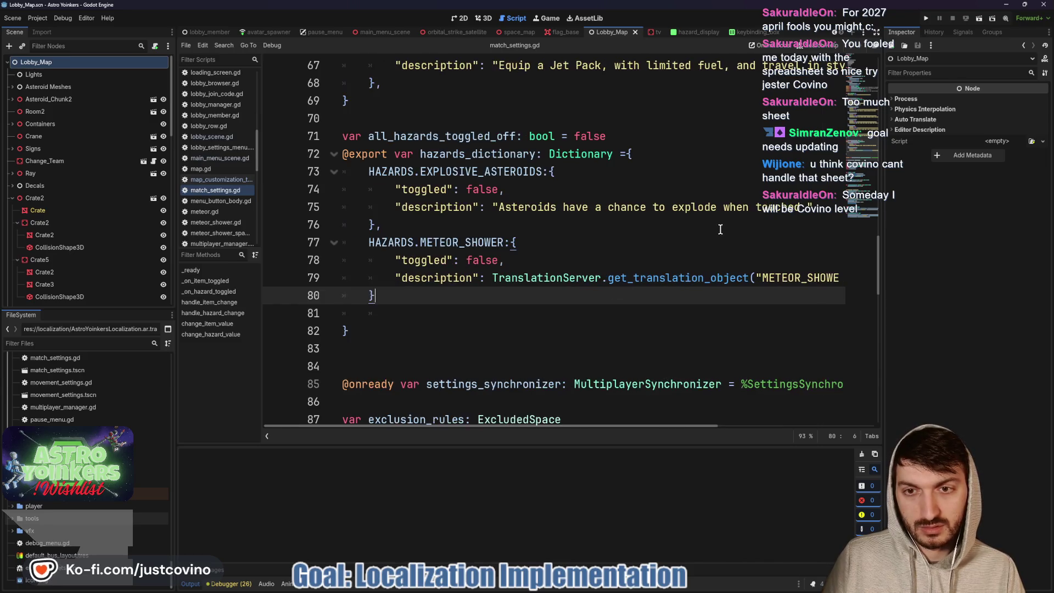
{"action": "left_click", "coordinate": [925, 18]}
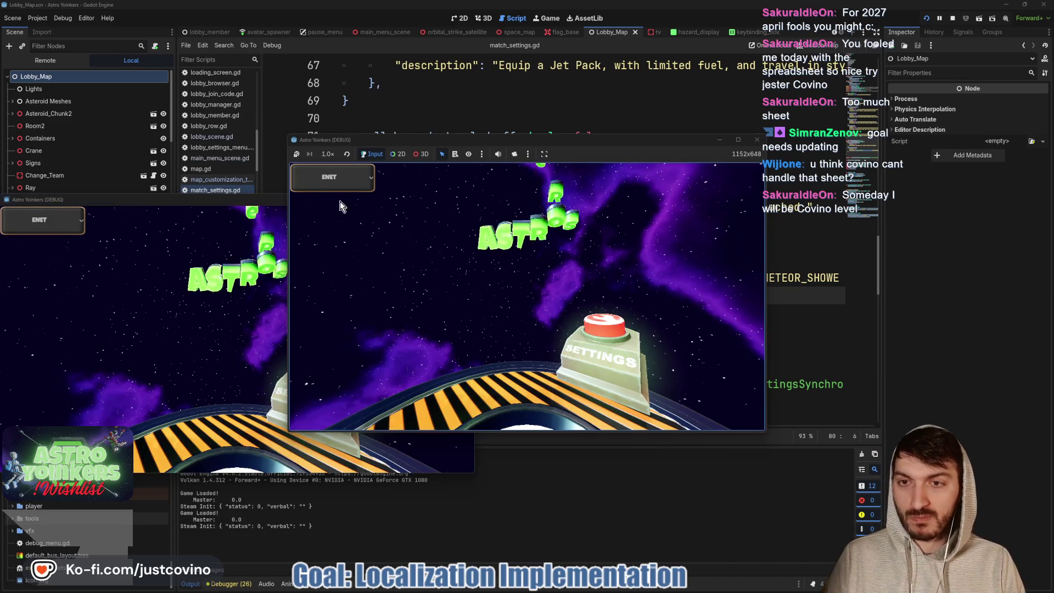
Compare the Explosive Asteroids and Meteor Shower hazard descriptions in-game, then stop the run with F8
{"action": "left_click", "coordinate": [471, 198]}
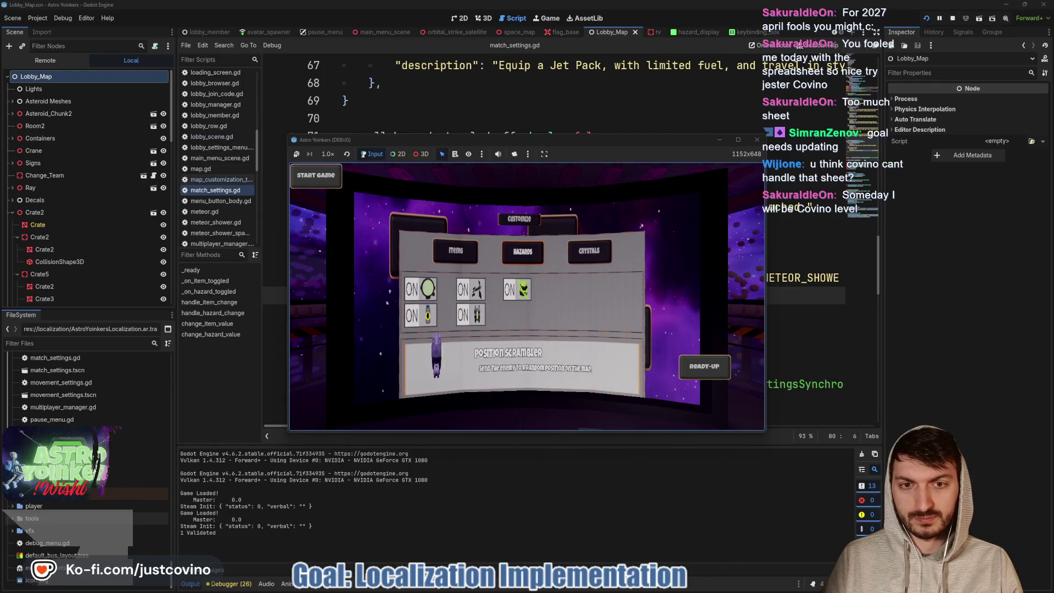
{"action": "key", "text": "Right"}
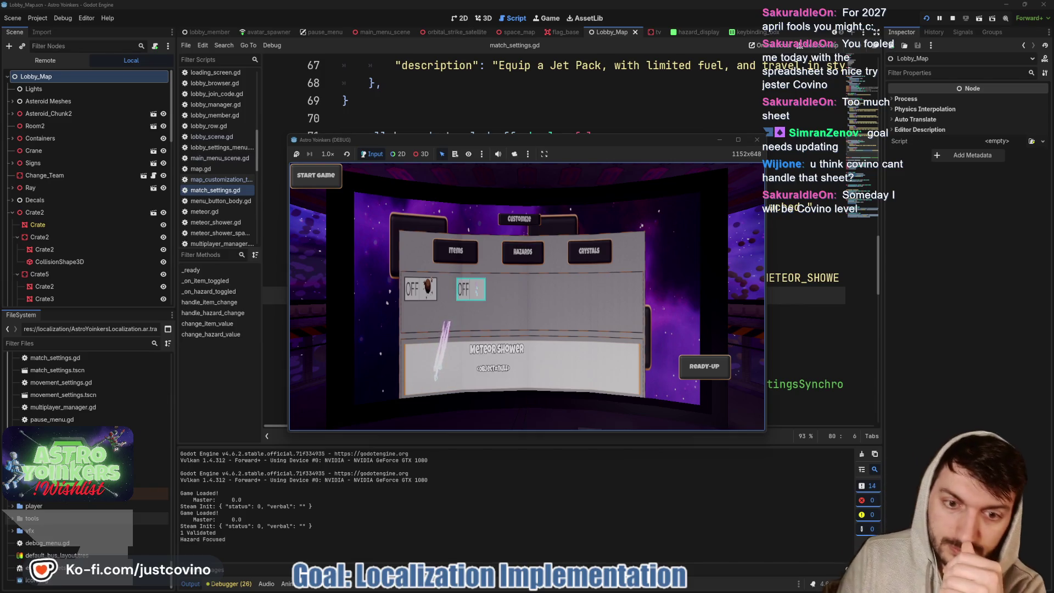
{"action": "key", "text": "Left"}
{"action": "key", "text": "Right"}
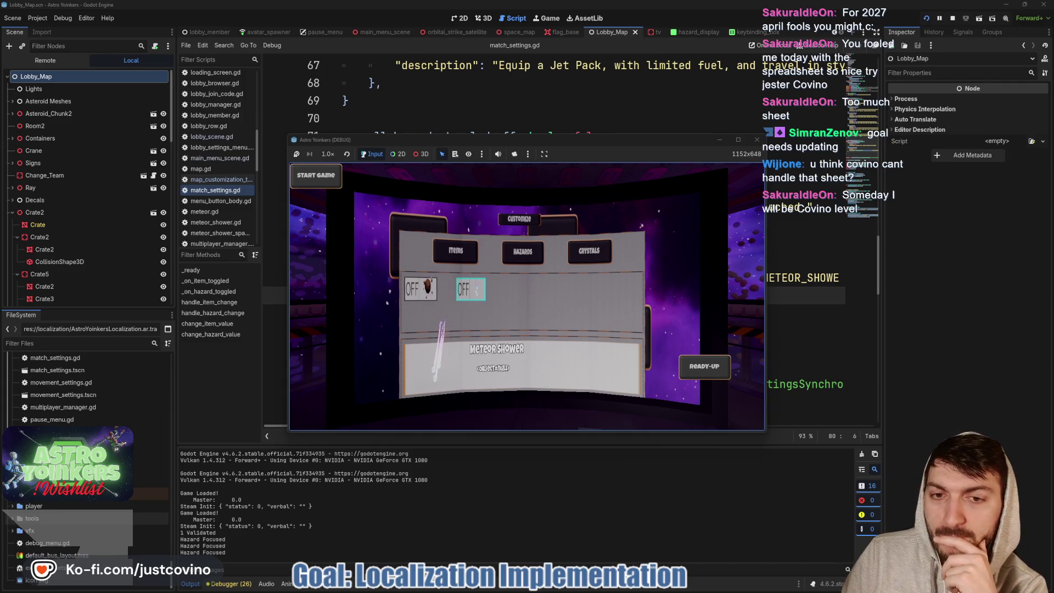
{"action": "key", "text": "F8"}
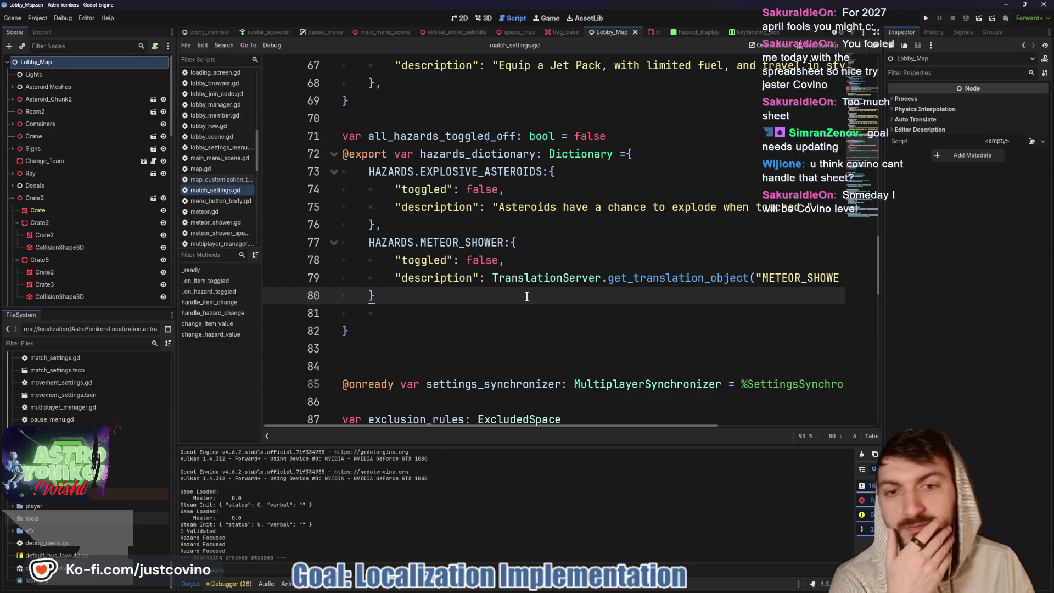
Replace the call with TranslationServer.find_translations("METEOR_SHOWER_DESCRIPTION", true) and save match_settings.gd
{"action": "scroll", "coordinate": [553, 280], "scroll_direction": "right", "scroll_amount": 3}
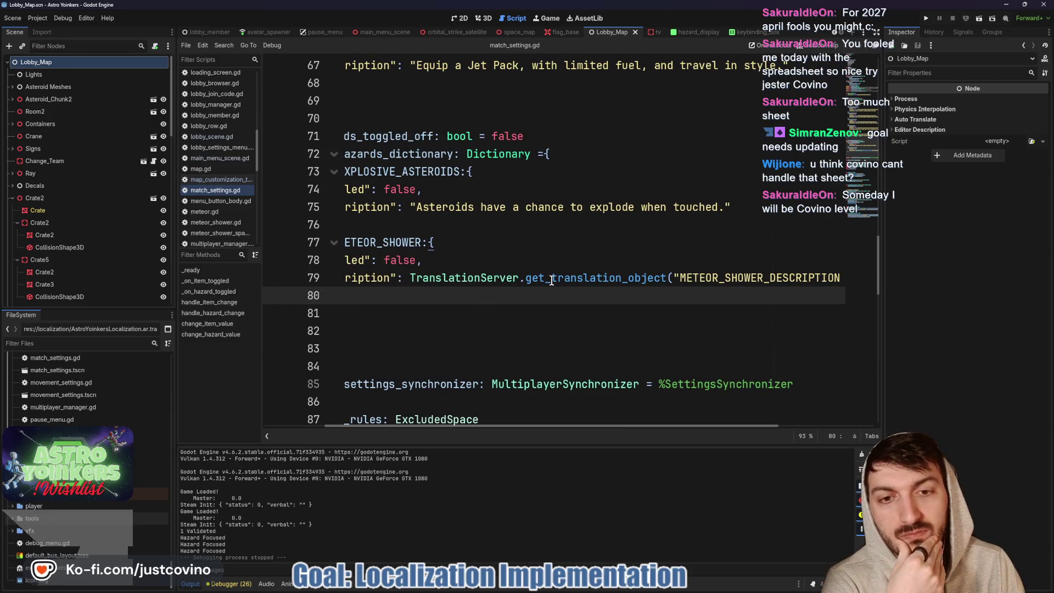
{"action": "mouse_move", "coordinate": [552, 280]}
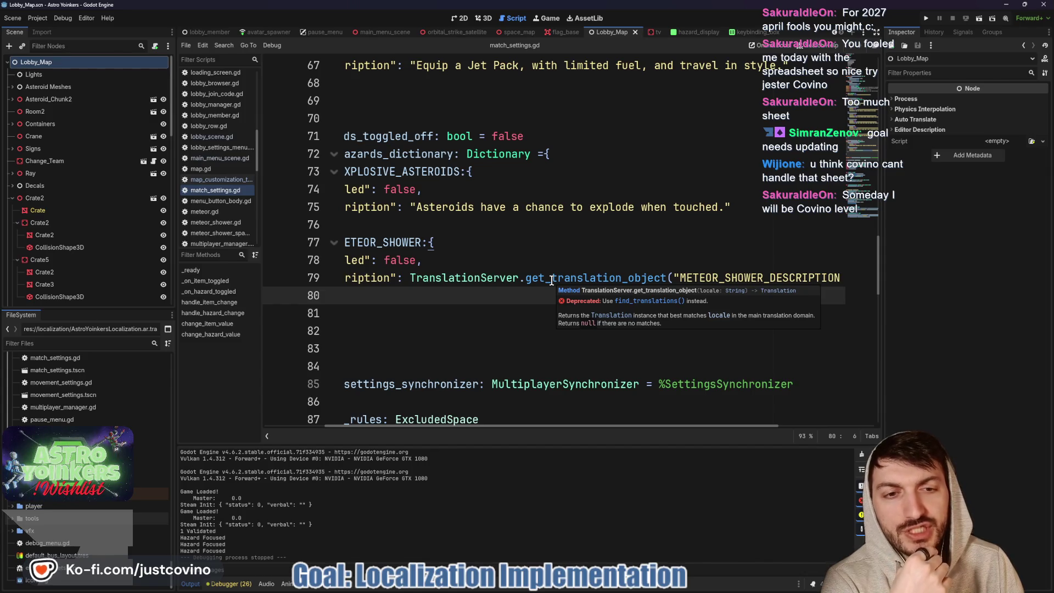
{"action": "left_click_drag", "start_coordinate": [526, 279], "coordinate": [845, 275]}
{"action": "type", "text": "find"}
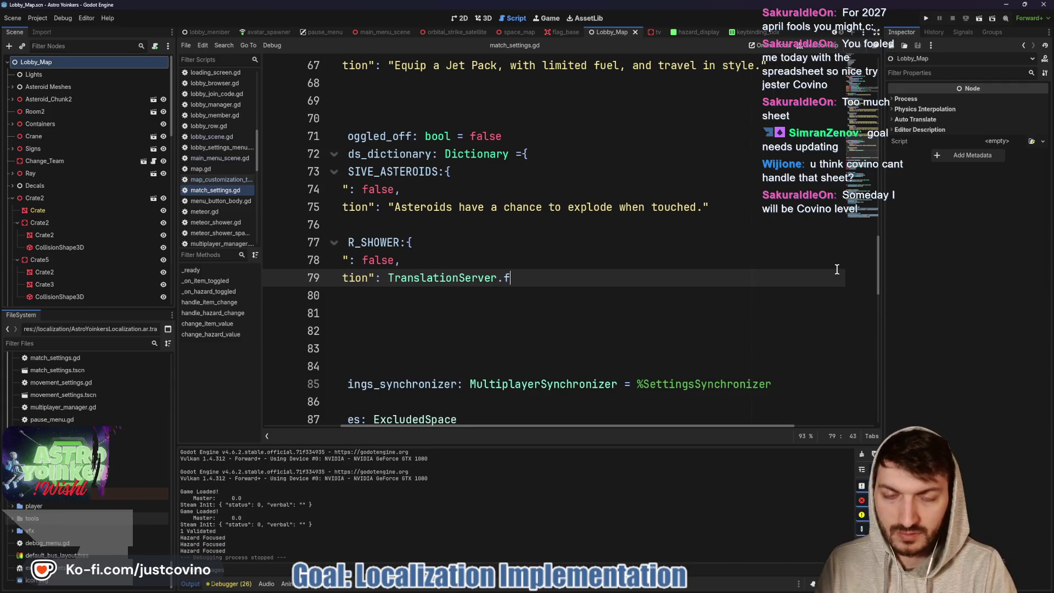
{"action": "key", "text": "Return"}
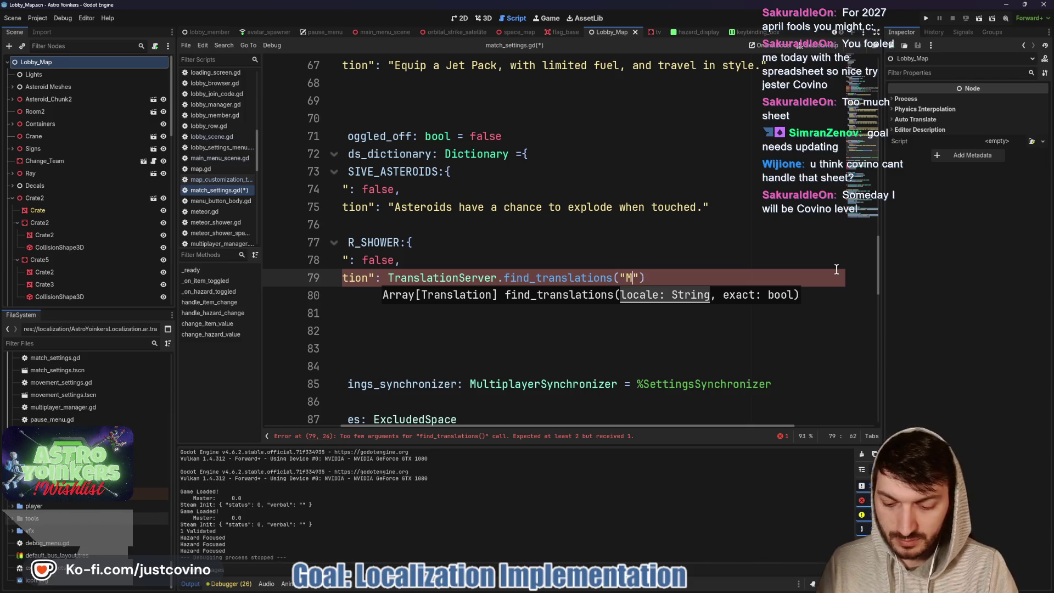
{"action": "type", "text": "ETEOR_SHO"}
{"action": "type", "text": "WER_DESCR"}
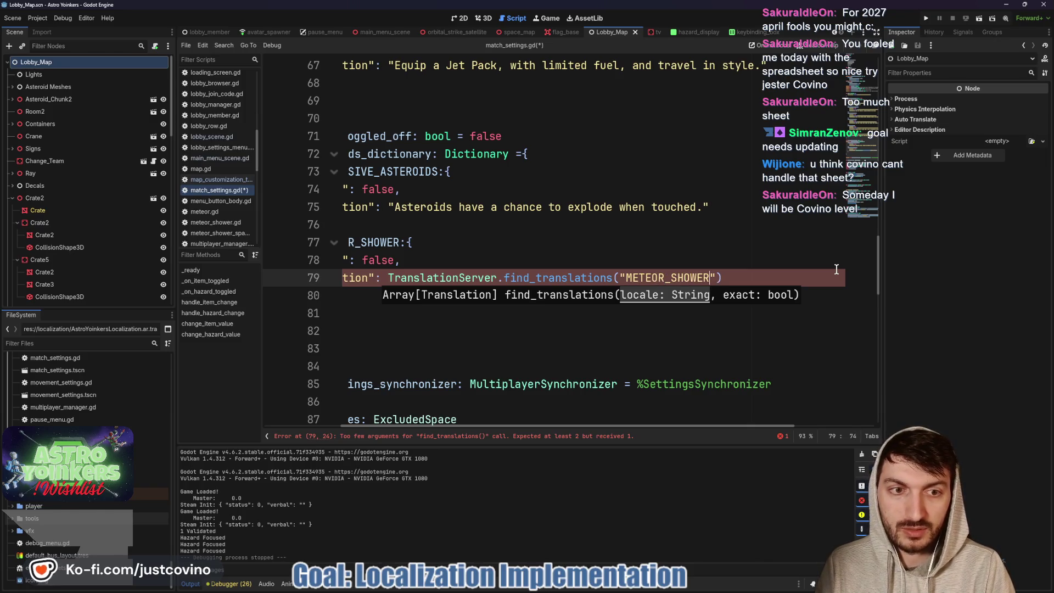
{"action": "type", "text": "IPTION\","}
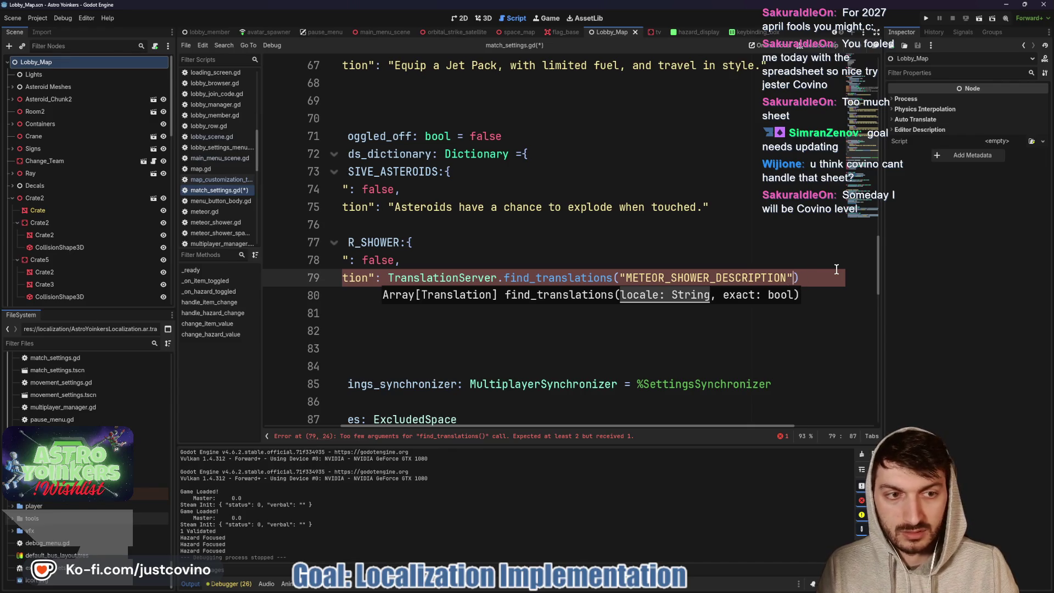
{"action": "type", "text": " true"}
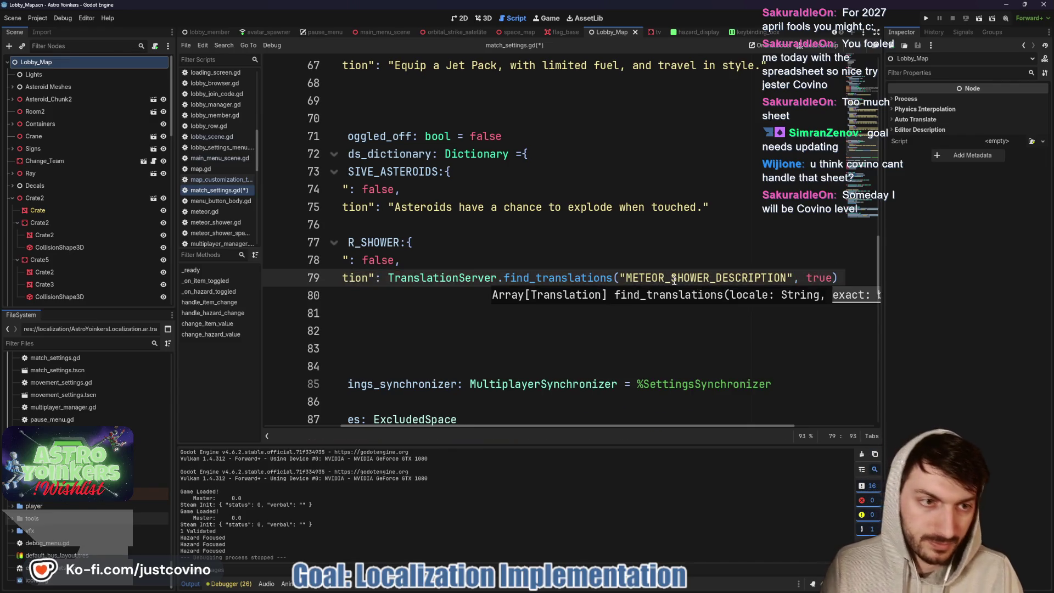
{"action": "left_click", "coordinate": [642, 260]}
{"action": "key", "text": "ctrl+s"}
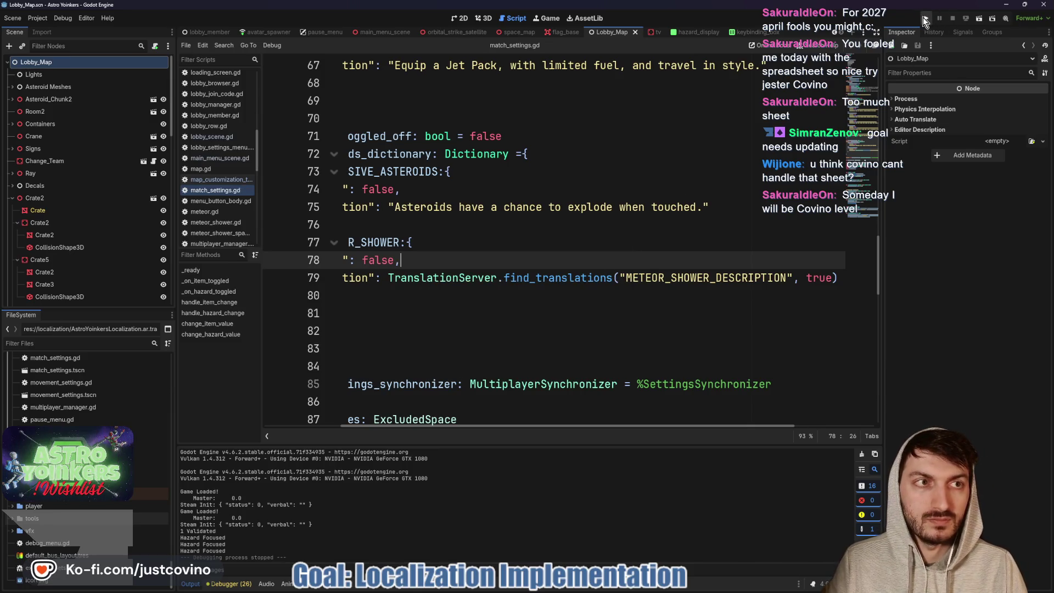
Run the game, host a lobby and open the Hazards tab in the Asteroid Map customization panel
{"action": "left_click", "coordinate": [924, 18]}
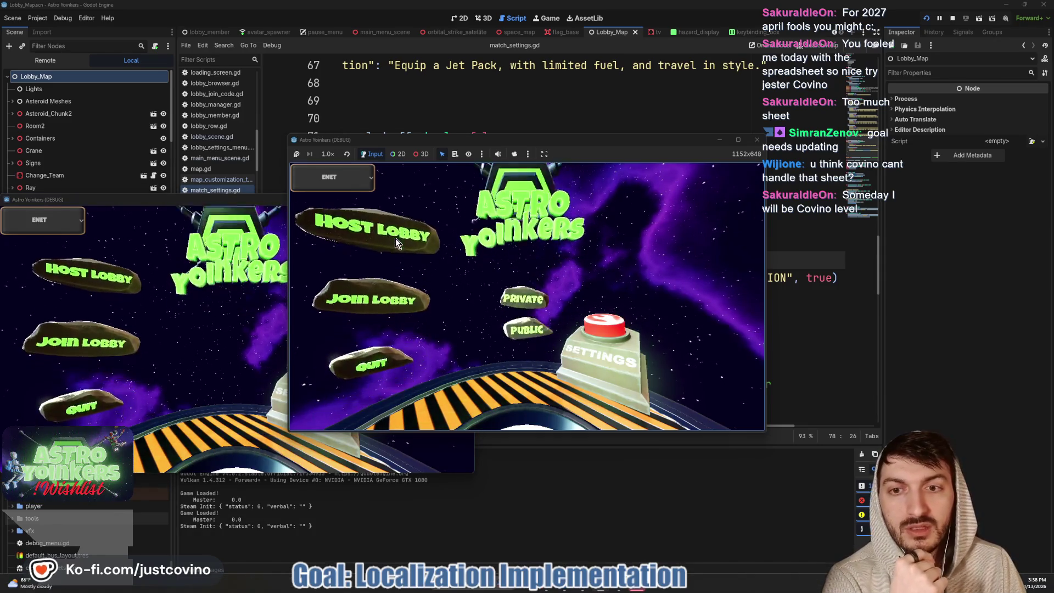
{"action": "left_click", "coordinate": [395, 239]}
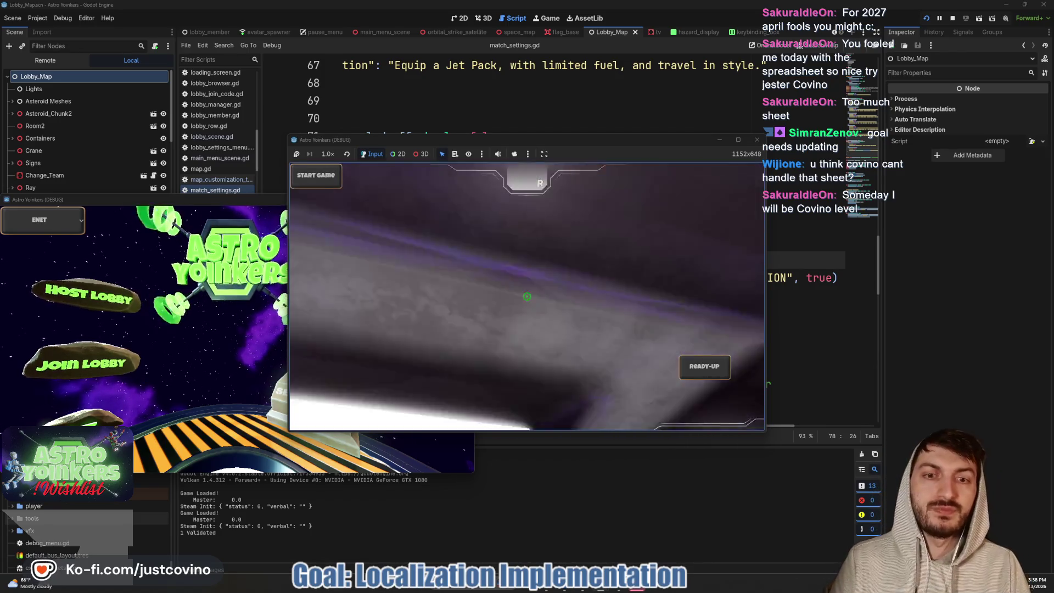
{"action": "key", "text": "space"}
{"action": "key", "text": "e"}
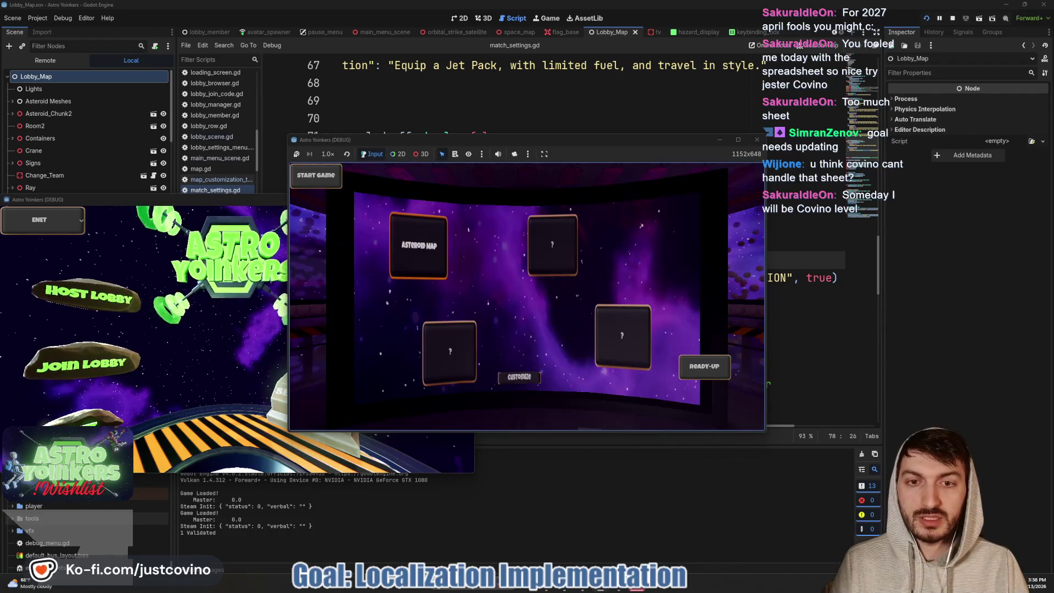
{"action": "key", "text": "Right"}
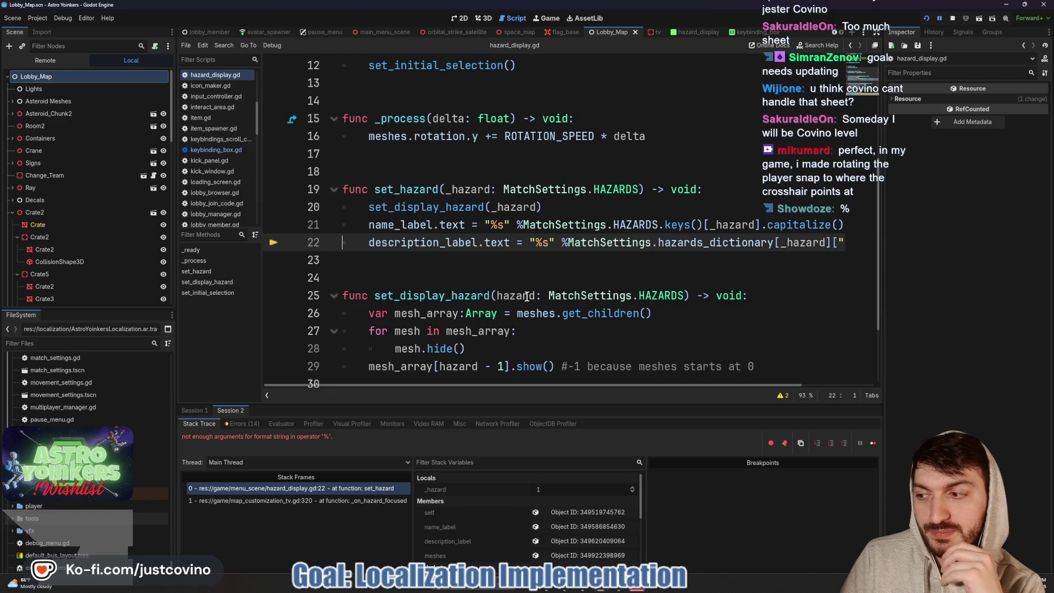
{"action": "type", "text": "ddddddd"}
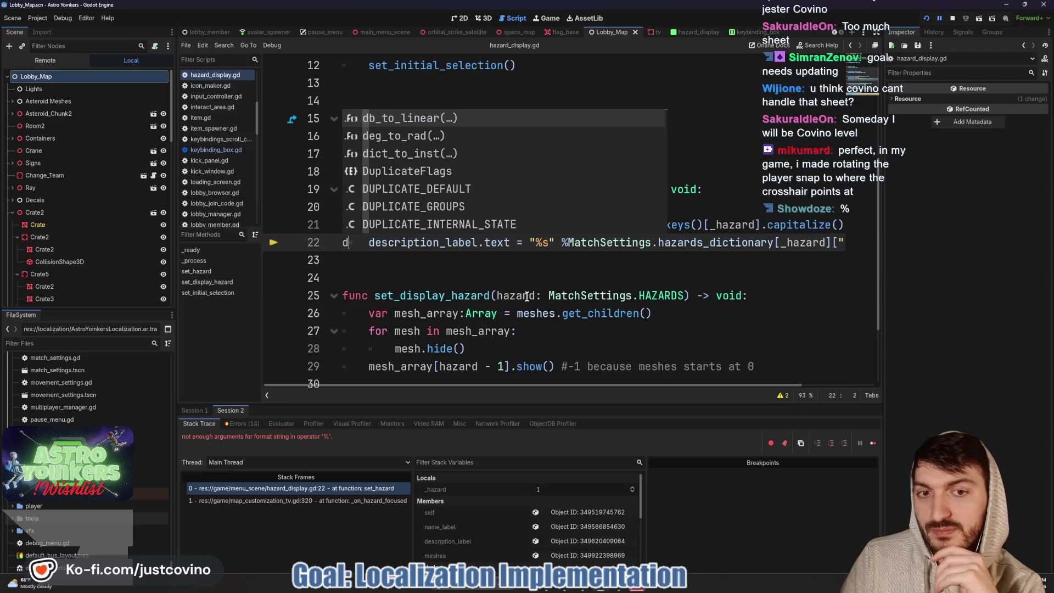
{"action": "key", "text": "BackSpace"}
{"action": "key", "text": "BackSpace"}
{"action": "key", "text": "BackSpace"}
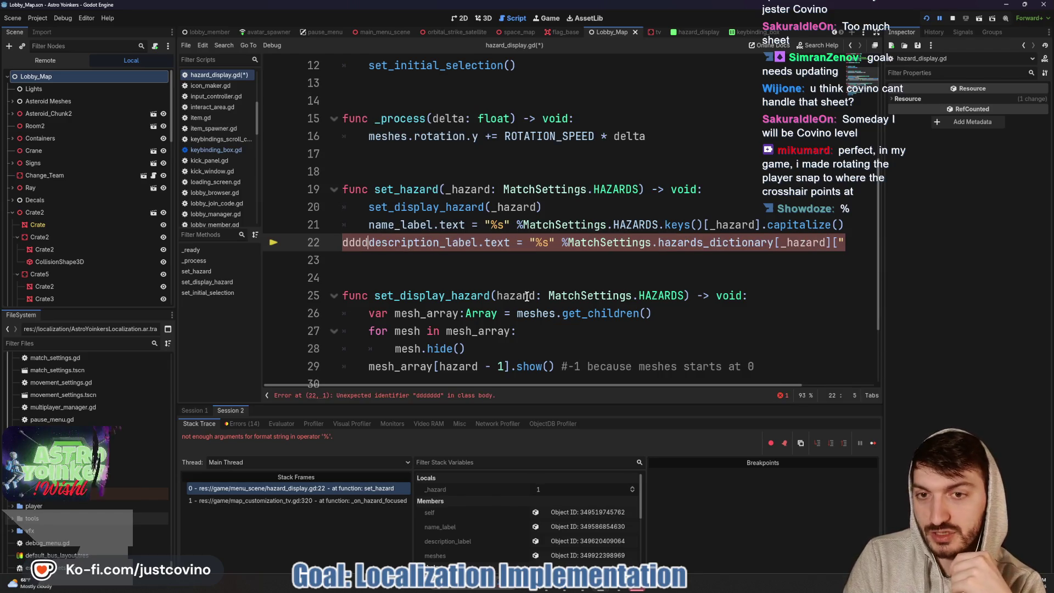
{"action": "key", "text": "ctrl+shift+k"}
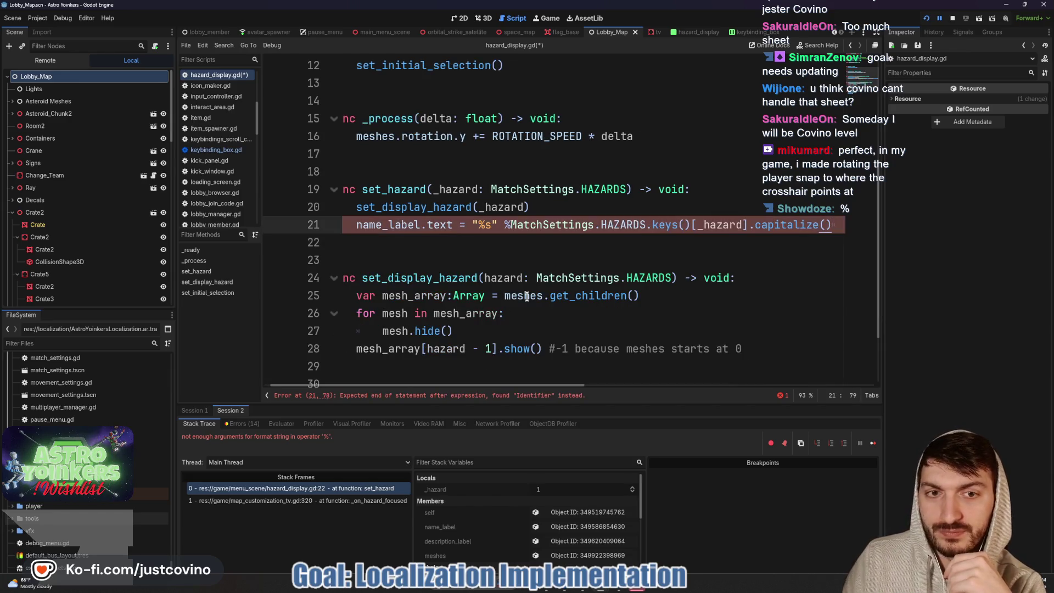
{"action": "key", "text": "ctrl+z"}
{"action": "key", "text": "ctrl+z"}
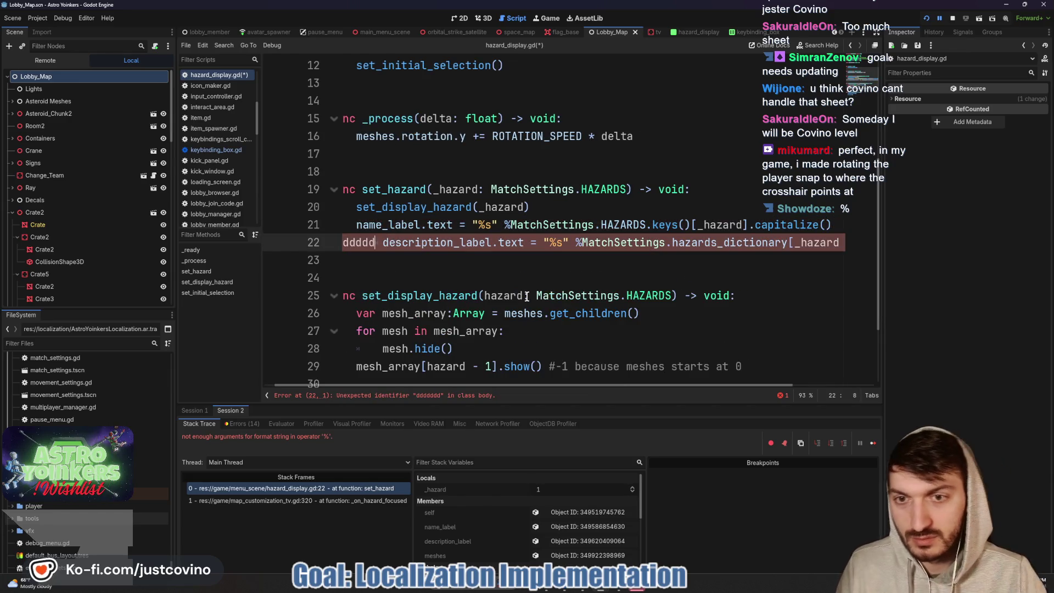
{"action": "key", "text": "BackSpace"}
{"action": "key", "text": "BackSpace"}
{"action": "key", "text": "BackSpace"}
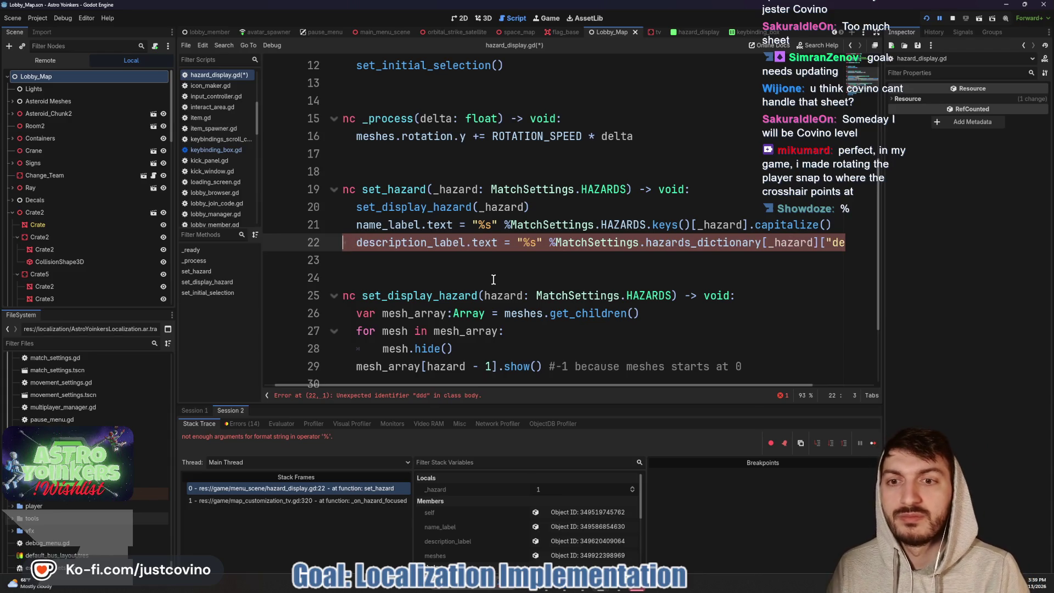
{"action": "key", "text": "BackSpace"}
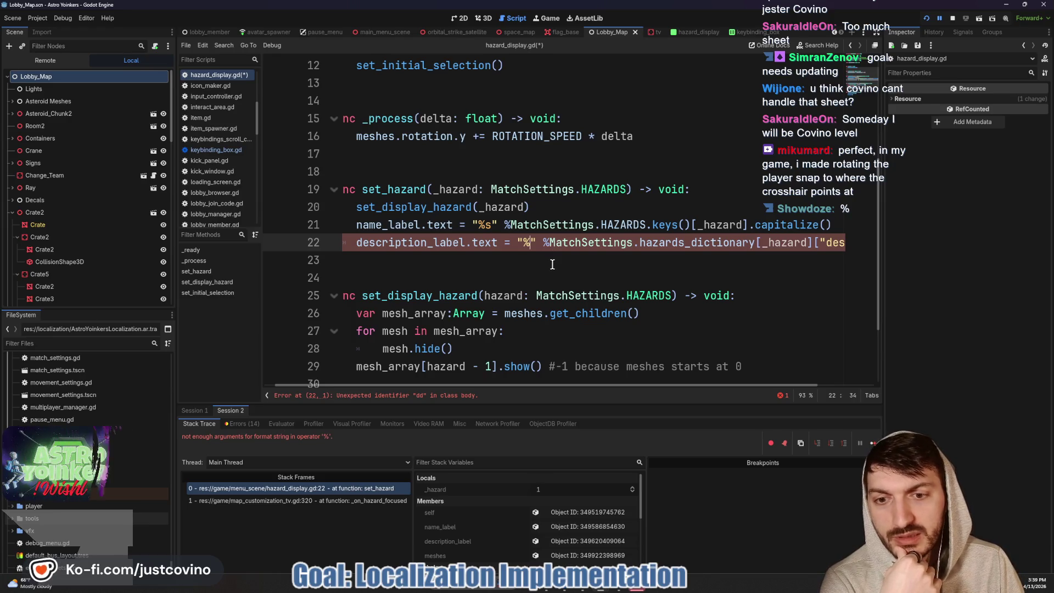
{"action": "scroll", "coordinate": [555, 264], "scroll_direction": "left", "scroll_amount": 1}
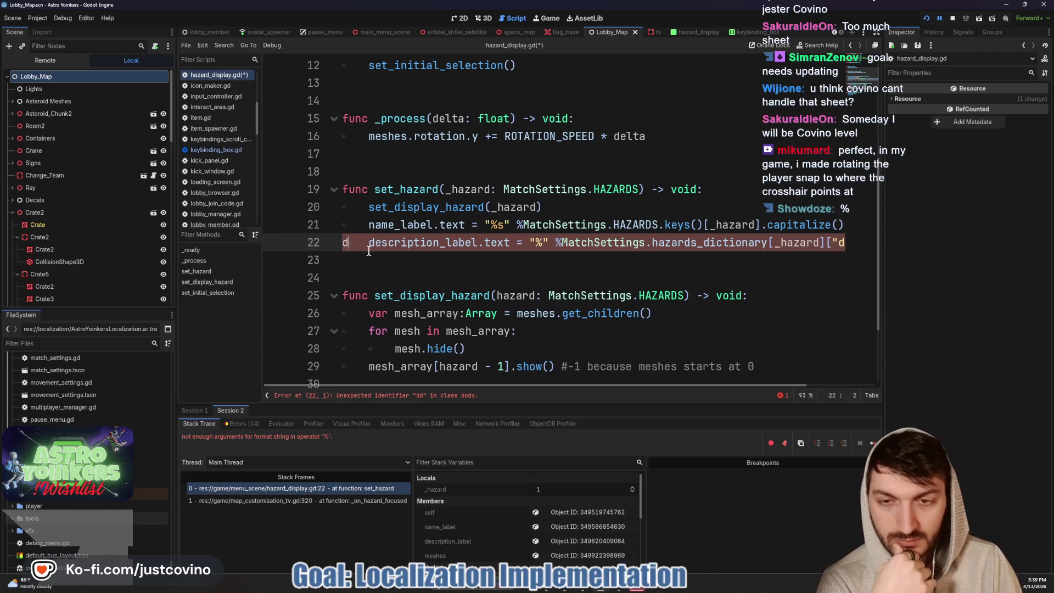
{"action": "key", "text": "BackSpace"}
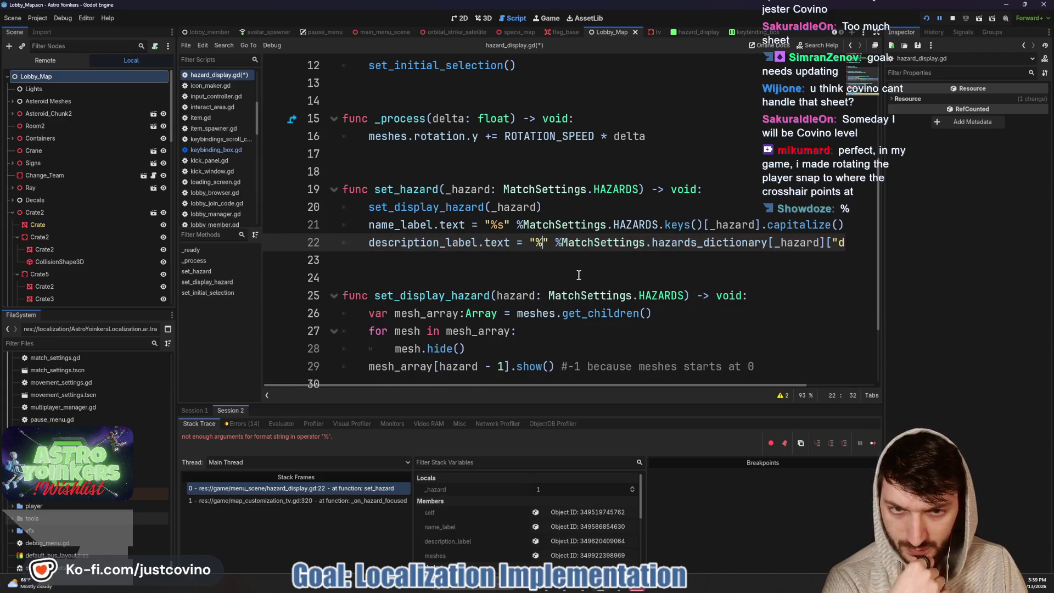
{"action": "type", "text": "s"}
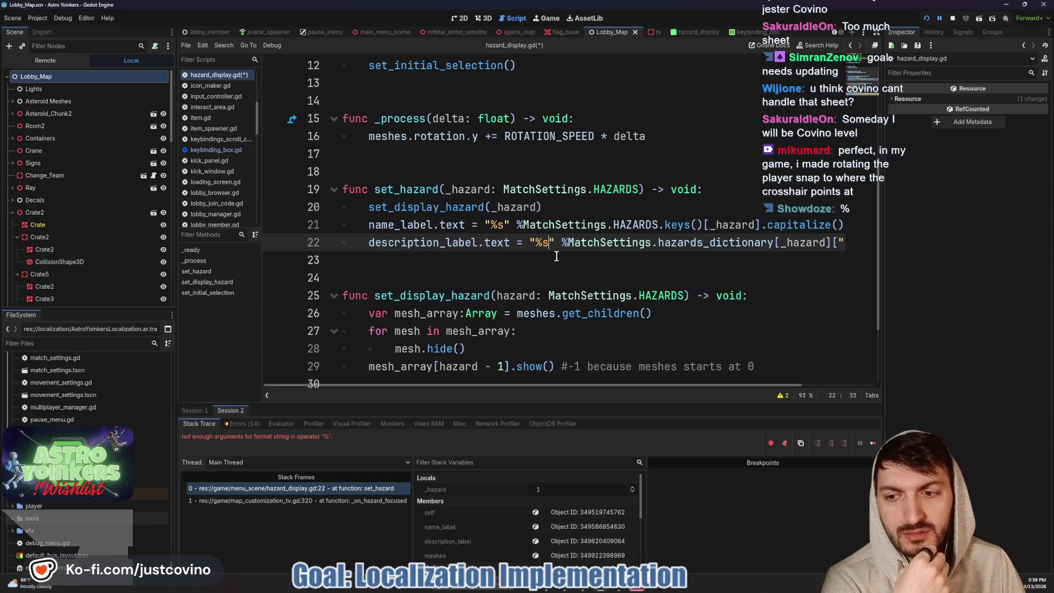
{"action": "scroll", "coordinate": [556, 256], "scroll_direction": "right", "scroll_amount": 3}
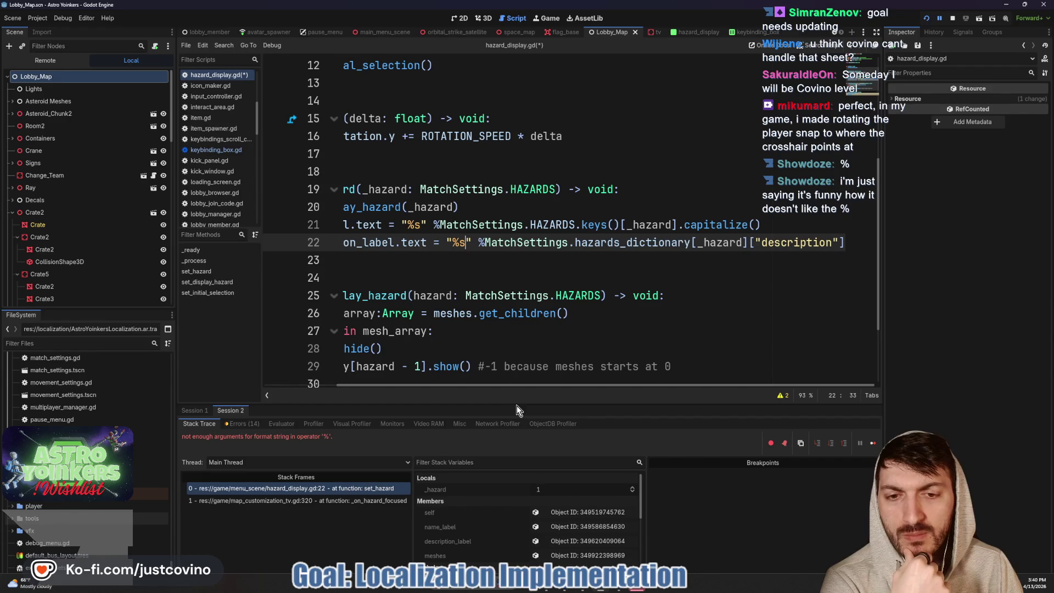
{"action": "left_click_drag", "start_coordinate": [514, 405], "coordinate": [535, 222]}
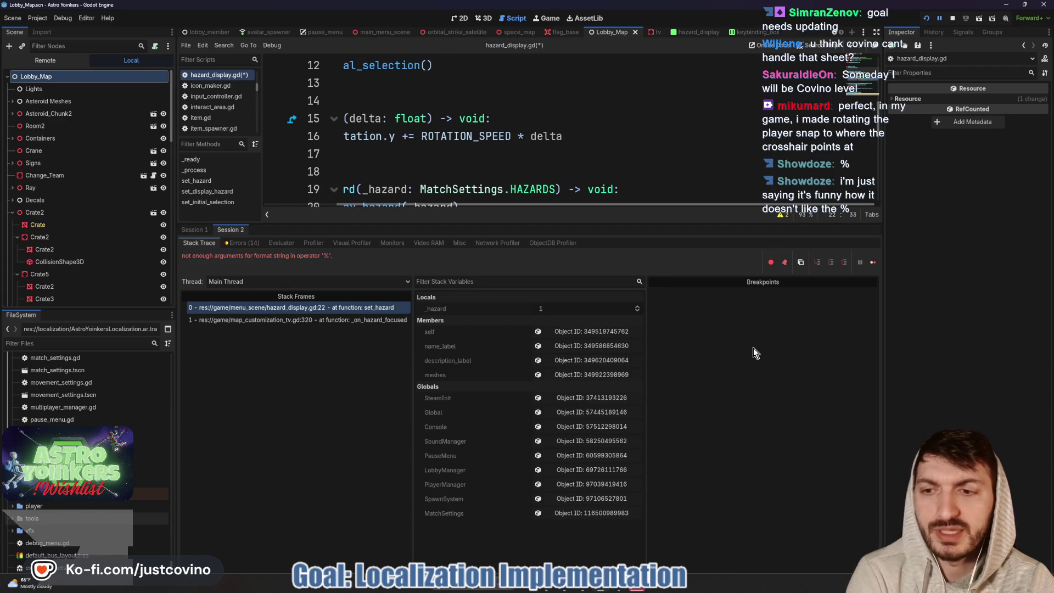
Scroll around the script editor, then switch to the browser showing the TranslationServer docs
{"action": "scroll", "coordinate": [556, 142], "scroll_direction": "down", "scroll_amount": 3}
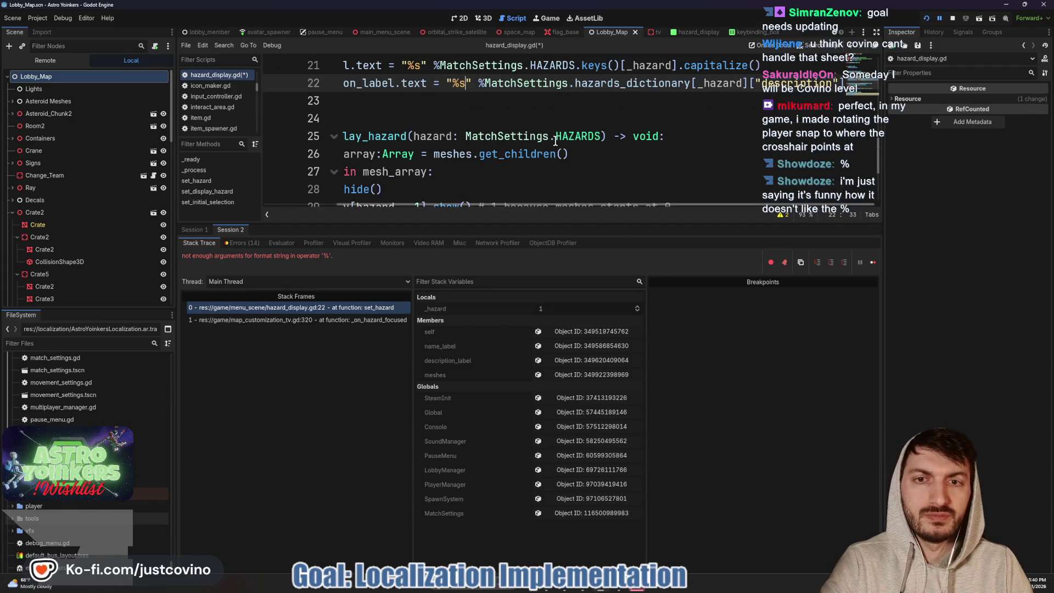
{"action": "scroll", "coordinate": [552, 145], "scroll_direction": "left", "scroll_amount": 2}
{"action": "scroll", "coordinate": [549, 150], "scroll_direction": "up", "scroll_amount": 1}
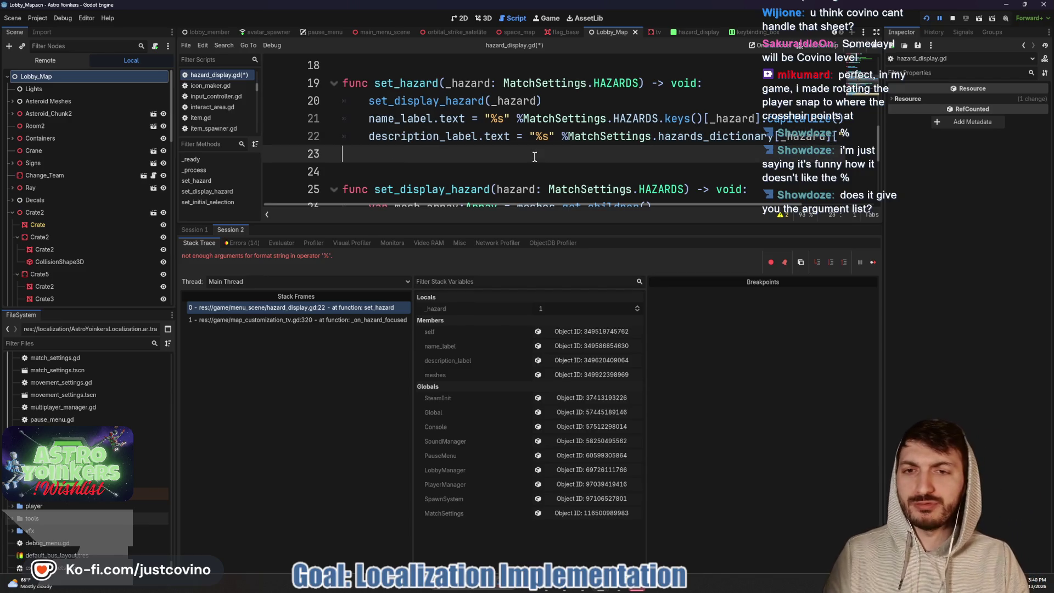
{"action": "key", "text": "alt+Tab"}
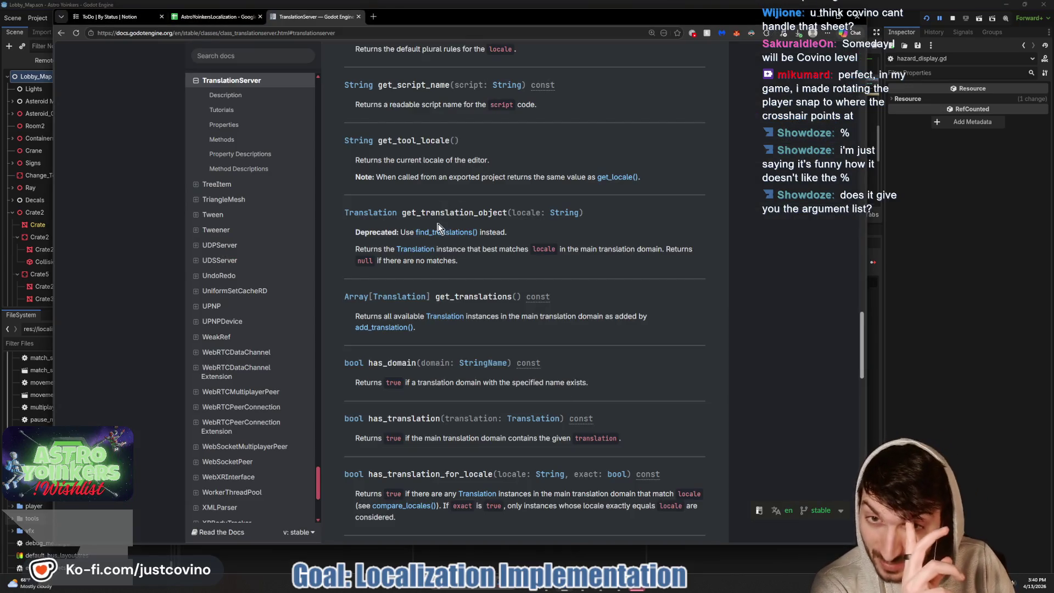
Open the Godot Docs home page in a new browser tab
{"action": "left_click", "coordinate": [373, 18]}
{"action": "type", "text": "godot do"}
{"action": "key", "text": "Return"}
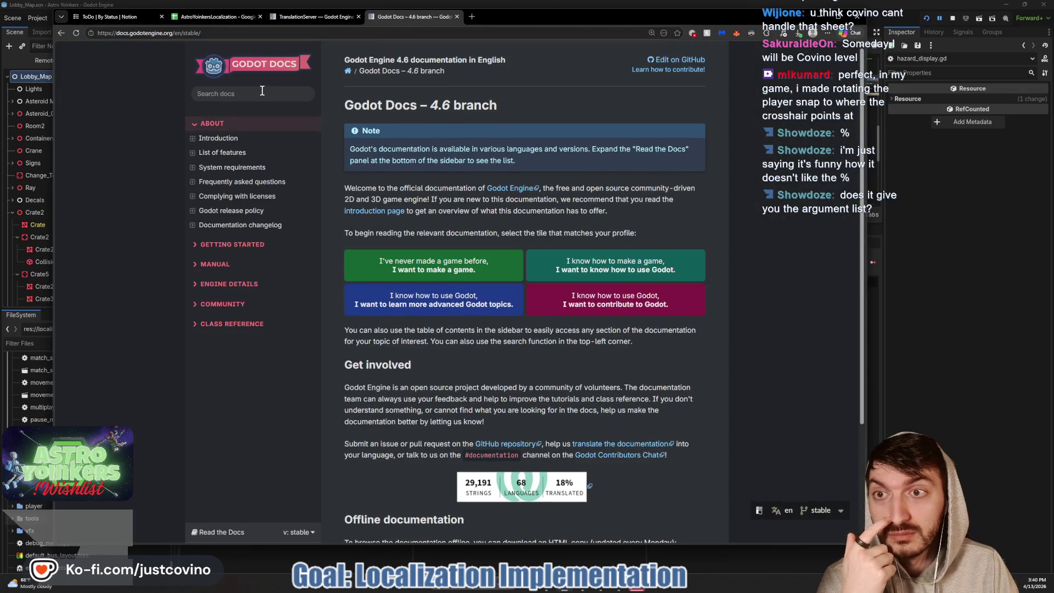
Search the docs for '%s', then clear that query and reopen an empty search
{"action": "left_click", "coordinate": [262, 91]}
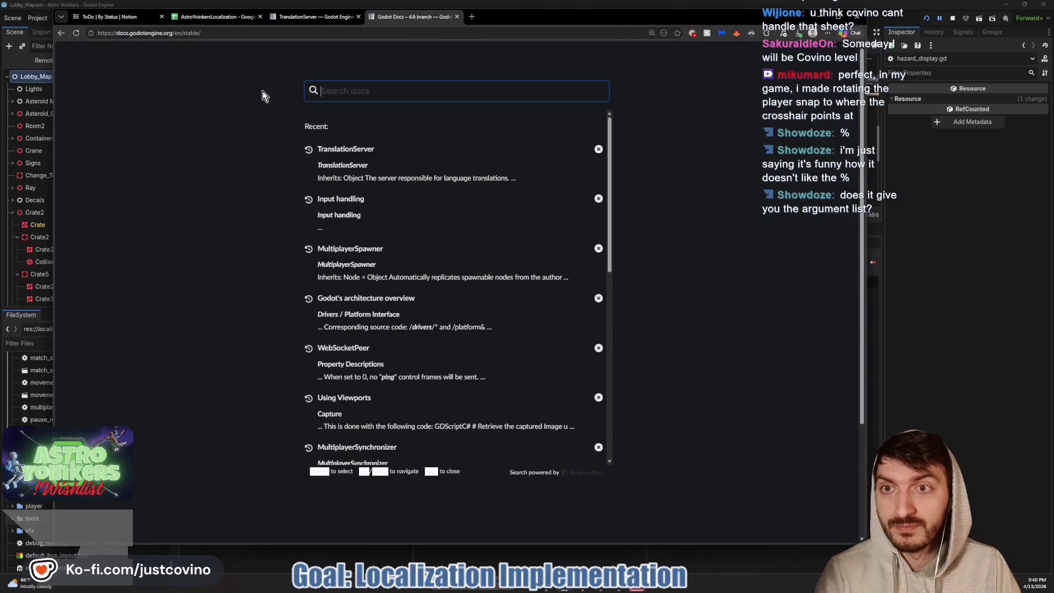
{"action": "type", "text": "%"}
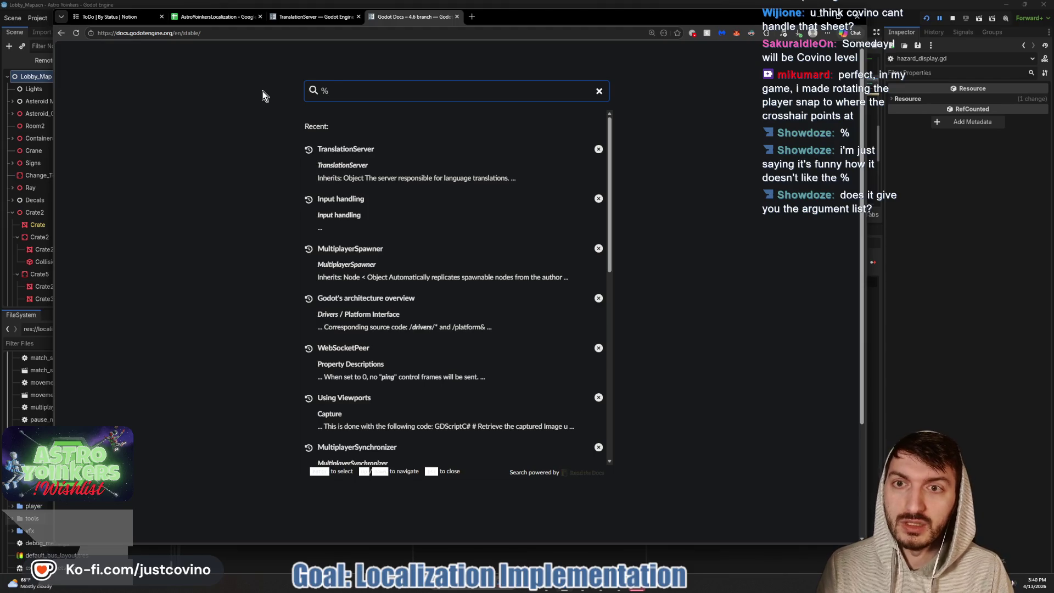
{"action": "type", "text": "s"}
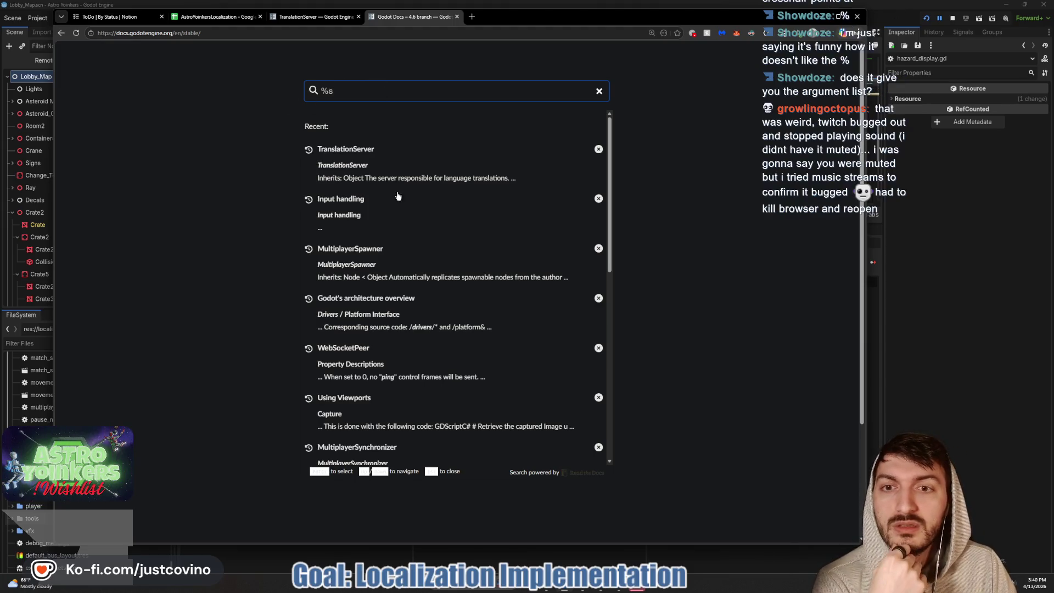
{"action": "left_click", "coordinate": [600, 91]}
{"action": "left_click", "coordinate": [626, 94]}
{"action": "left_click", "coordinate": [751, 33]}
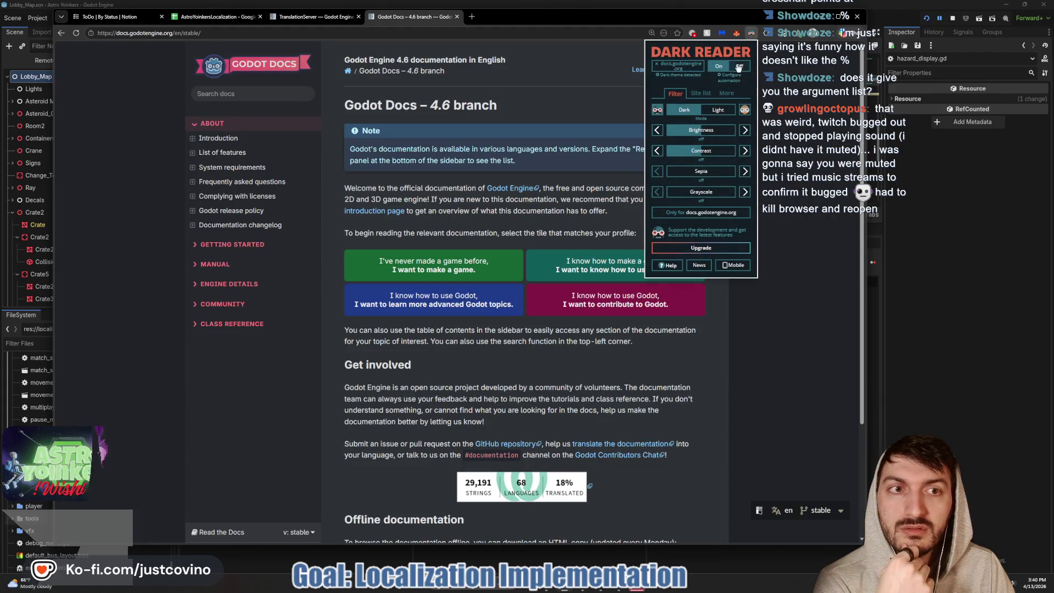
{"action": "left_click", "coordinate": [254, 94]}
{"action": "type", "text": "%s"}
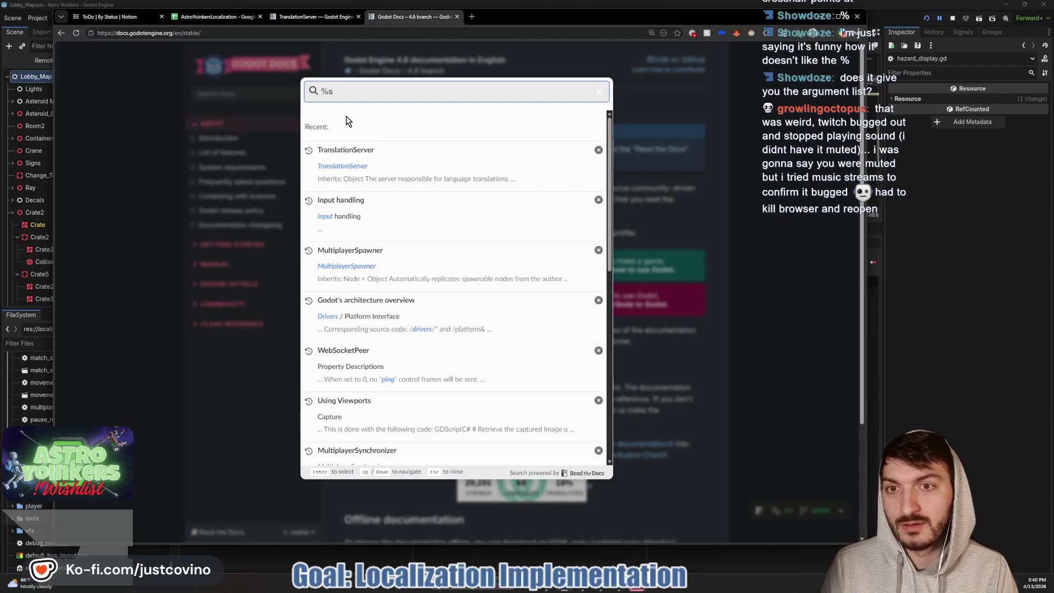
{"action": "key", "text": "BackSpace"}
{"action": "key", "text": "BackSpace"}
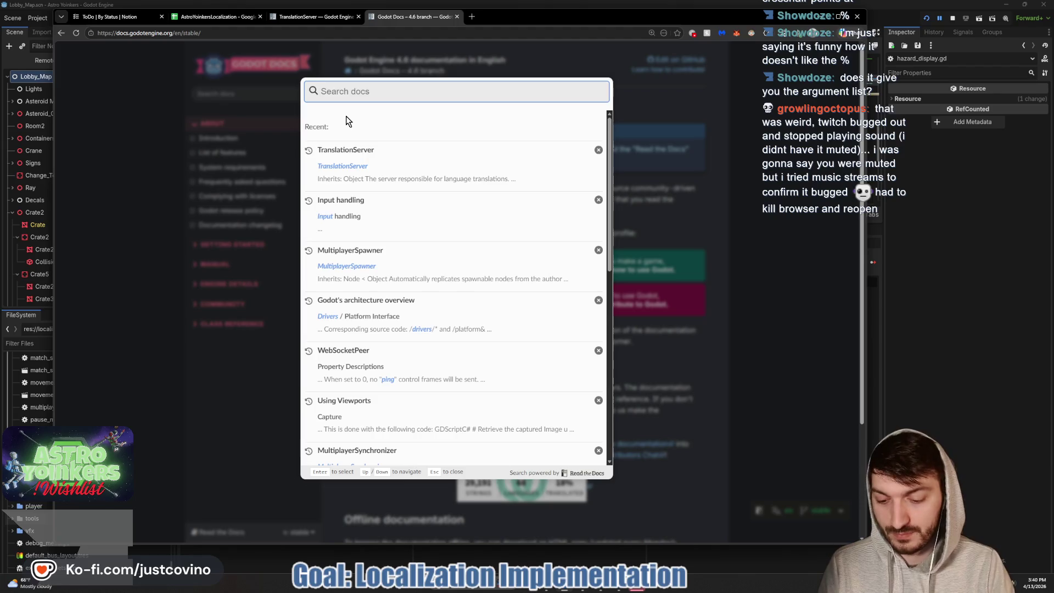
Open the String class reference from the search and scroll through its Methods table
{"action": "type", "text": "String"}
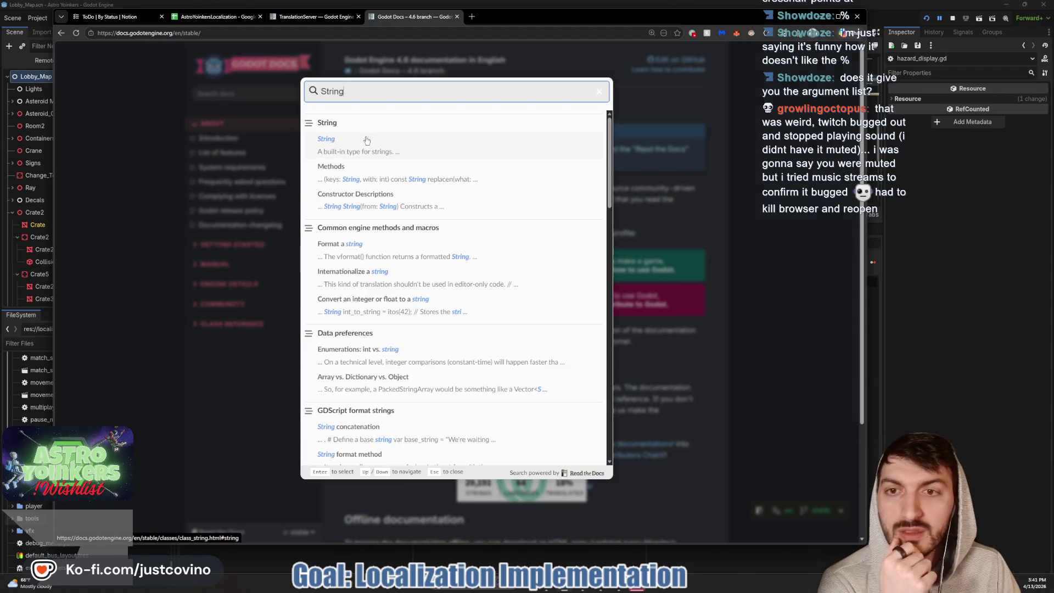
{"action": "left_click", "coordinate": [365, 138]}
{"action": "scroll", "coordinate": [489, 170], "scroll_direction": "down", "scroll_amount": 7}
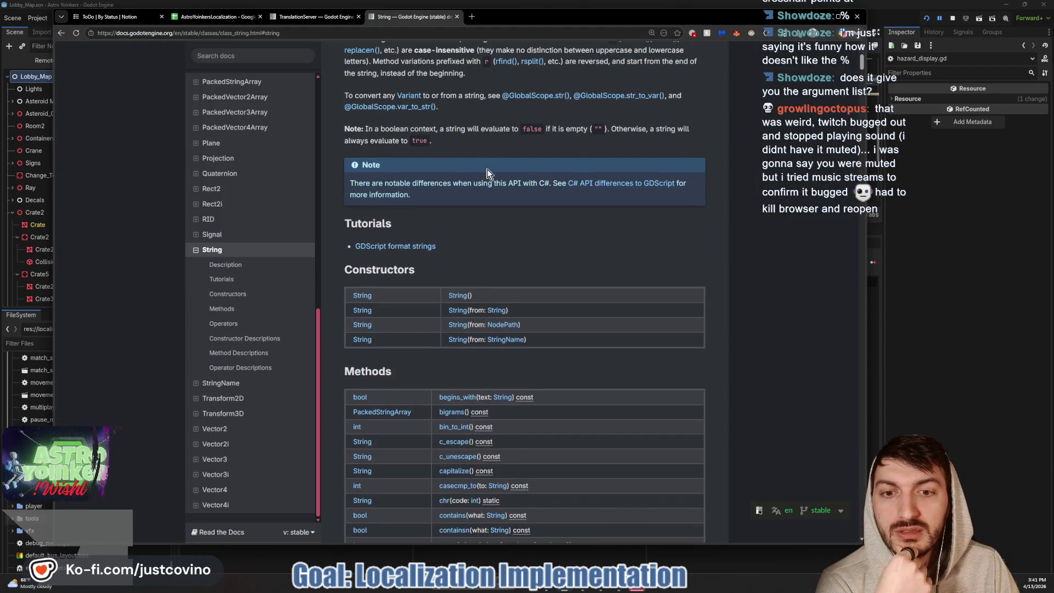
{"action": "scroll", "coordinate": [488, 171], "scroll_direction": "down", "scroll_amount": 8}
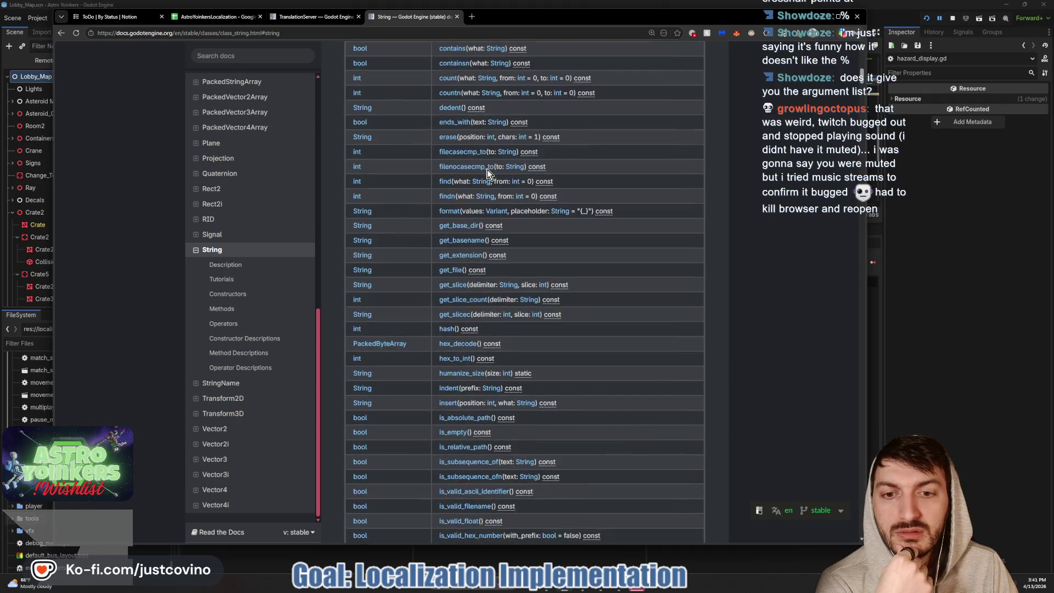
{"action": "scroll", "coordinate": [487, 173], "scroll_direction": "down", "scroll_amount": 10}
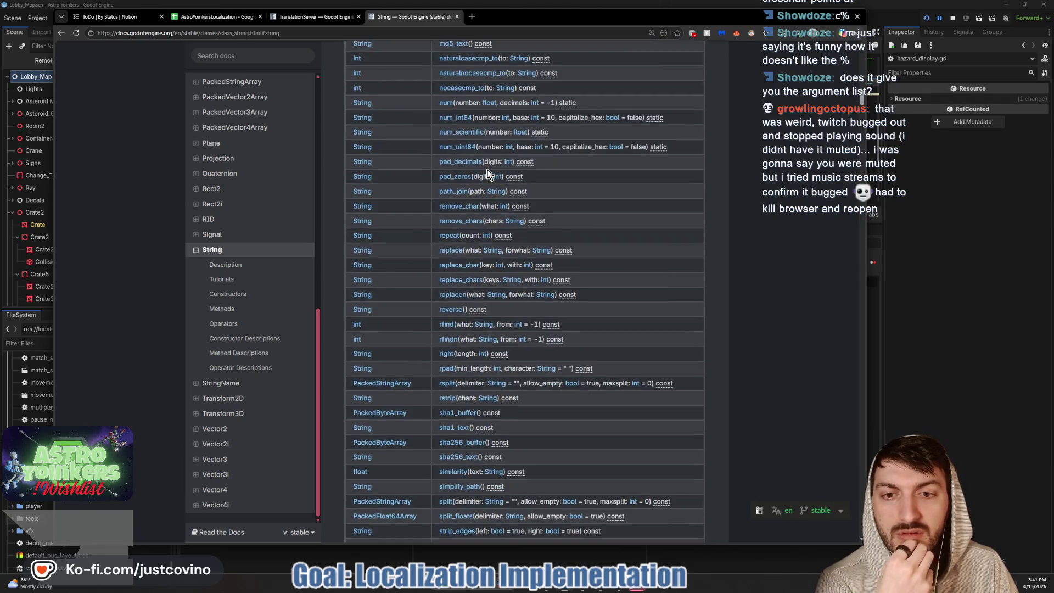
{"action": "scroll", "coordinate": [488, 173], "scroll_direction": "down", "scroll_amount": 10}
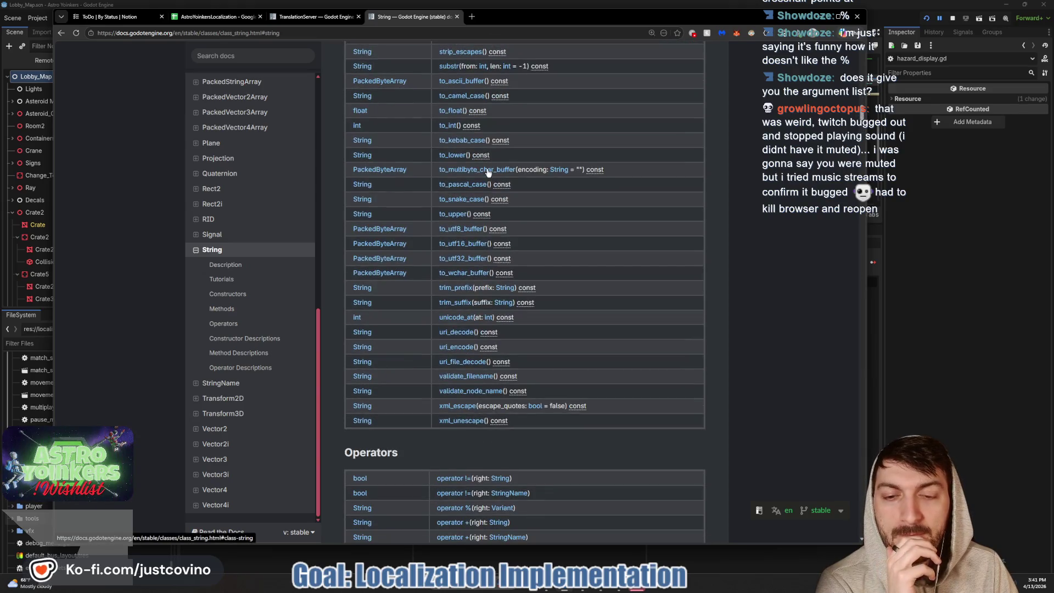
{"action": "scroll", "coordinate": [488, 173], "scroll_direction": "down", "scroll_amount": 6}
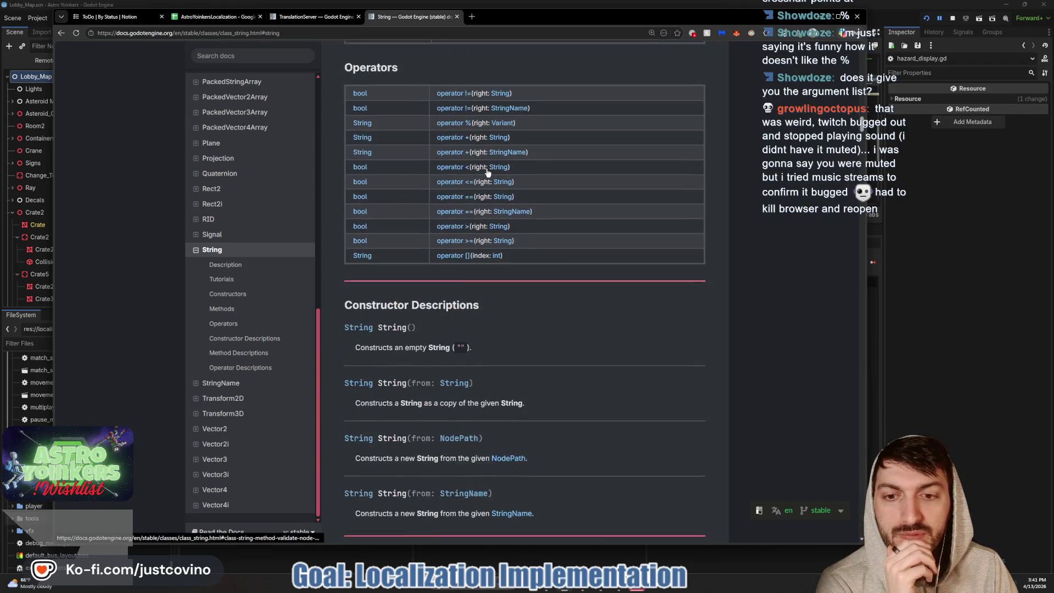
{"action": "scroll", "coordinate": [488, 173], "scroll_direction": "down", "scroll_amount": 9}
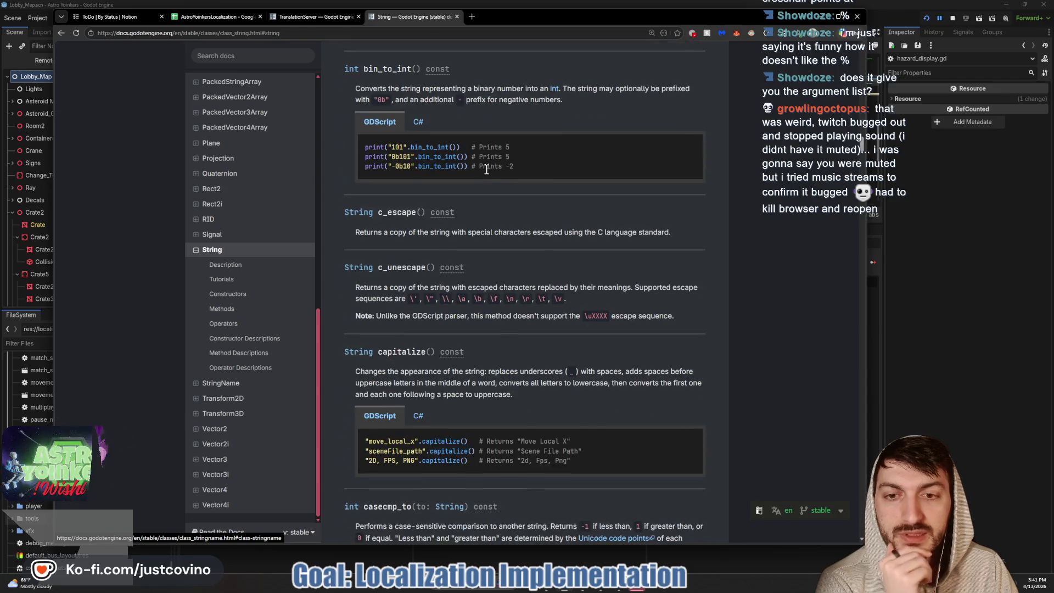
{"action": "scroll", "coordinate": [486, 170], "scroll_direction": "down", "scroll_amount": 10}
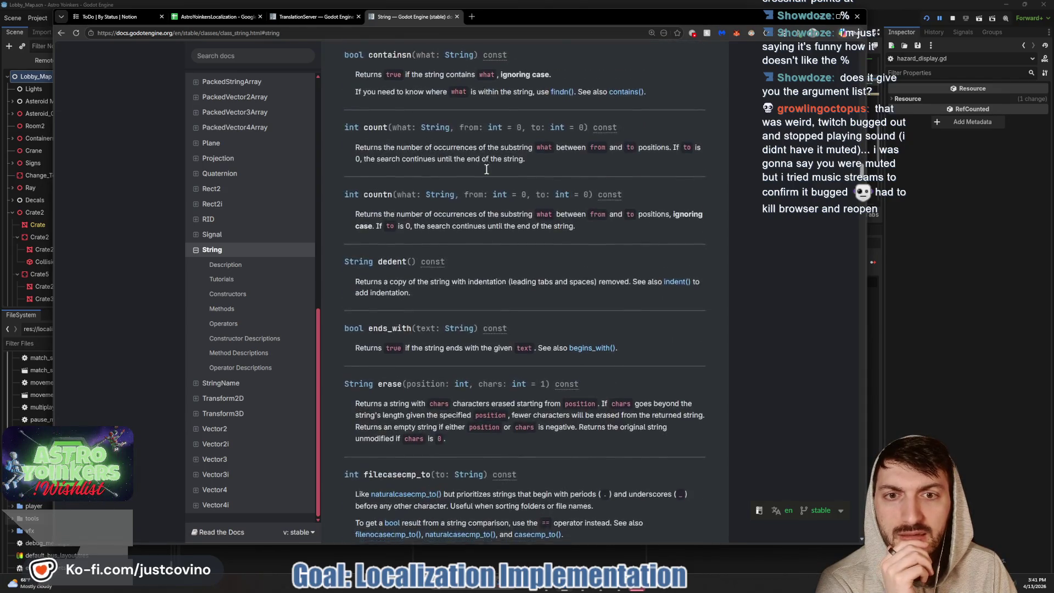
{"action": "scroll", "coordinate": [487, 170], "scroll_direction": "down", "scroll_amount": 10}
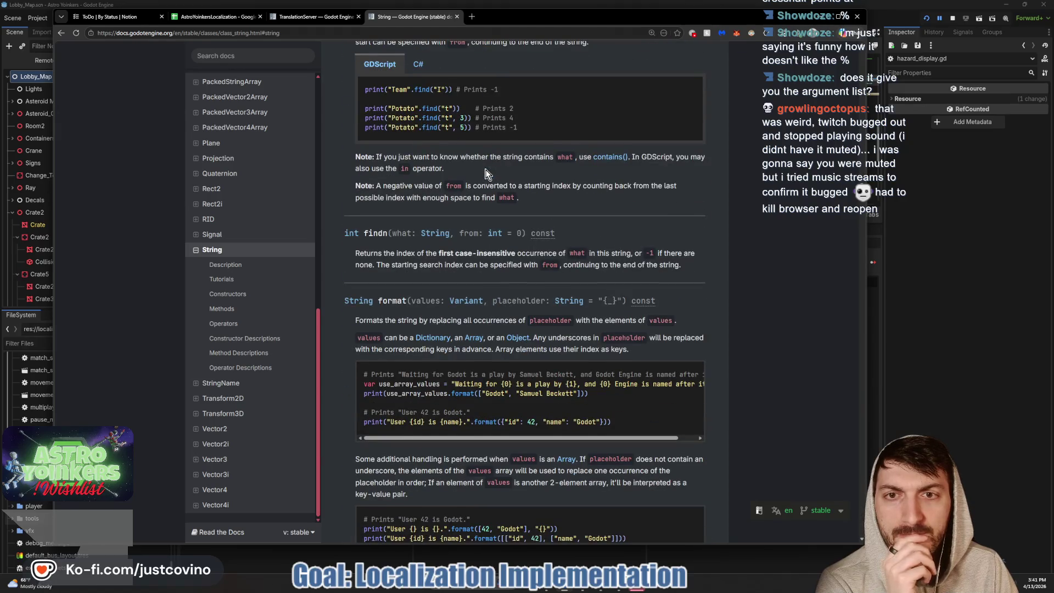
{"action": "scroll", "coordinate": [485, 169], "scroll_direction": "down", "scroll_amount": 3}
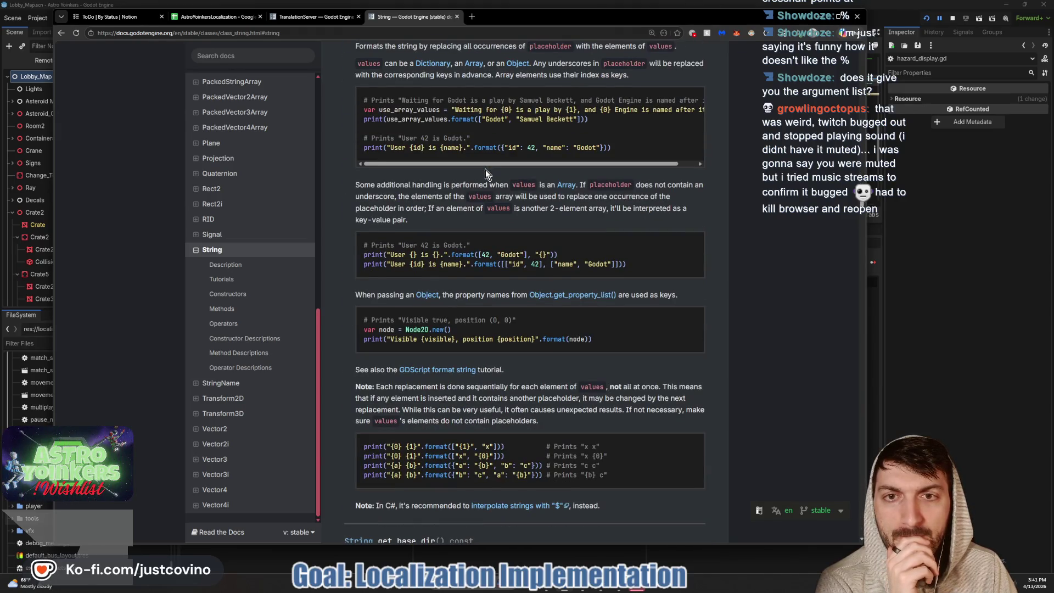
{"action": "scroll", "coordinate": [485, 169], "scroll_direction": "down", "scroll_amount": 3}
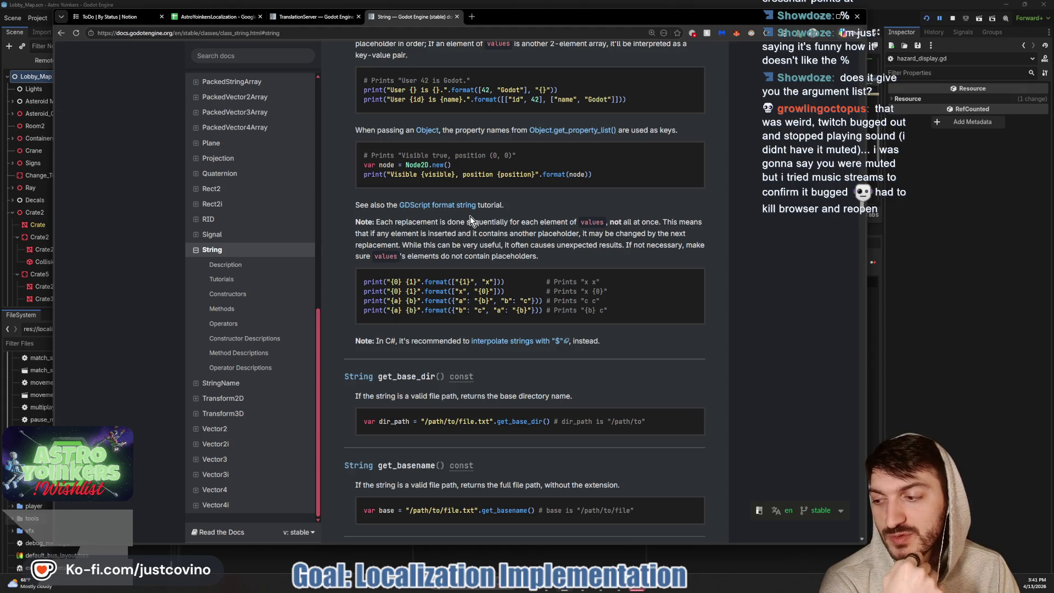
Read down the String method descriptions to is_valid_unicode_identifier, then return to the editor
{"action": "scroll", "coordinate": [471, 216], "scroll_direction": "down", "scroll_amount": 4}
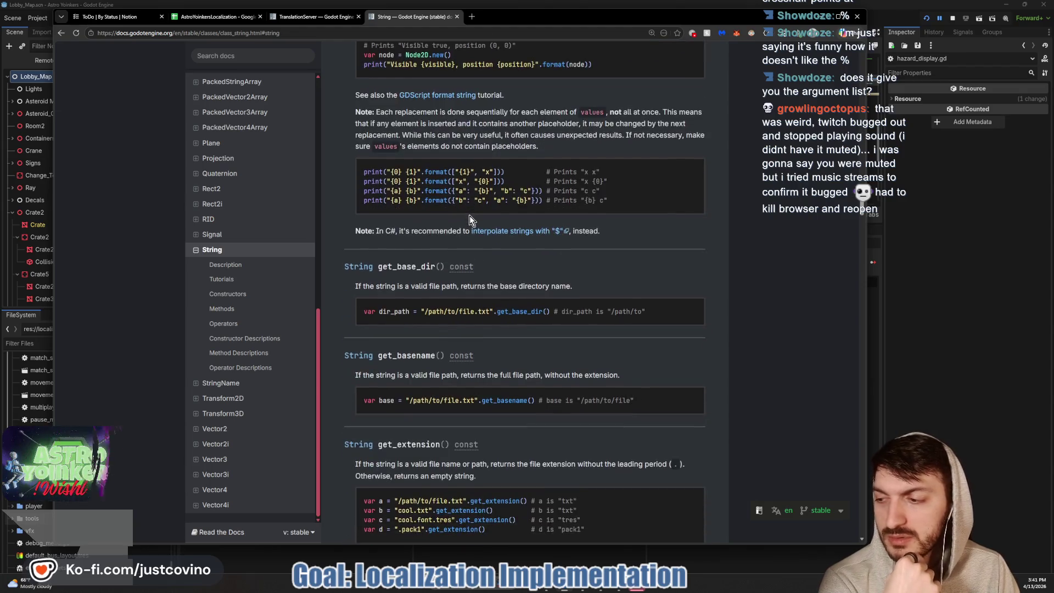
{"action": "scroll", "coordinate": [470, 220], "scroll_direction": "down", "scroll_amount": 5}
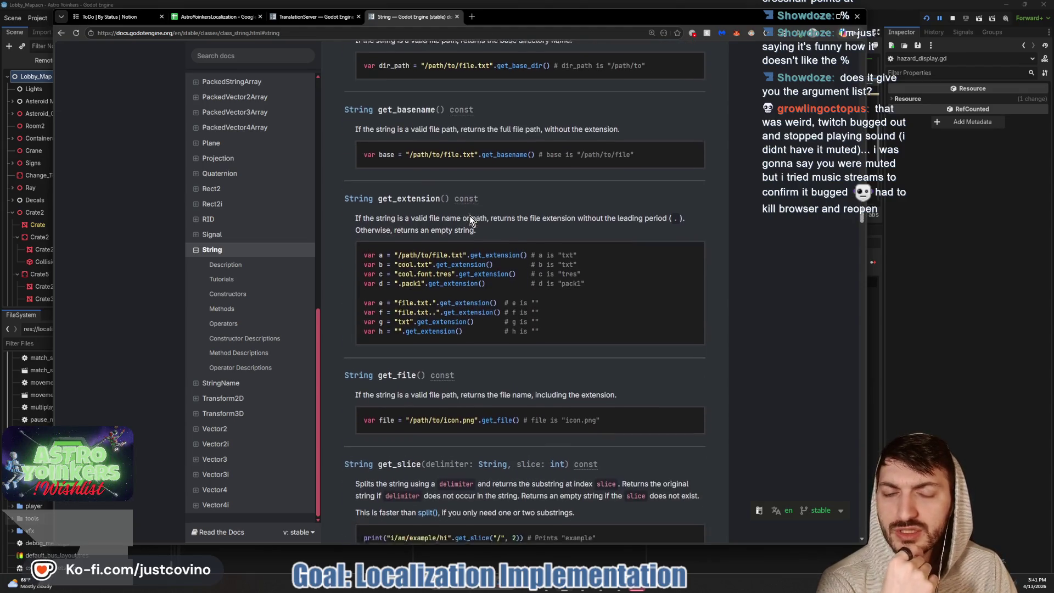
{"action": "scroll", "coordinate": [470, 220], "scroll_direction": "down", "scroll_amount": 5}
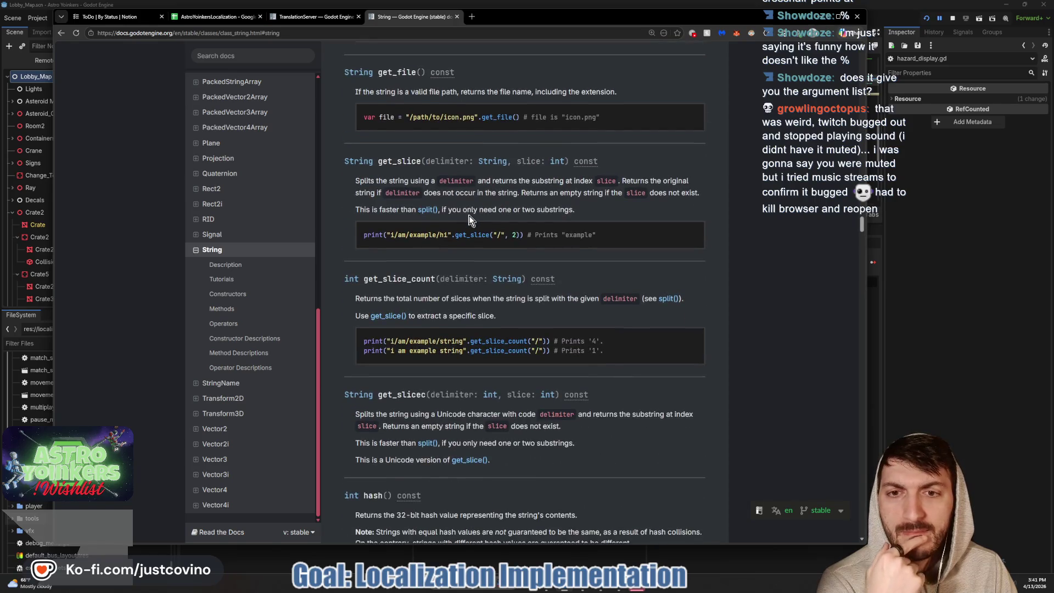
{"action": "scroll", "coordinate": [470, 216], "scroll_direction": "down", "scroll_amount": 8}
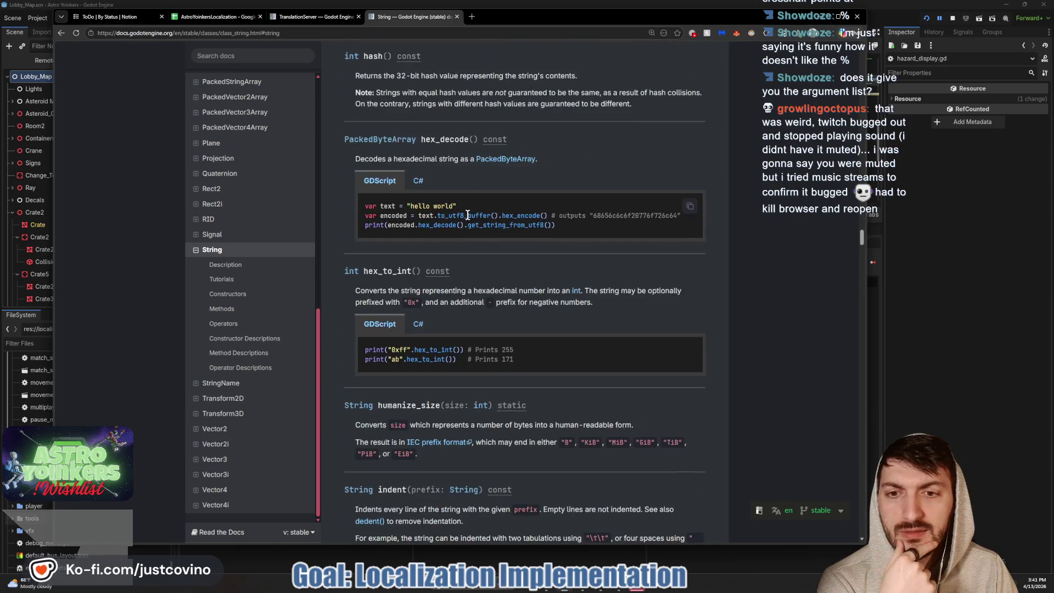
{"action": "scroll", "coordinate": [467, 220], "scroll_direction": "down", "scroll_amount": 2}
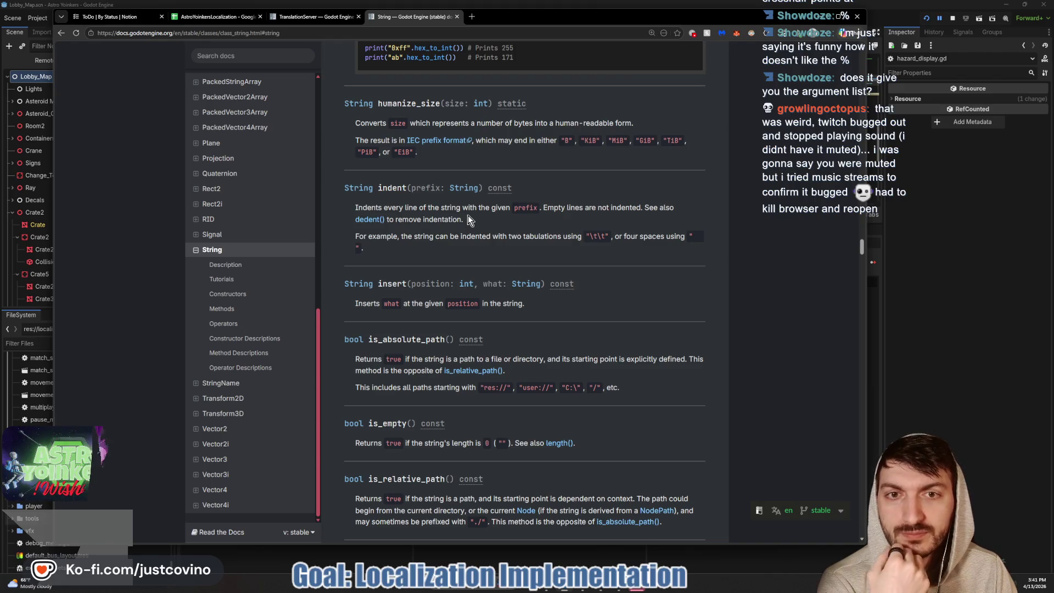
{"action": "scroll", "coordinate": [468, 218], "scroll_direction": "down", "scroll_amount": 1}
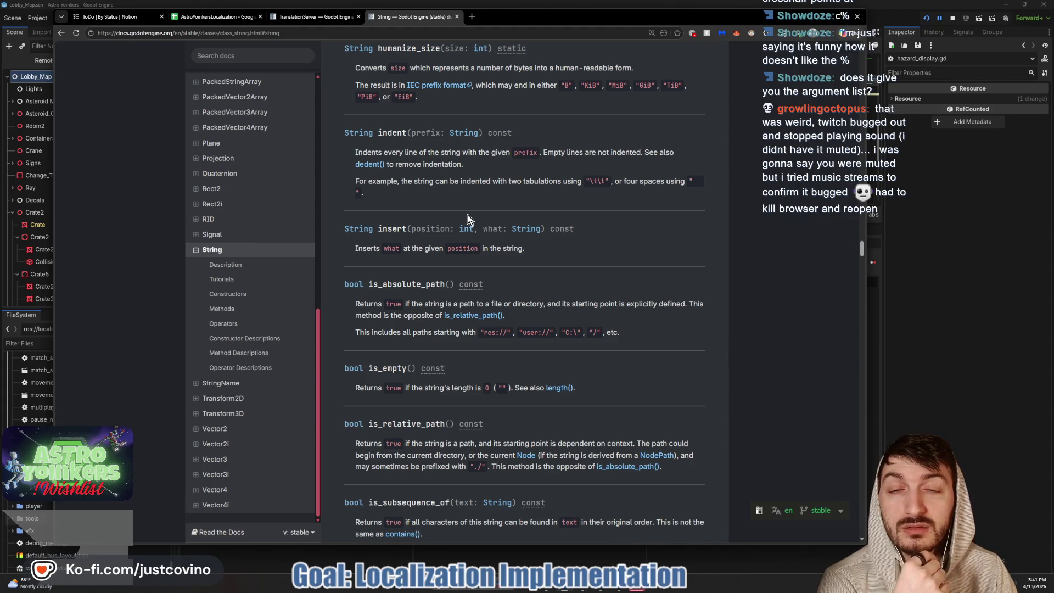
{"action": "scroll", "coordinate": [468, 217], "scroll_direction": "down", "scroll_amount": 2}
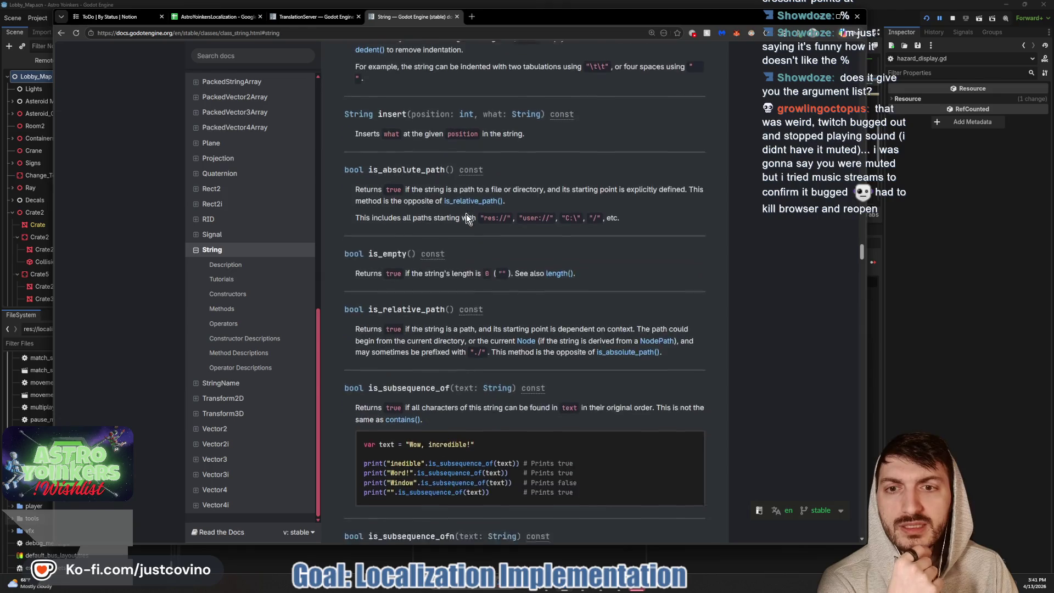
{"action": "scroll", "coordinate": [468, 217], "scroll_direction": "down", "scroll_amount": 7}
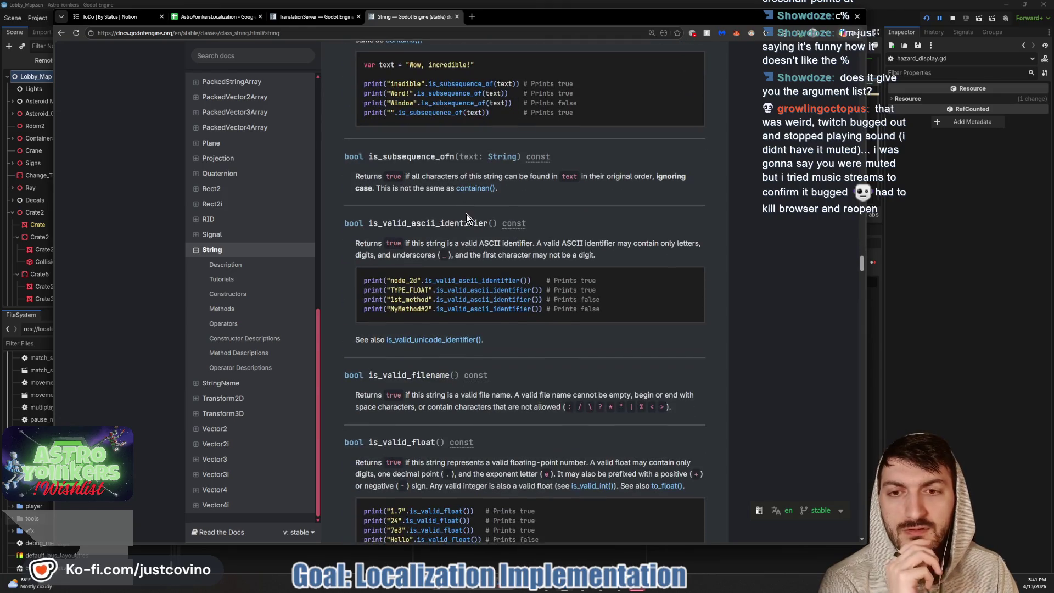
{"action": "scroll", "coordinate": [467, 214], "scroll_direction": "down", "scroll_amount": 3}
{"action": "scroll", "coordinate": [466, 214], "scroll_direction": "down", "scroll_amount": 3}
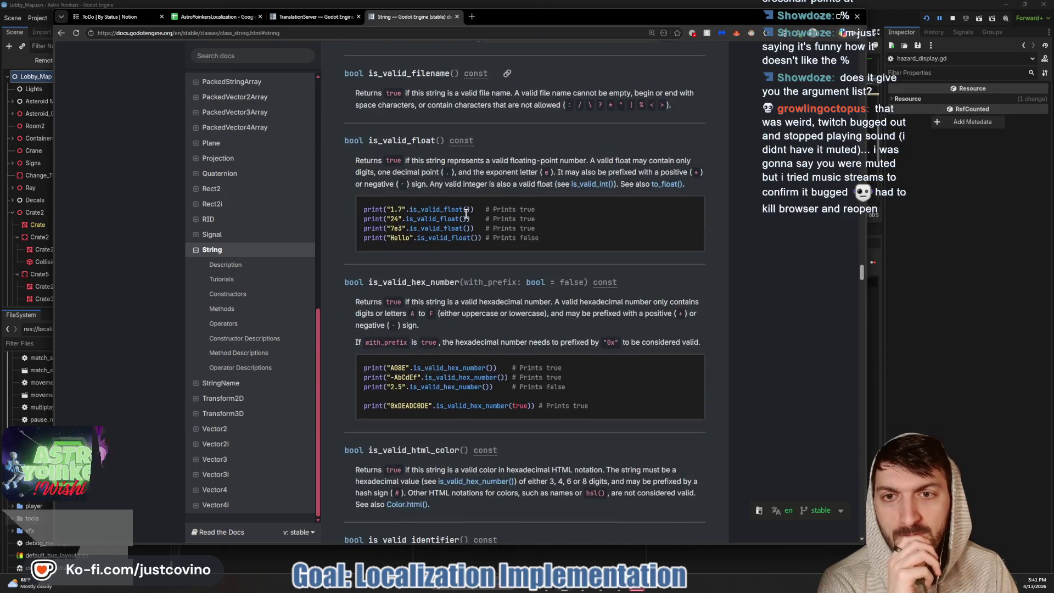
{"action": "scroll", "coordinate": [466, 213], "scroll_direction": "down", "scroll_amount": 5}
{"action": "scroll", "coordinate": [468, 218], "scroll_direction": "down", "scroll_amount": 3}
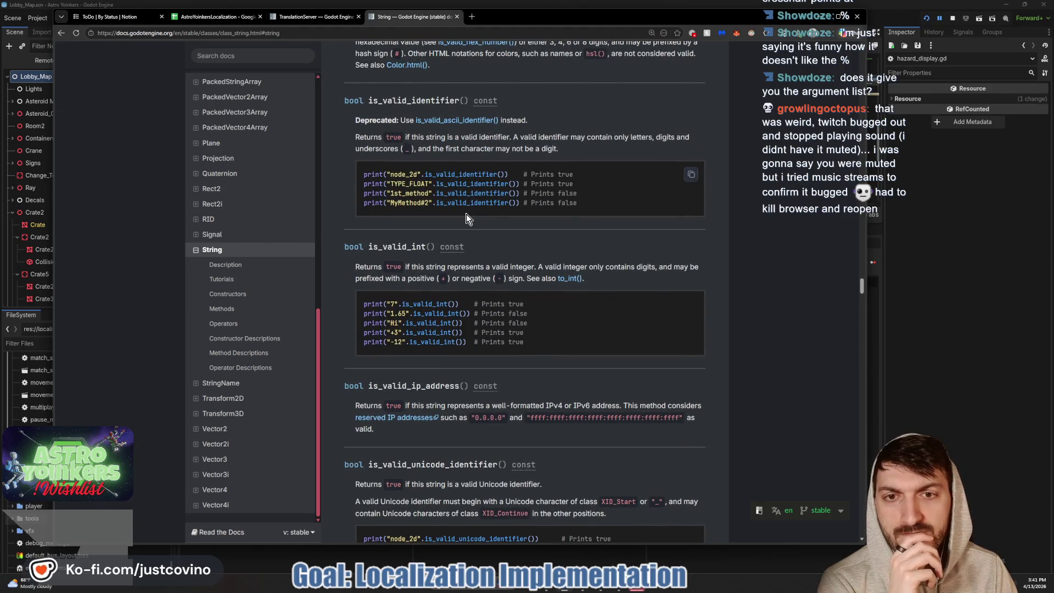
{"action": "scroll", "coordinate": [468, 218], "scroll_direction": "down", "scroll_amount": 1}
{"action": "scroll", "coordinate": [510, 228], "scroll_direction": "down", "scroll_amount": 3}
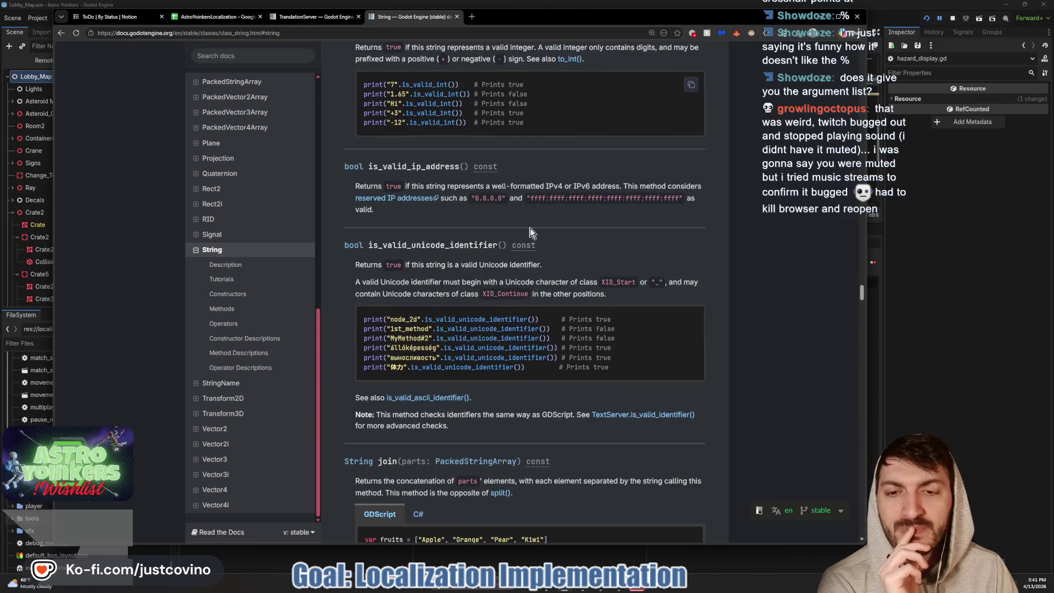
{"action": "left_click", "coordinate": [950, 306]}
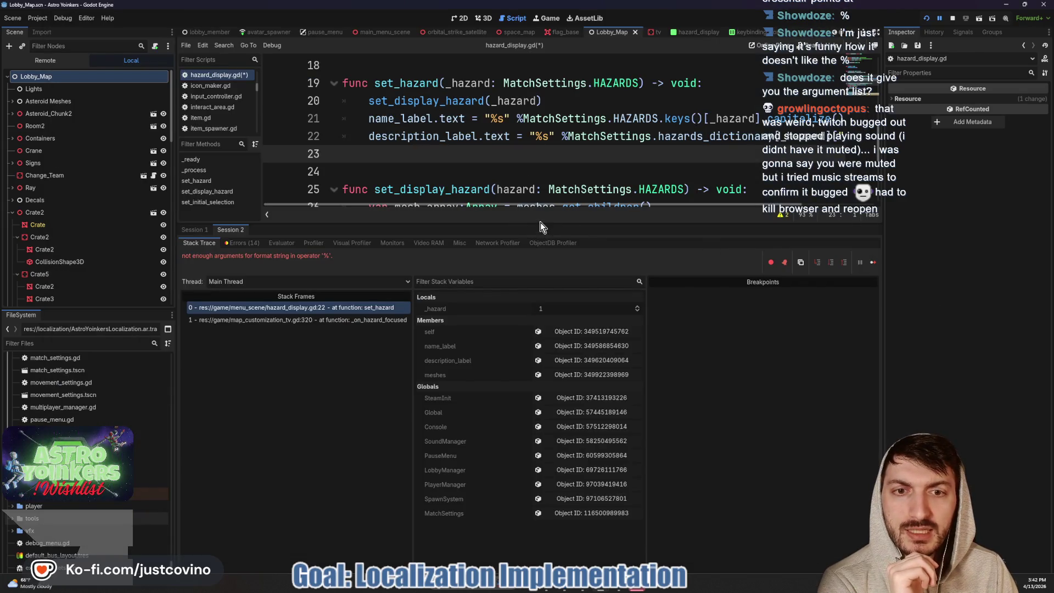
Remove the "%s" % formatting from line 22 of hazard_display.gd, then save and rerun the game
{"action": "left_click_drag", "start_coordinate": [541, 227], "coordinate": [544, 426]}
{"action": "left_click_drag", "start_coordinate": [567, 172], "coordinate": [529, 172]}
{"action": "key", "text": "BackSpace"}
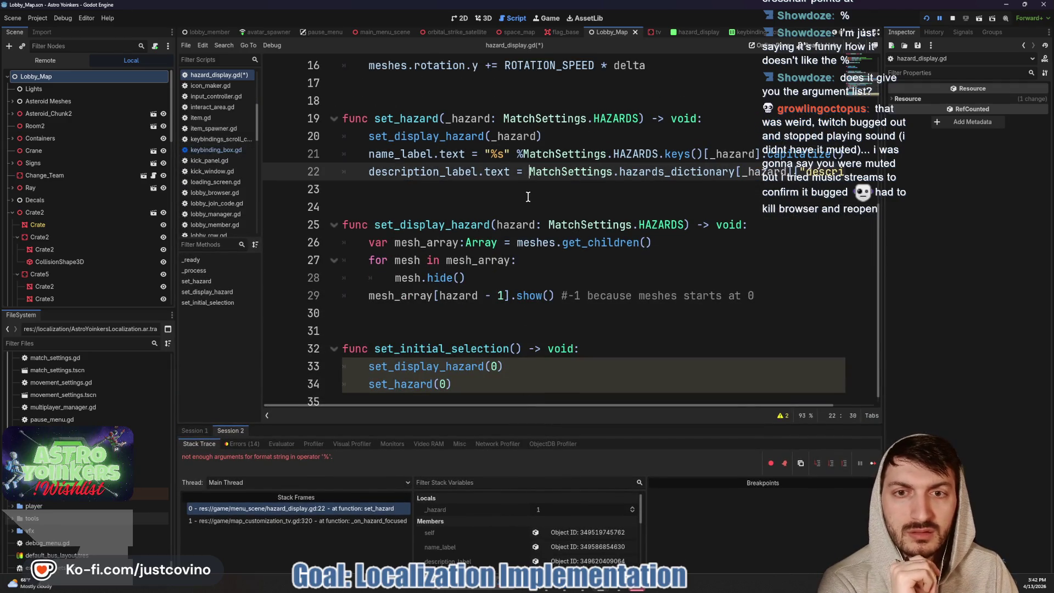
{"action": "scroll", "coordinate": [529, 196], "scroll_direction": "right", "scroll_amount": 1}
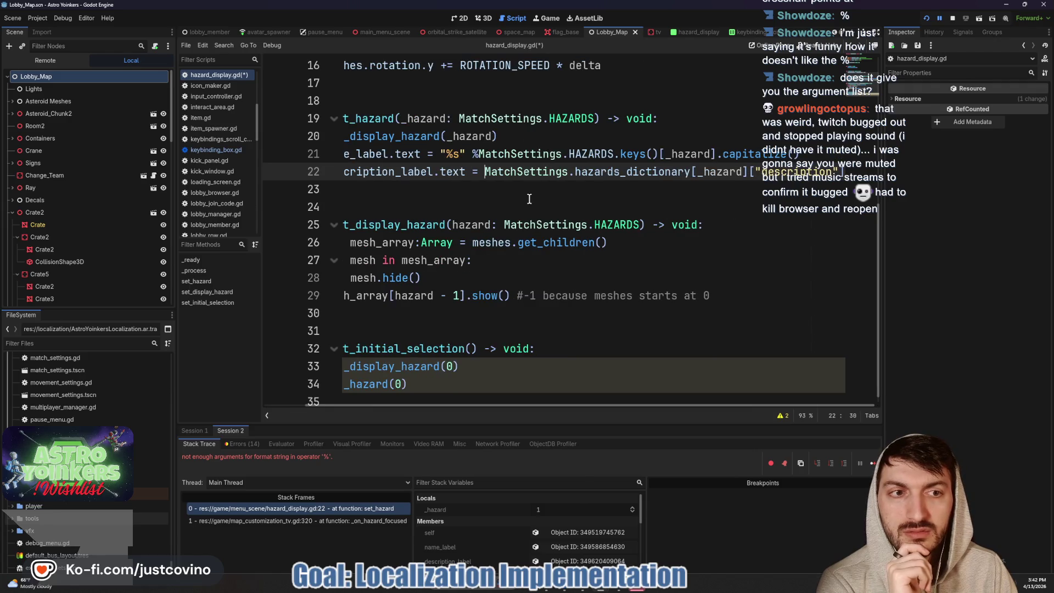
{"action": "left_click", "coordinate": [930, 18]}
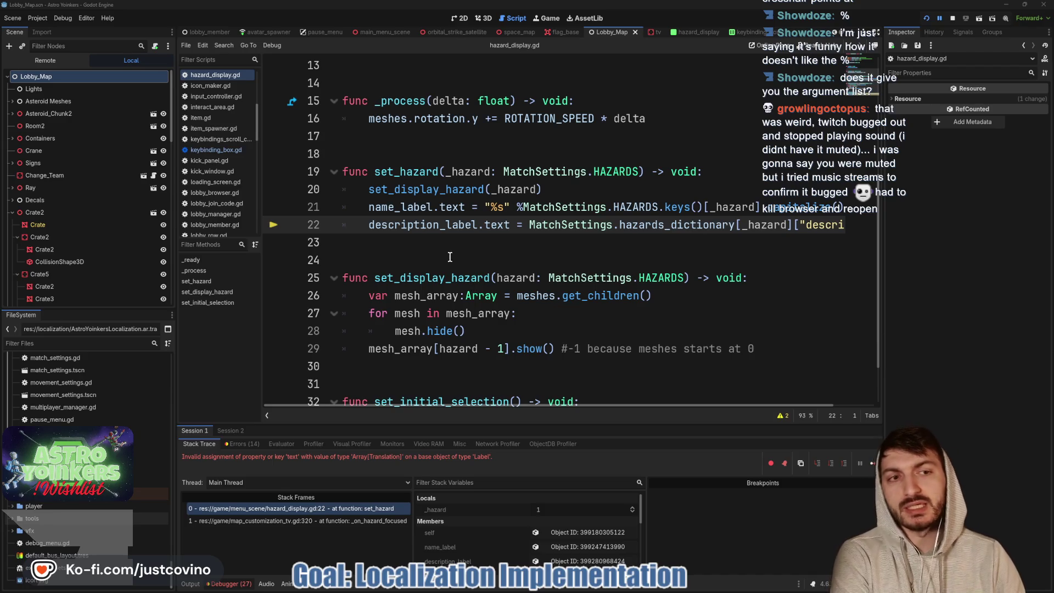
Stop the running debug session and open match_settings.gd
{"action": "left_click", "coordinate": [960, 19]}
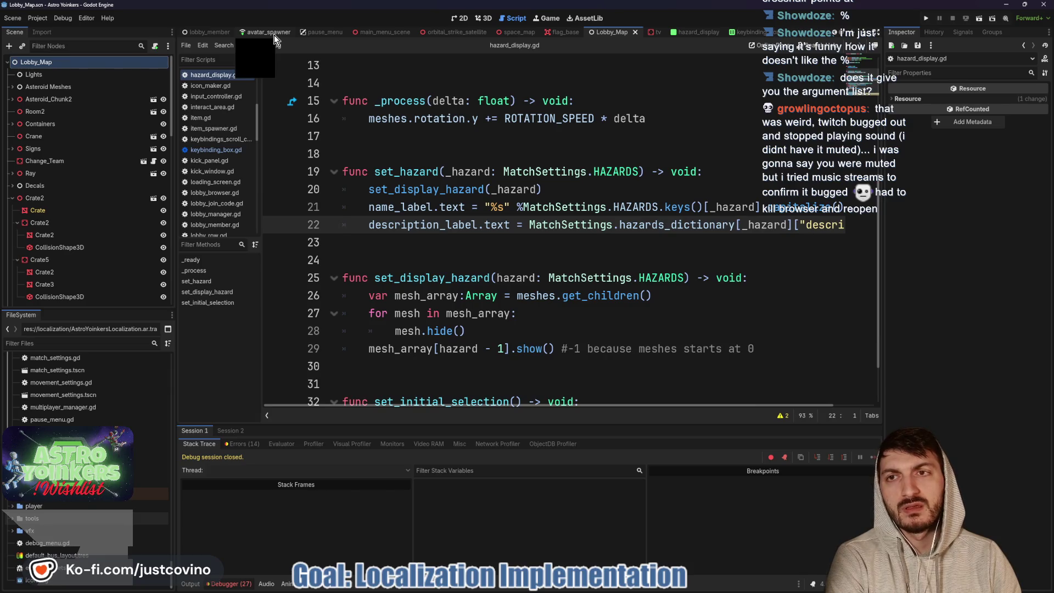
{"action": "scroll", "coordinate": [210, 157], "scroll_direction": "down", "scroll_amount": 5}
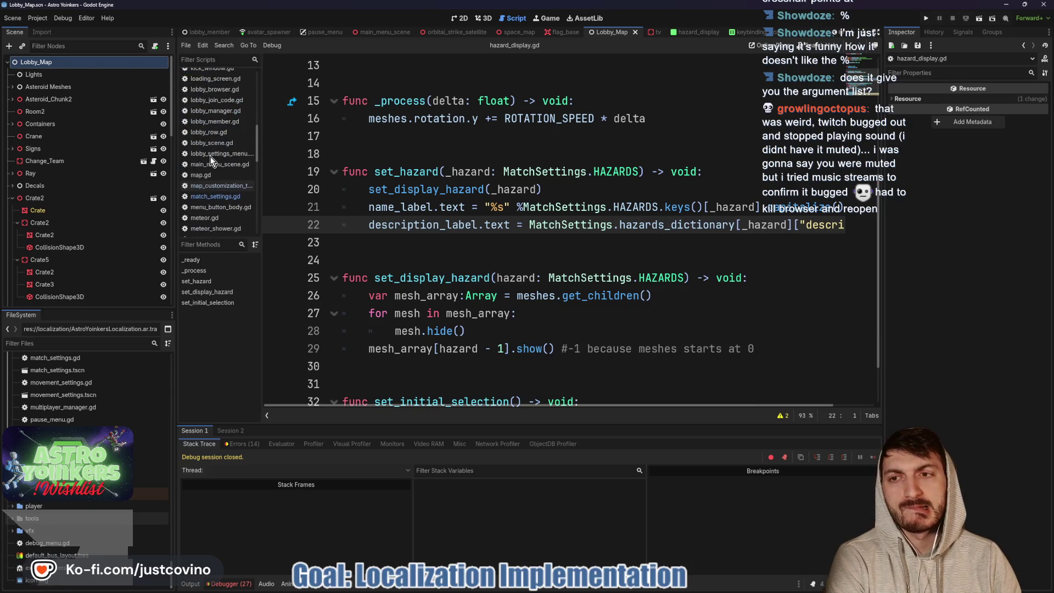
{"action": "left_click", "coordinate": [213, 196]}
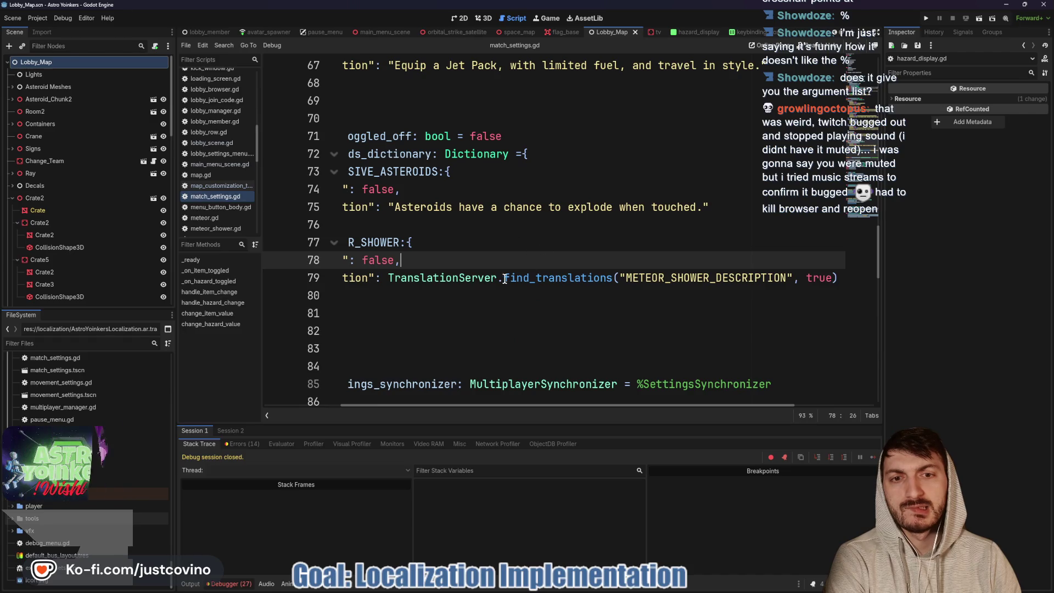
Select the 'true' argument of find_translations in the line 79 meteor shower description
{"action": "scroll", "coordinate": [528, 283], "scroll_direction": "right", "scroll_amount": 3}
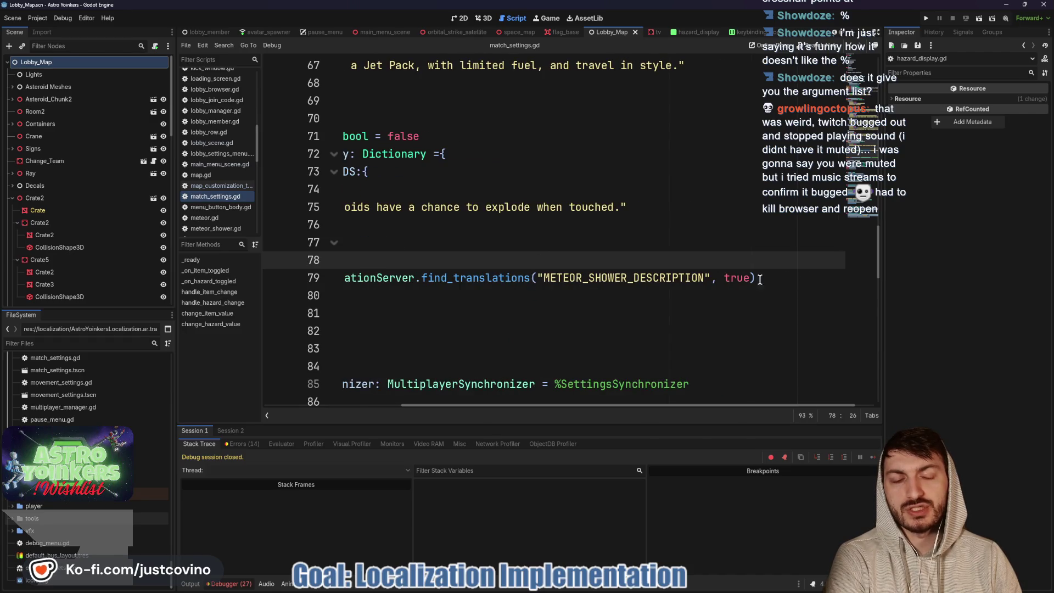
{"action": "left_click_drag", "start_coordinate": [718, 278], "coordinate": [750, 277]}
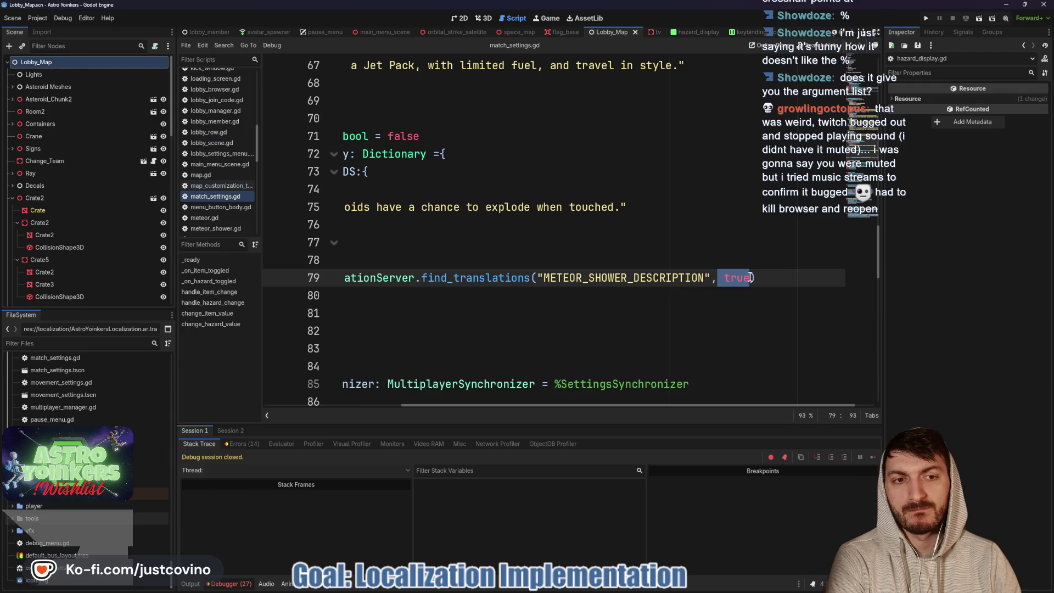
{"action": "mouse_move", "coordinate": [486, 277]}
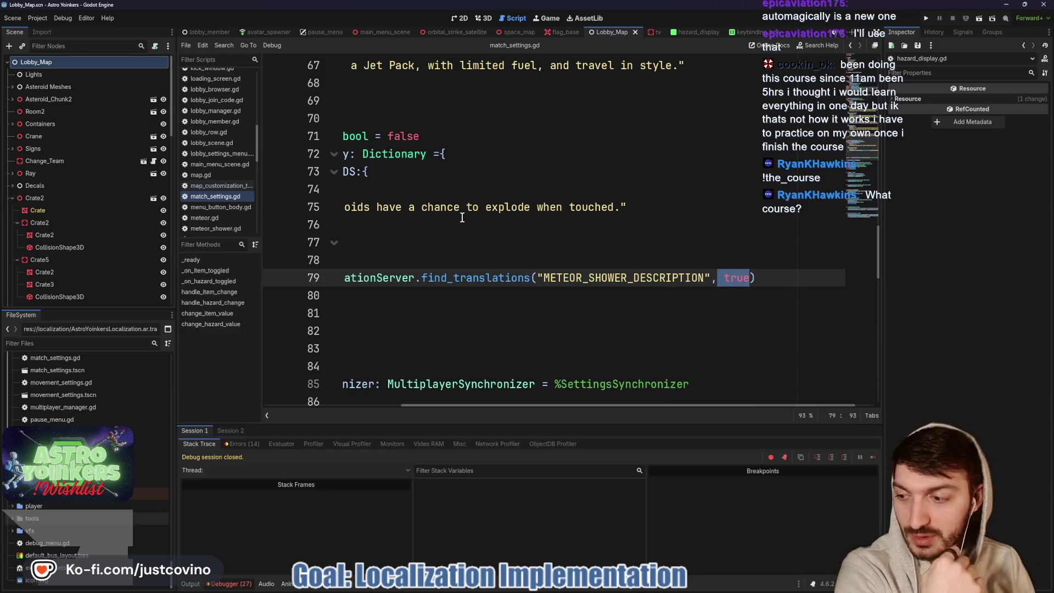
{"action": "scroll", "coordinate": [511, 236], "scroll_direction": "left", "scroll_amount": 5}
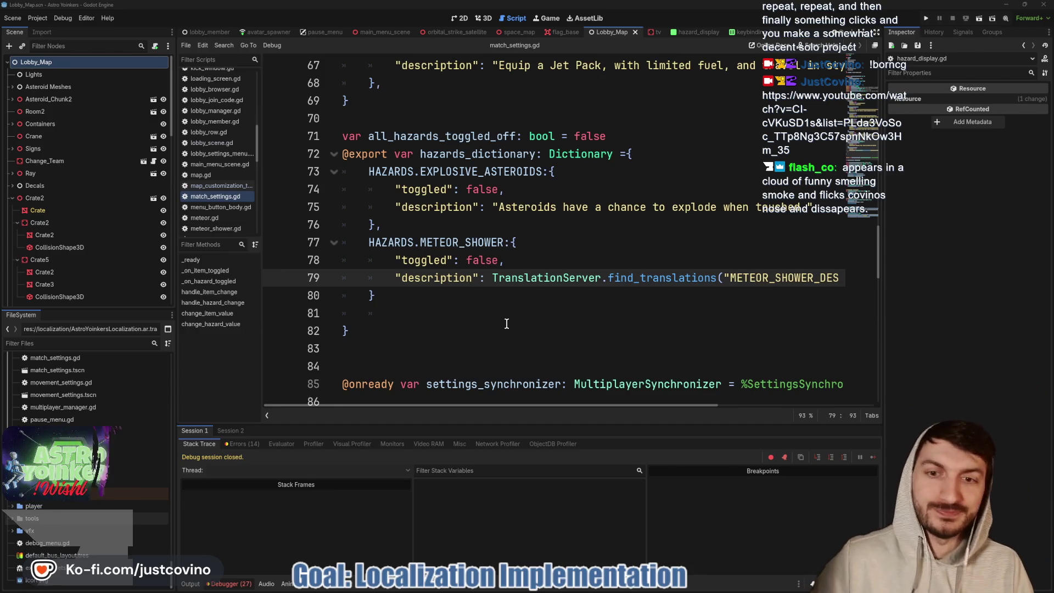
Place the cursor on empty line 81 and scroll along line 79's meteor shower description
{"action": "left_click", "coordinate": [504, 323]}
{"action": "left_click", "coordinate": [472, 313]}
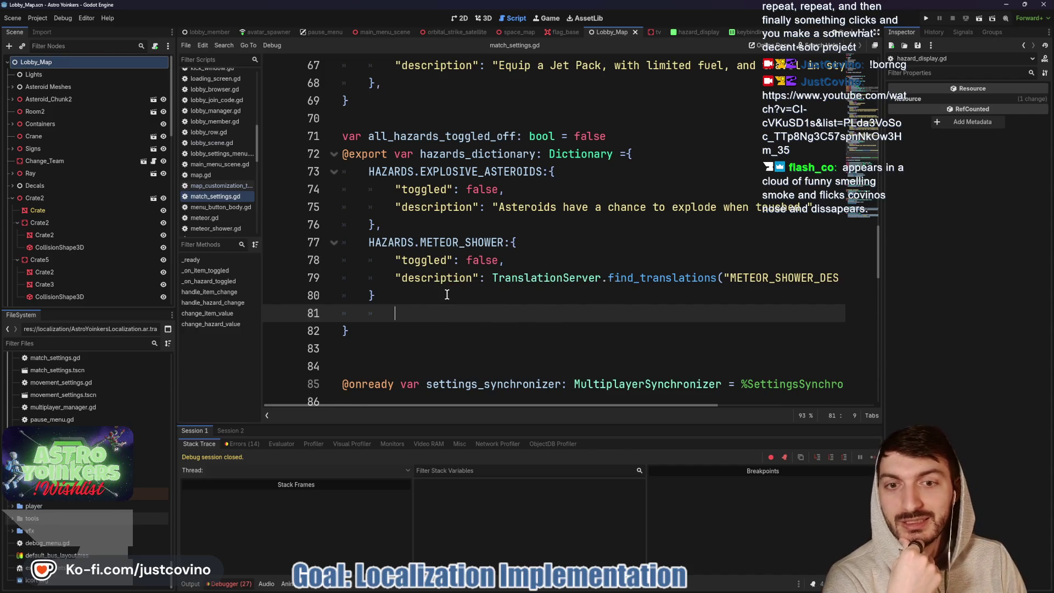
{"action": "scroll", "coordinate": [537, 304], "scroll_direction": "right", "scroll_amount": 5}
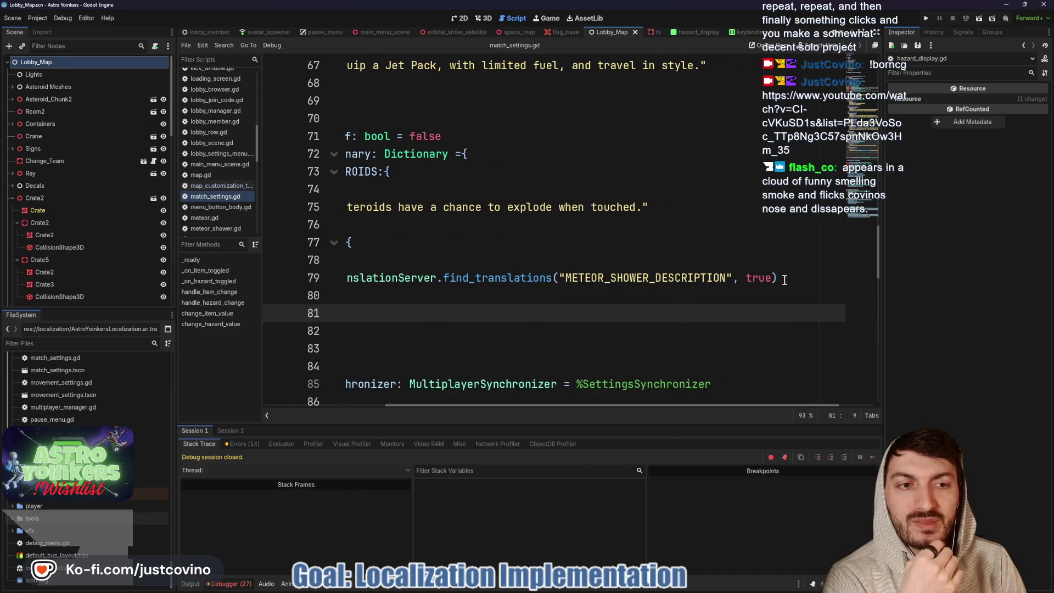
{"action": "mouse_move", "coordinate": [503, 281]}
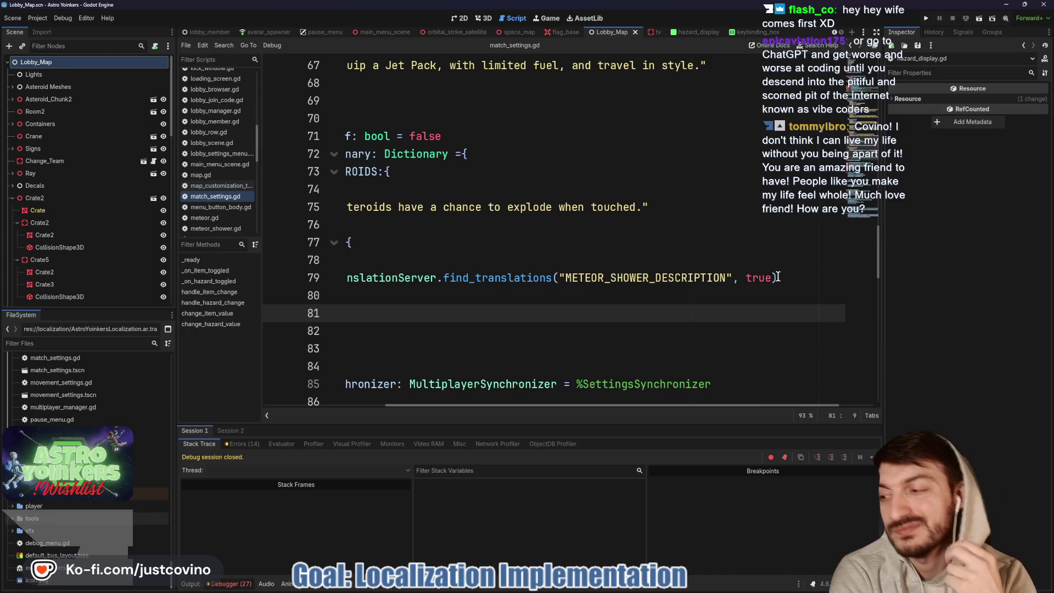
{"action": "scroll", "coordinate": [624, 316], "scroll_direction": "left", "scroll_amount": 5}
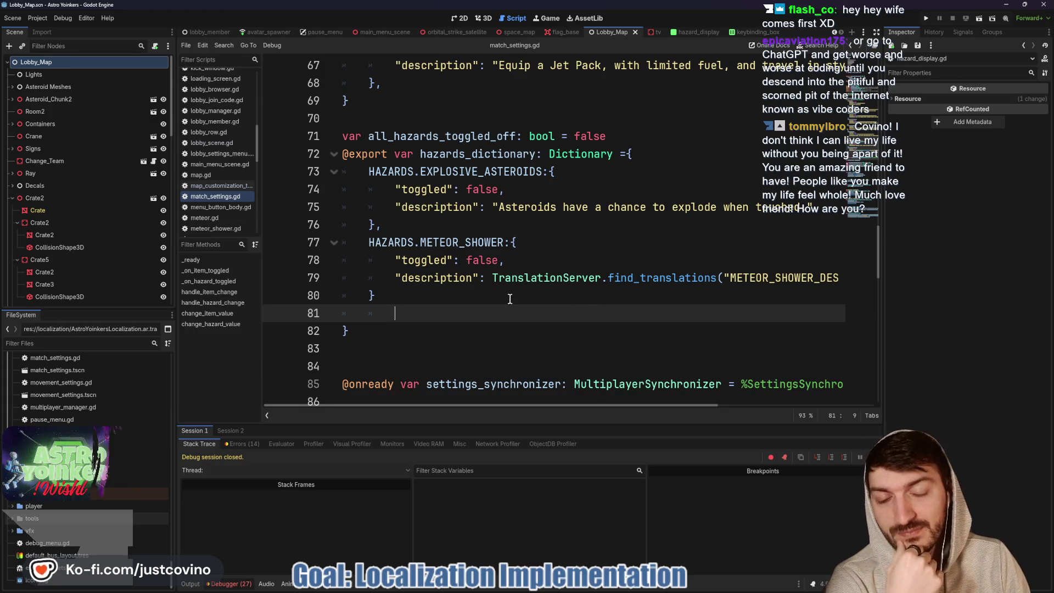
{"action": "scroll", "coordinate": [511, 296], "scroll_direction": "right", "scroll_amount": 3}
Delete find_translations(...) from line 79, leaving 'TranslationServer.', and bring the docs forward
{"action": "left_click_drag", "start_coordinate": [412, 278], "coordinate": [840, 272]}
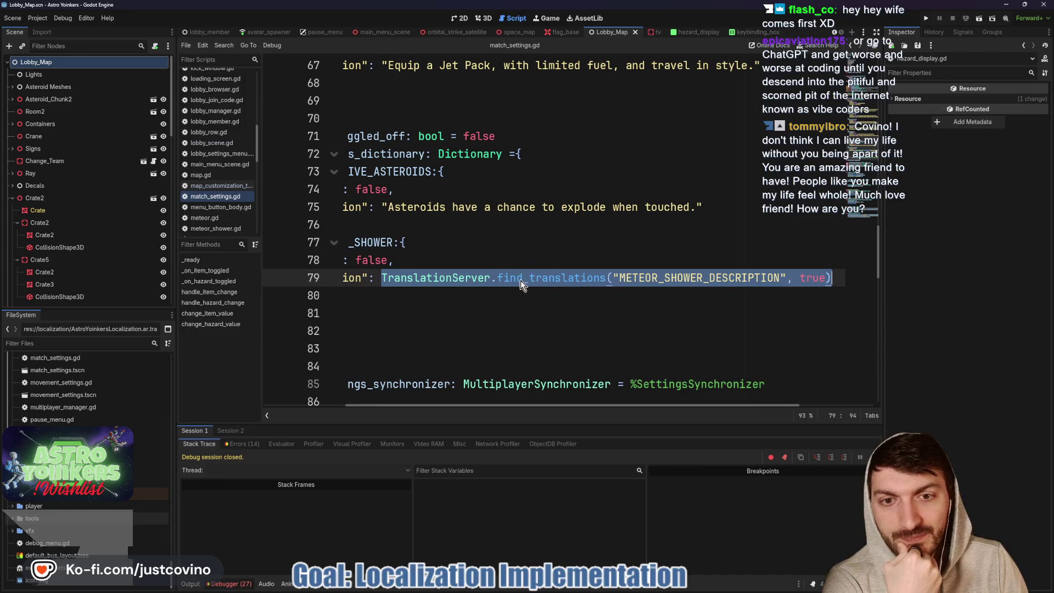
{"action": "mouse_move", "coordinate": [497, 279]}
{"action": "left_mouse_down"}
{"action": "mouse_move", "coordinate": [896, 267]}
{"action": "mouse_move", "coordinate": [846, 276]}
{"action": "left_mouse_up"}
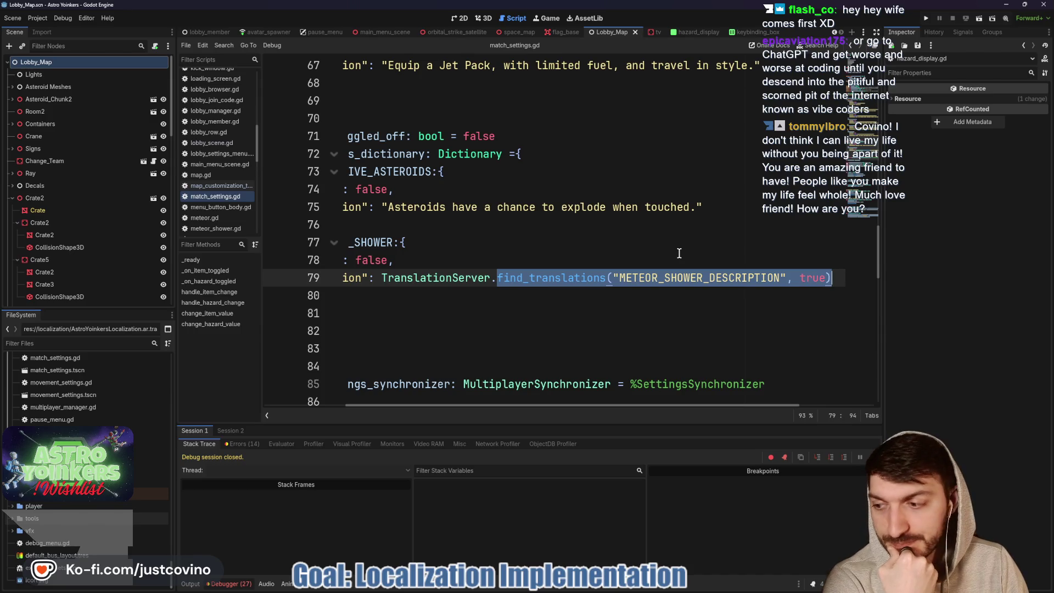
{"action": "key", "text": "BackSpace"}
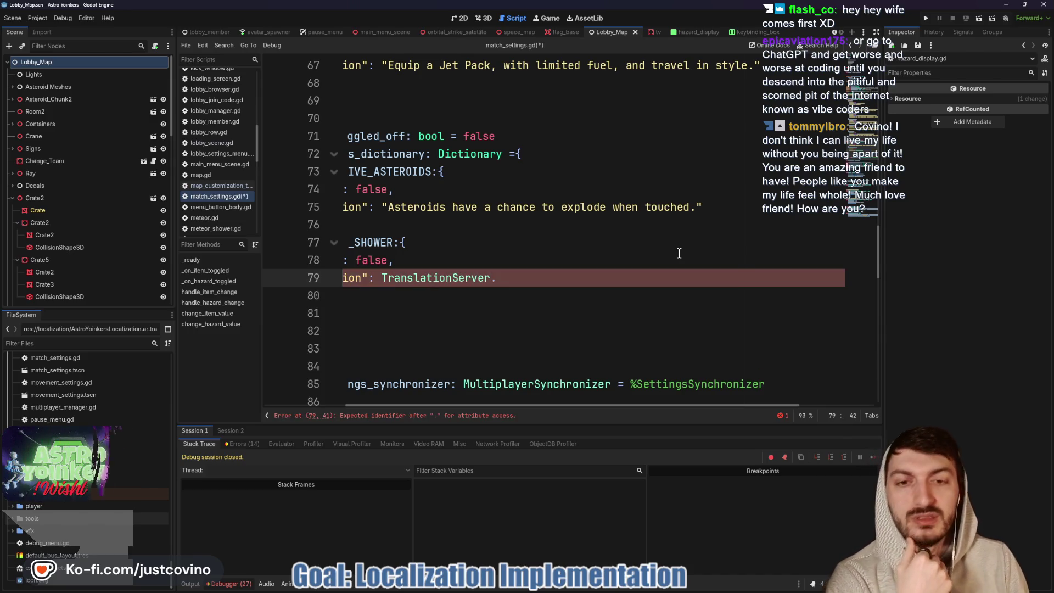
{"action": "type", "text": "."}
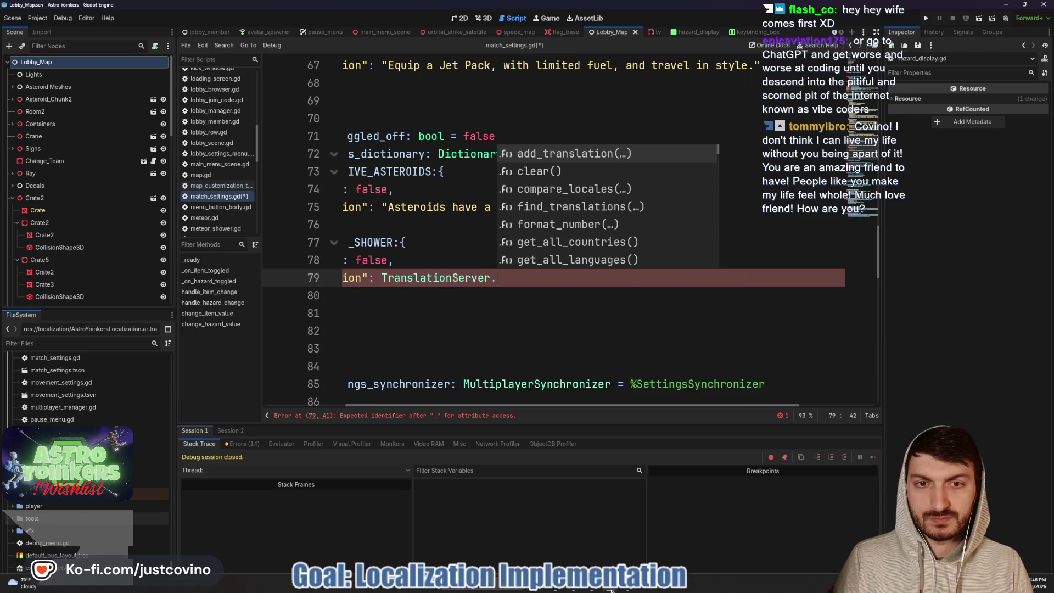
{"action": "left_click", "coordinate": [610, 536]}
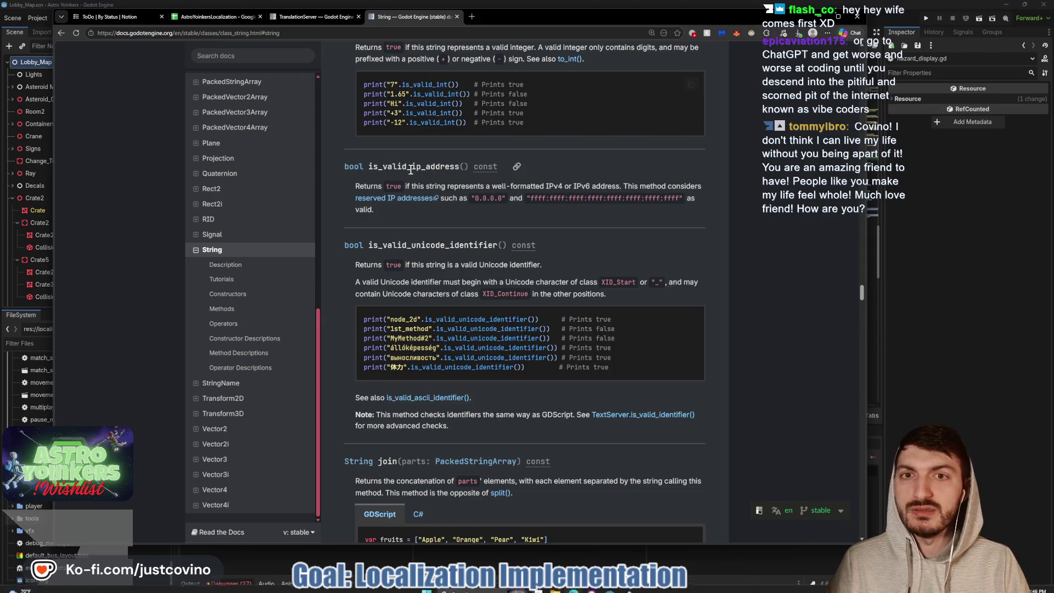
Switch to the TranslationServer documentation tab
{"action": "key", "text": "ctrl+shift+Tab"}
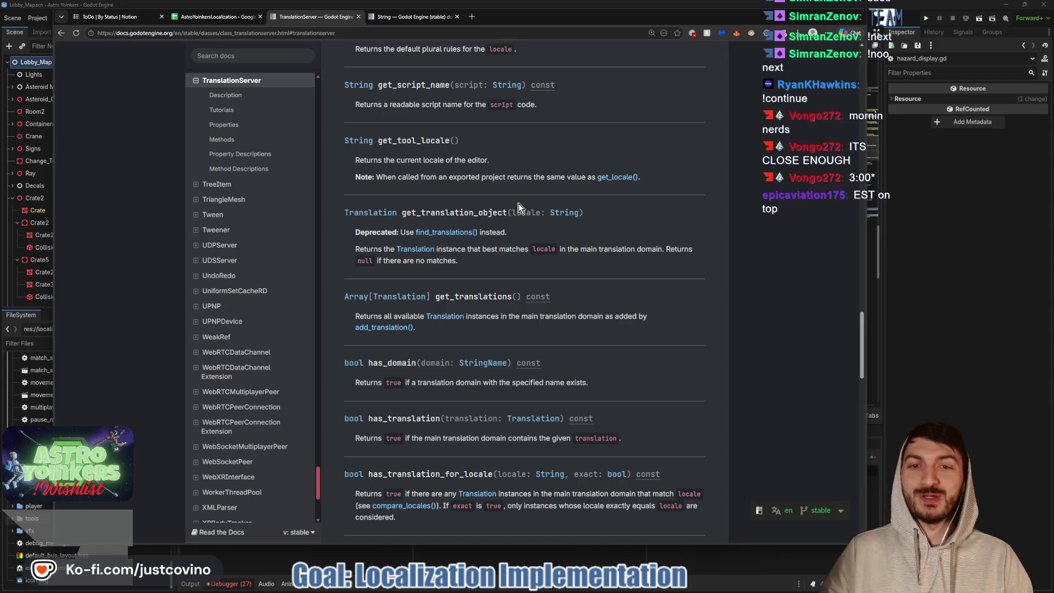
Scroll the TranslationServer method descriptions to has_translation_for_locale, parse_number and pseudolocalize
{"action": "scroll", "coordinate": [511, 250], "scroll_direction": "down", "scroll_amount": 1}
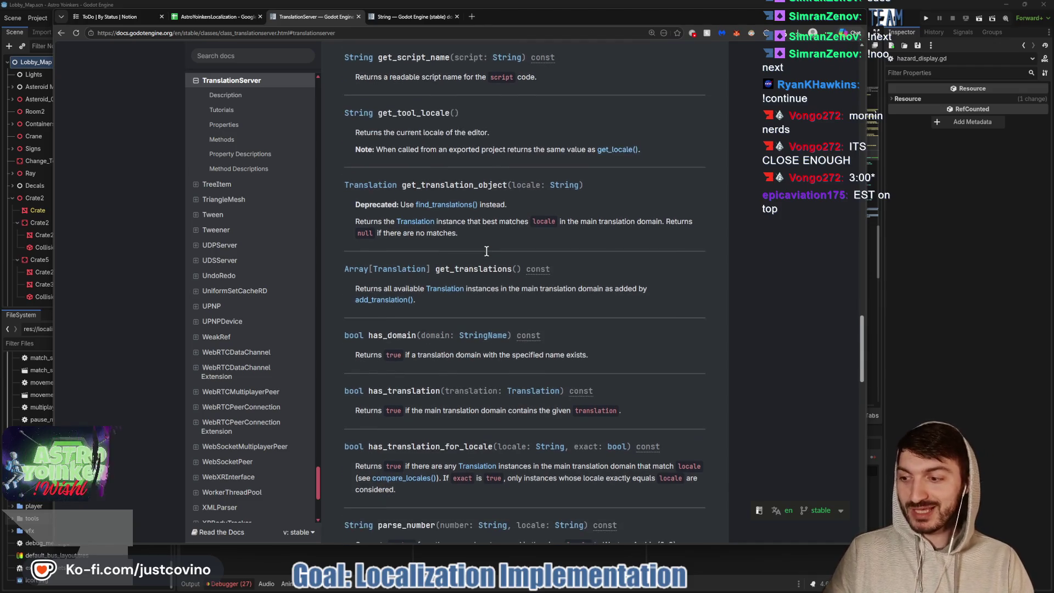
{"action": "scroll", "coordinate": [516, 268], "scroll_direction": "down", "scroll_amount": 1}
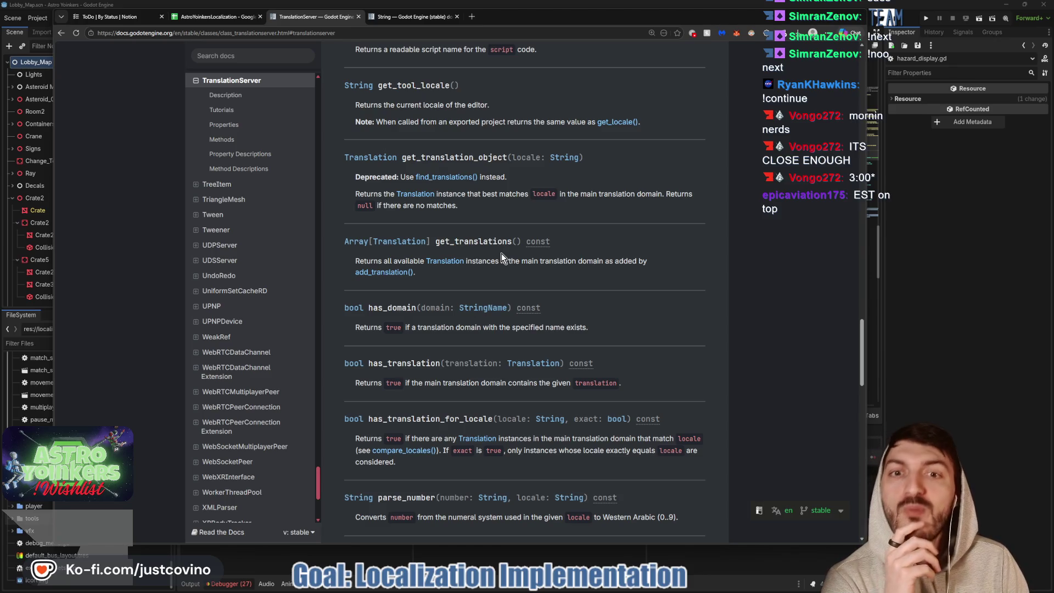
{"action": "scroll", "coordinate": [502, 254], "scroll_direction": "down", "scroll_amount": 3}
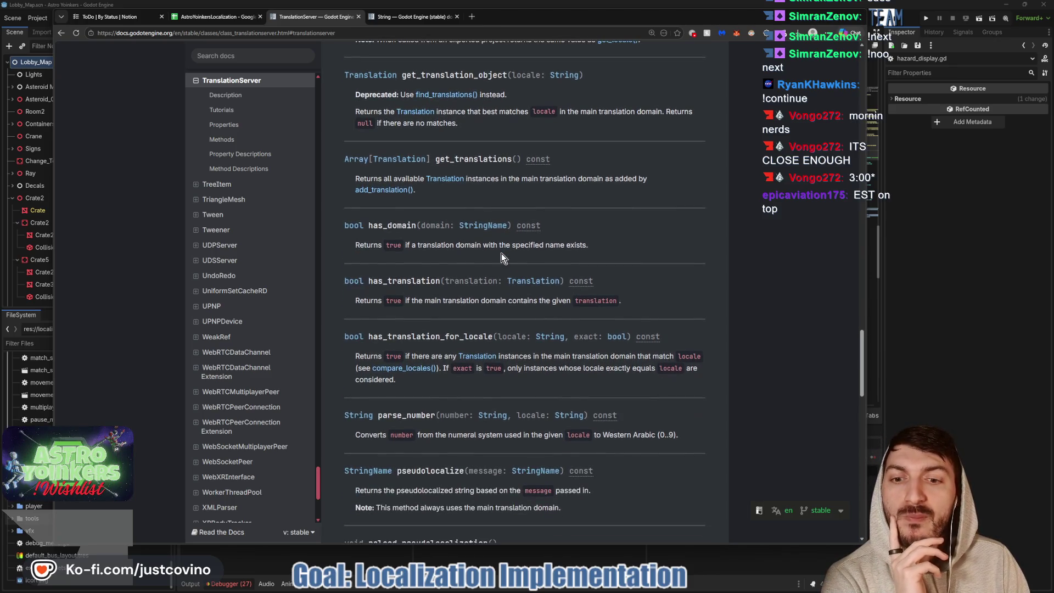
{"action": "scroll", "coordinate": [502, 254], "scroll_direction": "down", "scroll_amount": 3}
{"action": "scroll", "coordinate": [500, 255], "scroll_direction": "down", "scroll_amount": 1}
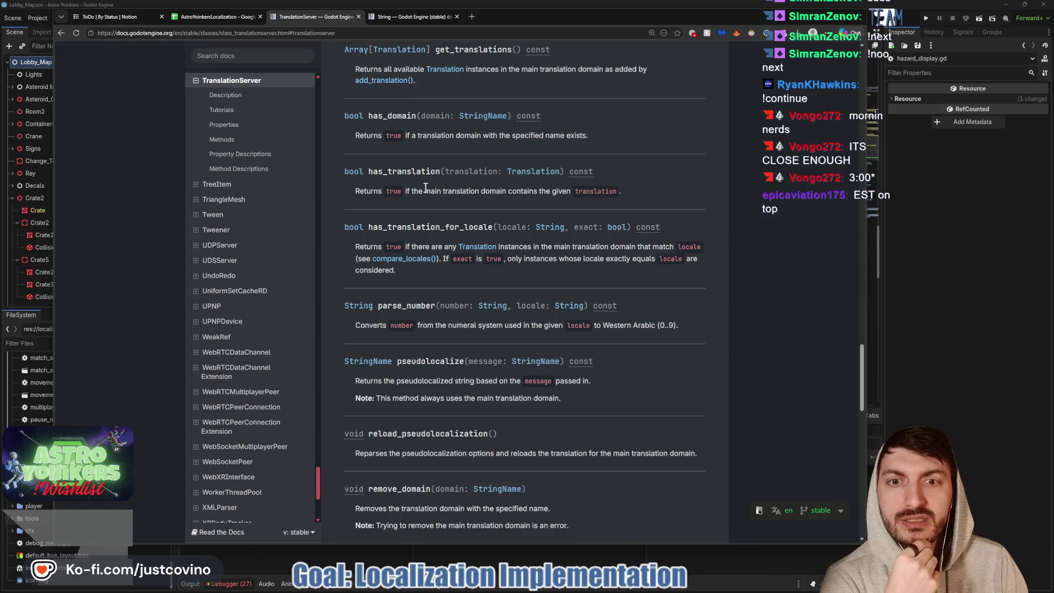
{"action": "scroll", "coordinate": [434, 192], "scroll_direction": "down", "scroll_amount": 4}
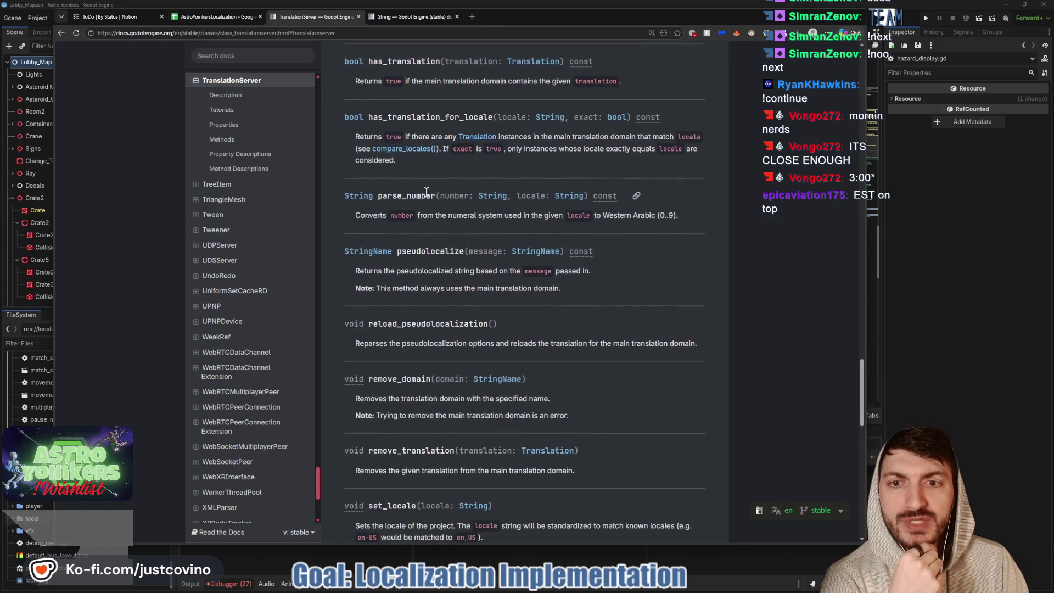
{"action": "scroll", "coordinate": [461, 206], "scroll_direction": "down", "scroll_amount": 5}
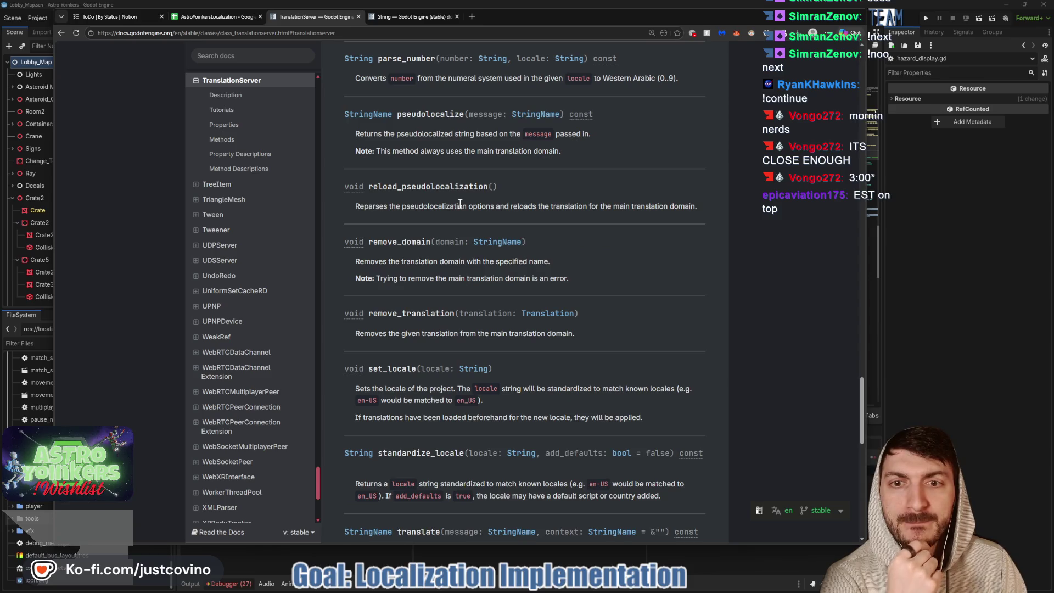
{"action": "scroll", "coordinate": [460, 204], "scroll_direction": "down", "scroll_amount": 5}
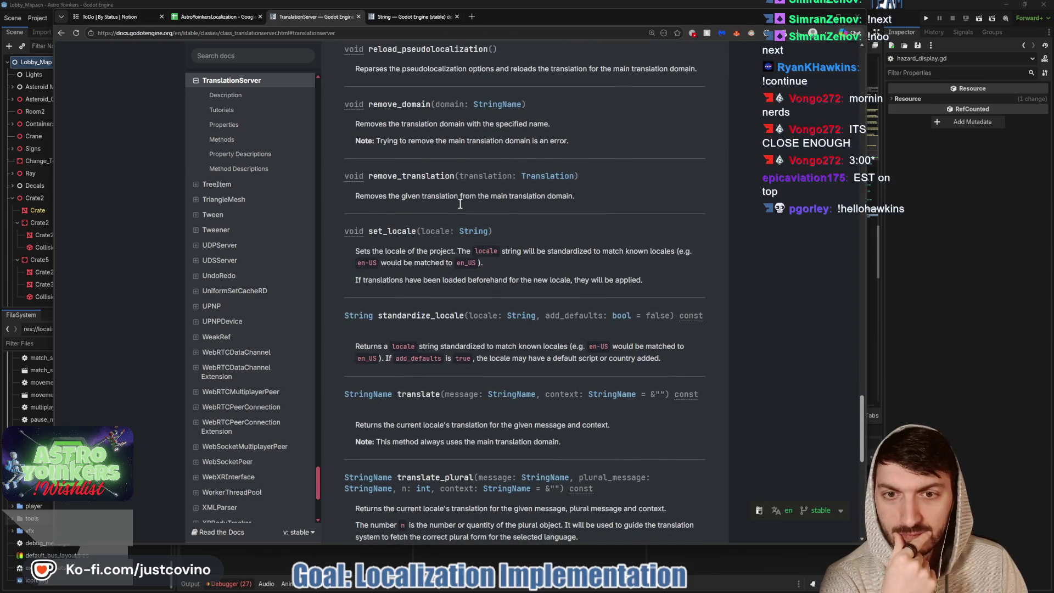
{"action": "scroll", "coordinate": [460, 204], "scroll_direction": "down", "scroll_amount": 6}
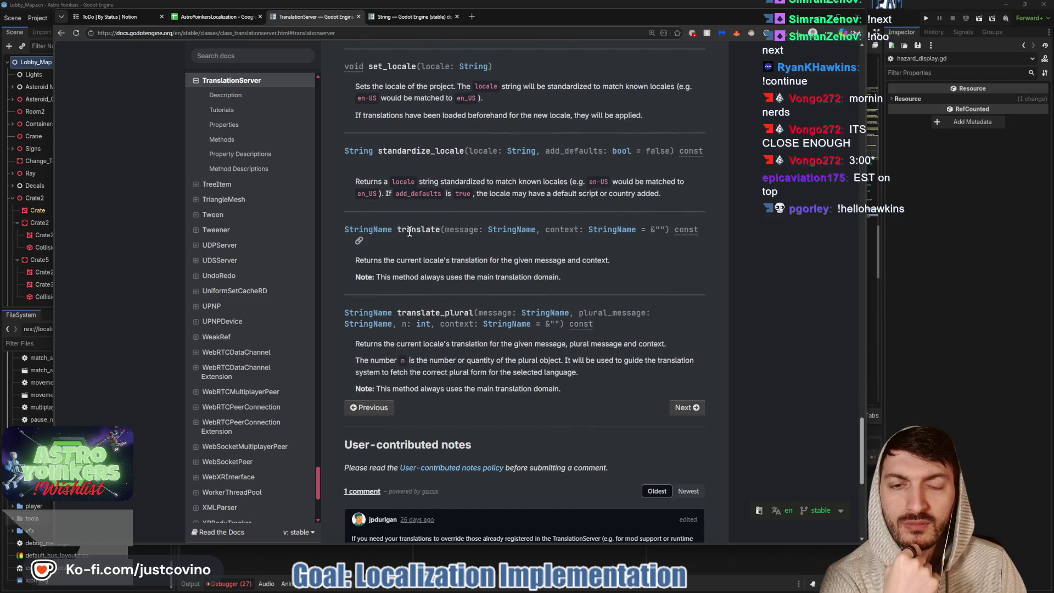
{"action": "scroll", "coordinate": [410, 232], "scroll_direction": "down", "scroll_amount": 5}
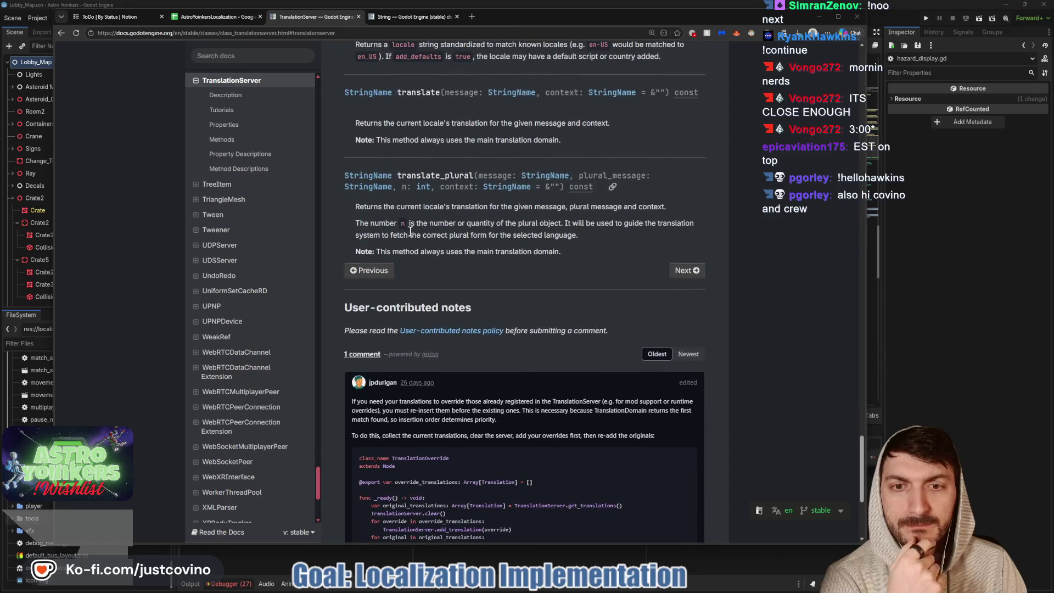
{"action": "scroll", "coordinate": [509, 229], "scroll_direction": "up", "scroll_amount": 20}
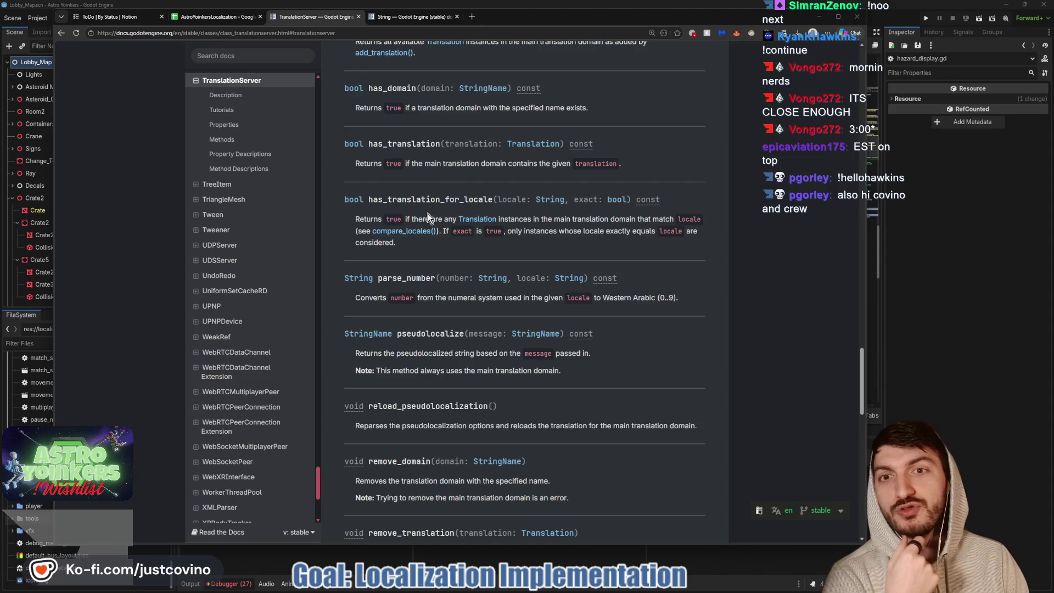
{"action": "scroll", "coordinate": [525, 235], "scroll_direction": "up", "scroll_amount": 10}
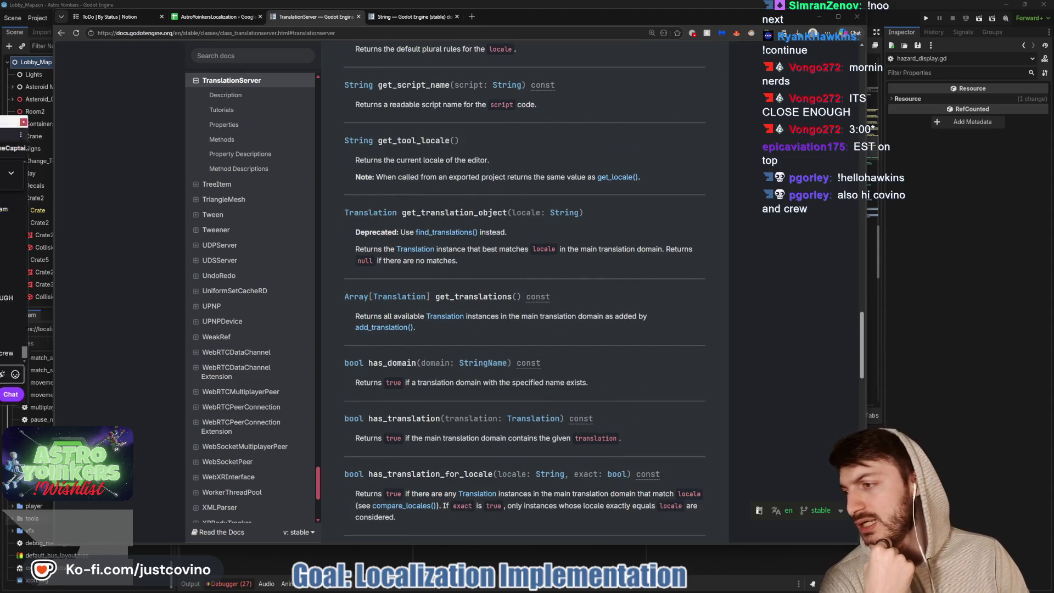
{"action": "left_click", "coordinate": [851, 32]}
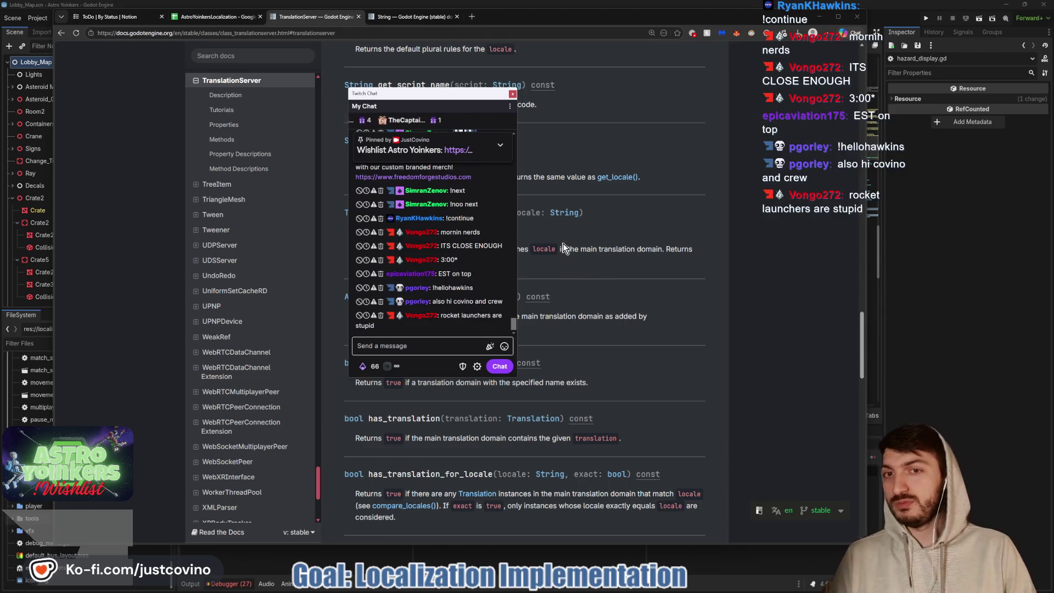
{"action": "mouse_move", "coordinate": [500, 286]}
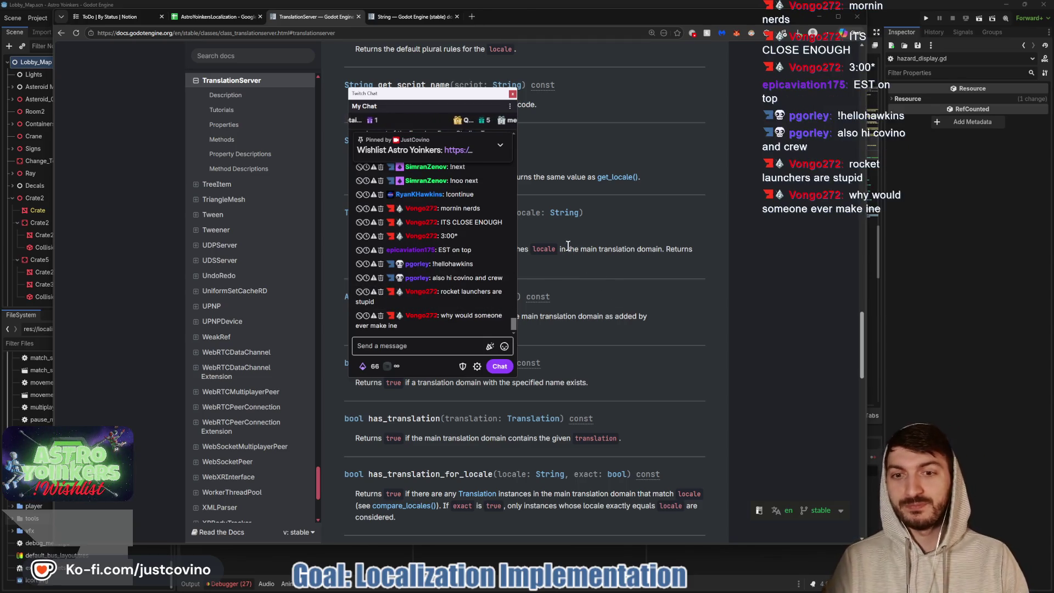
{"action": "left_click_drag", "start_coordinate": [440, 99], "coordinate": [0, 77]}
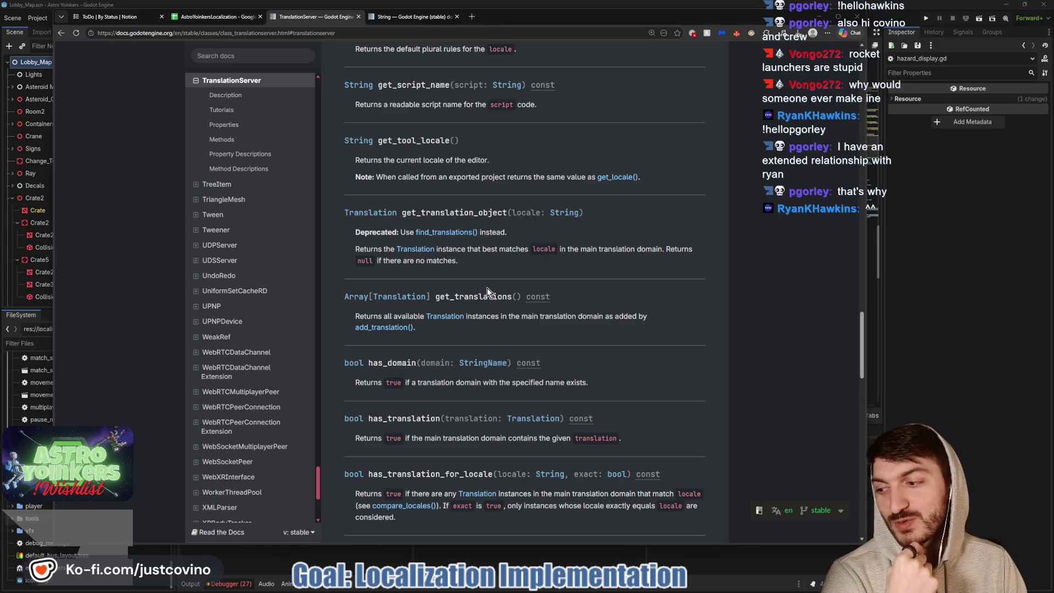
Scroll back to the top of the TranslationServer page, then bring up the stream chat window
{"action": "scroll", "coordinate": [499, 313], "scroll_direction": "up", "scroll_amount": 3}
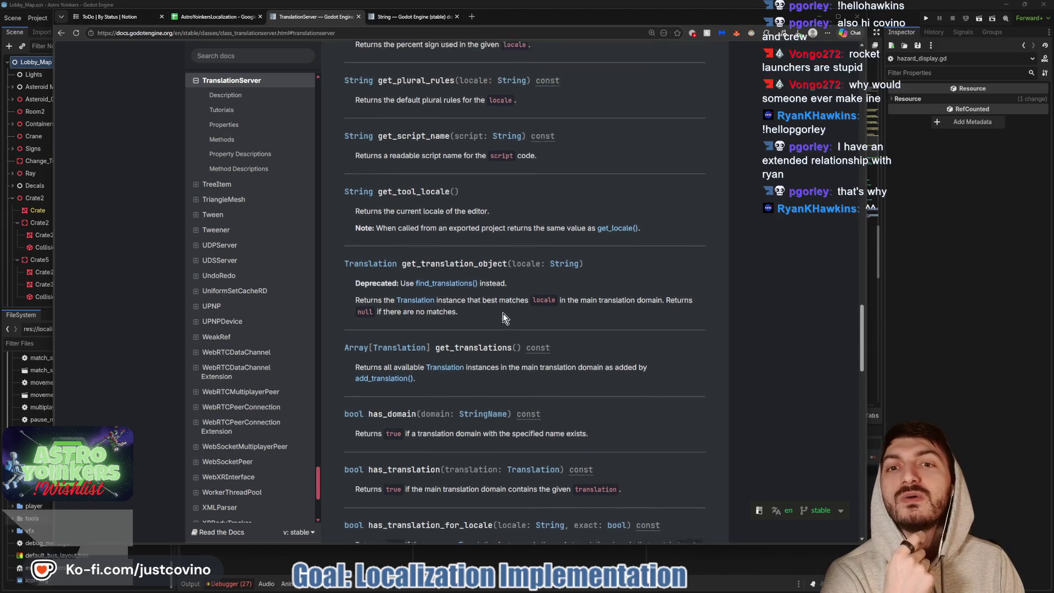
{"action": "scroll", "coordinate": [499, 310], "scroll_direction": "up", "scroll_amount": 2}
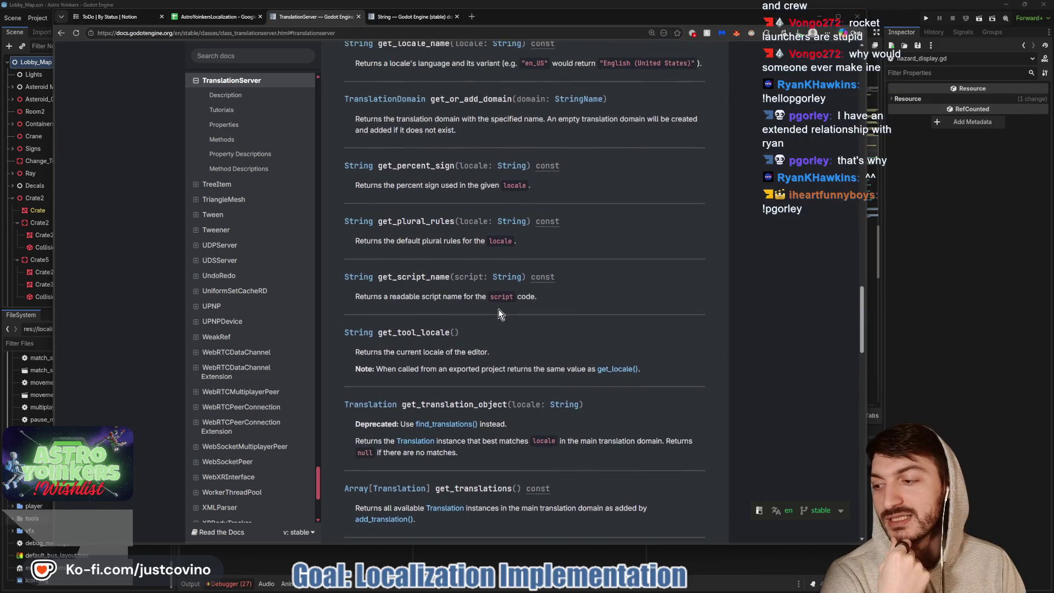
{"action": "scroll", "coordinate": [499, 310], "scroll_direction": "up", "scroll_amount": 2}
{"action": "scroll", "coordinate": [499, 308], "scroll_direction": "up", "scroll_amount": 2}
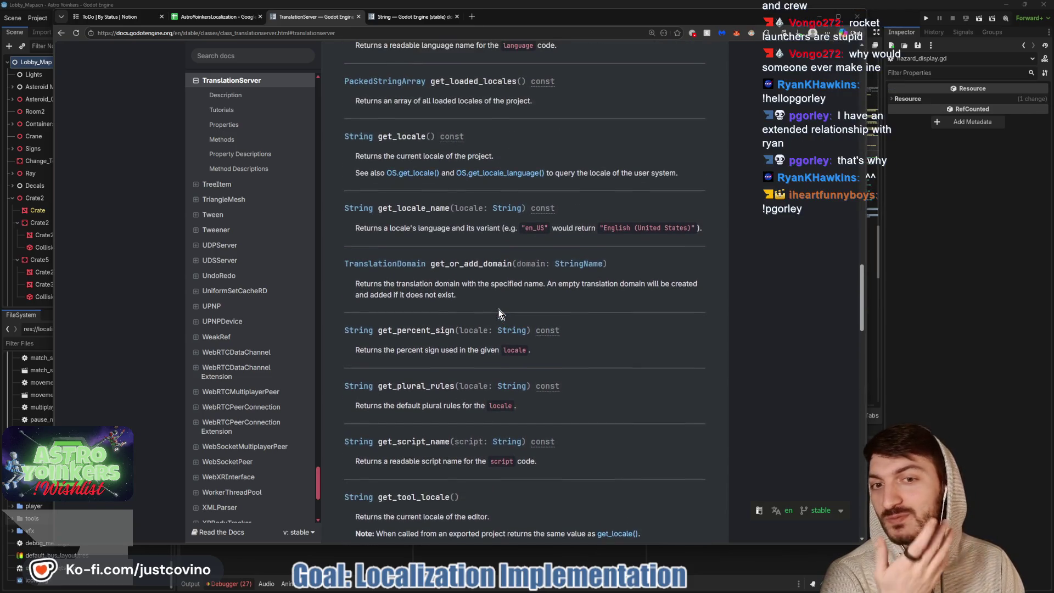
{"action": "scroll", "coordinate": [499, 308], "scroll_direction": "up", "scroll_amount": 2}
{"action": "scroll", "coordinate": [457, 306], "scroll_direction": "up", "scroll_amount": 2}
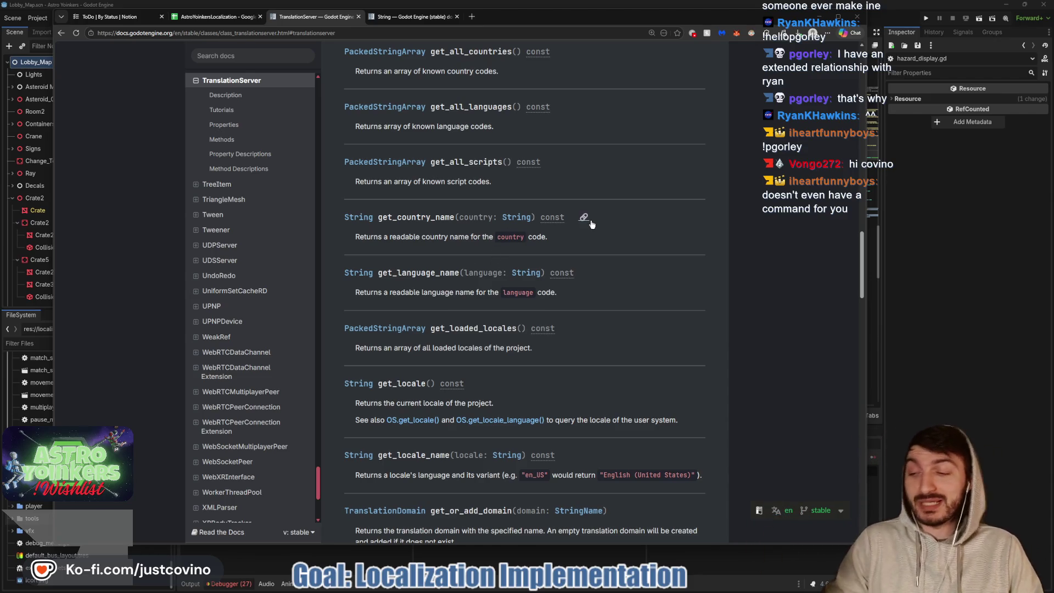
{"action": "scroll", "coordinate": [588, 231], "scroll_direction": "up", "scroll_amount": 1}
{"action": "scroll", "coordinate": [590, 235], "scroll_direction": "up", "scroll_amount": 4}
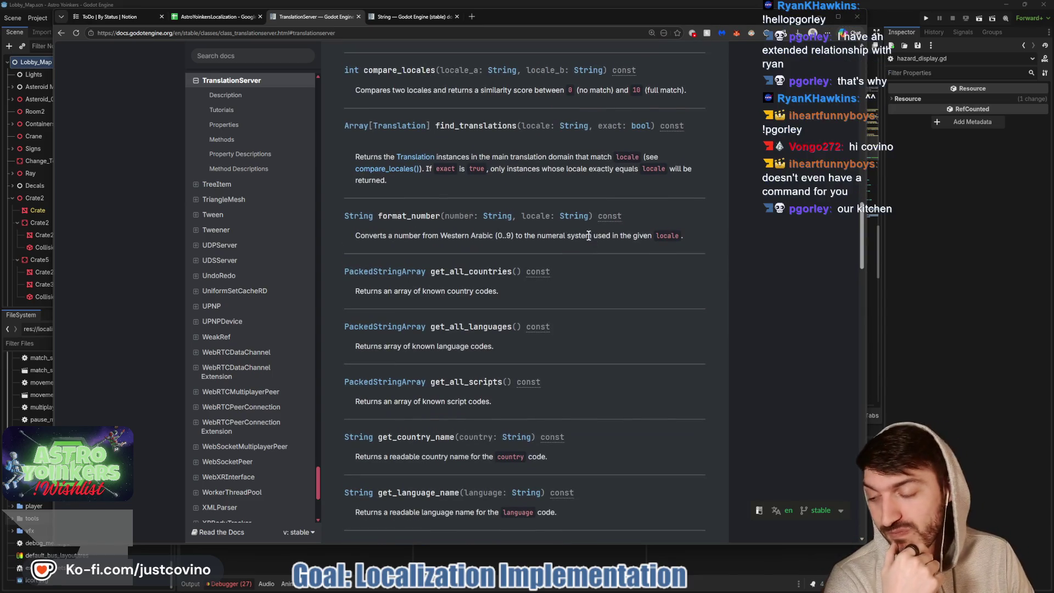
{"action": "scroll", "coordinate": [602, 301], "scroll_direction": "up", "scroll_amount": 1}
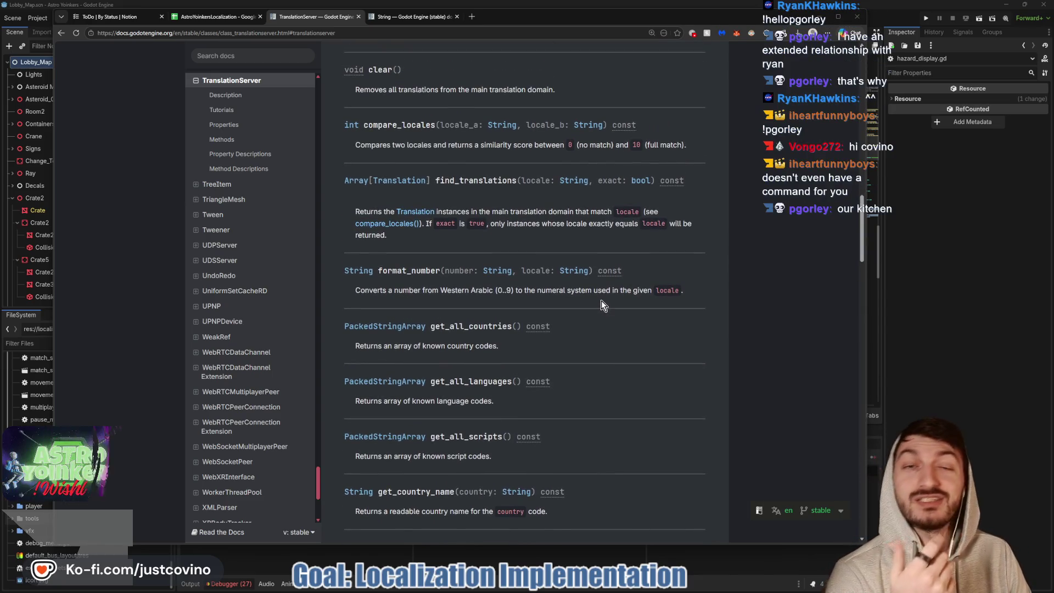
{"action": "scroll", "coordinate": [601, 301], "scroll_direction": "up", "scroll_amount": 2}
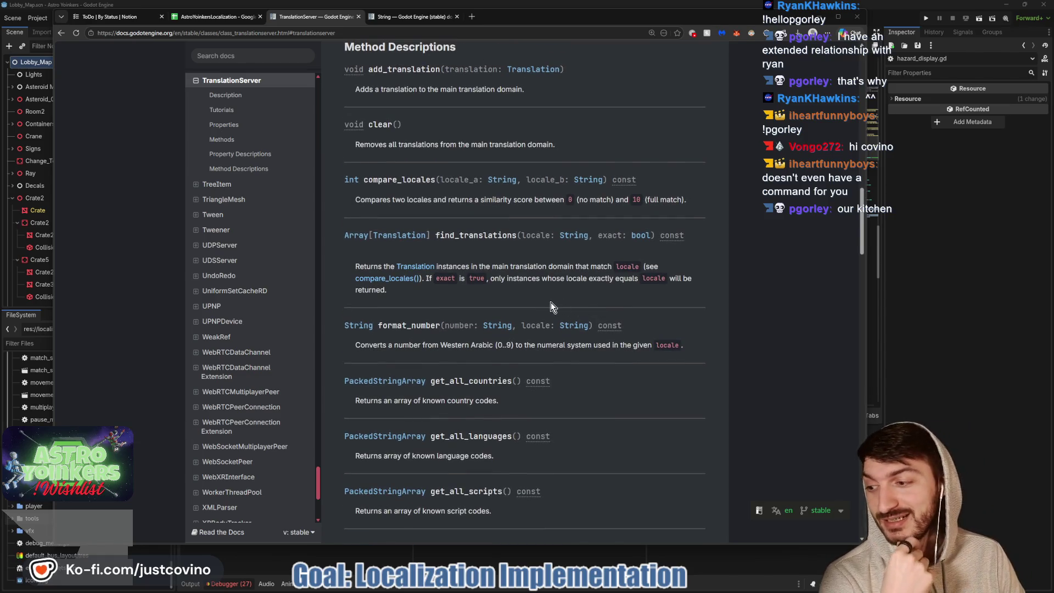
{"action": "scroll", "coordinate": [552, 306], "scroll_direction": "up", "scroll_amount": 2}
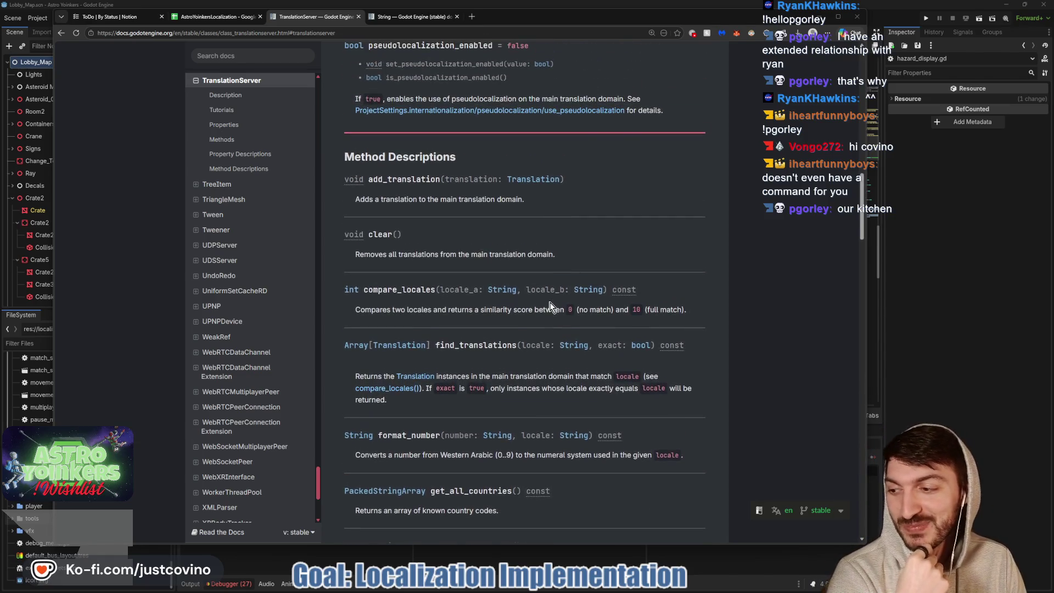
{"action": "scroll", "coordinate": [548, 305], "scroll_direction": "up", "scroll_amount": 2}
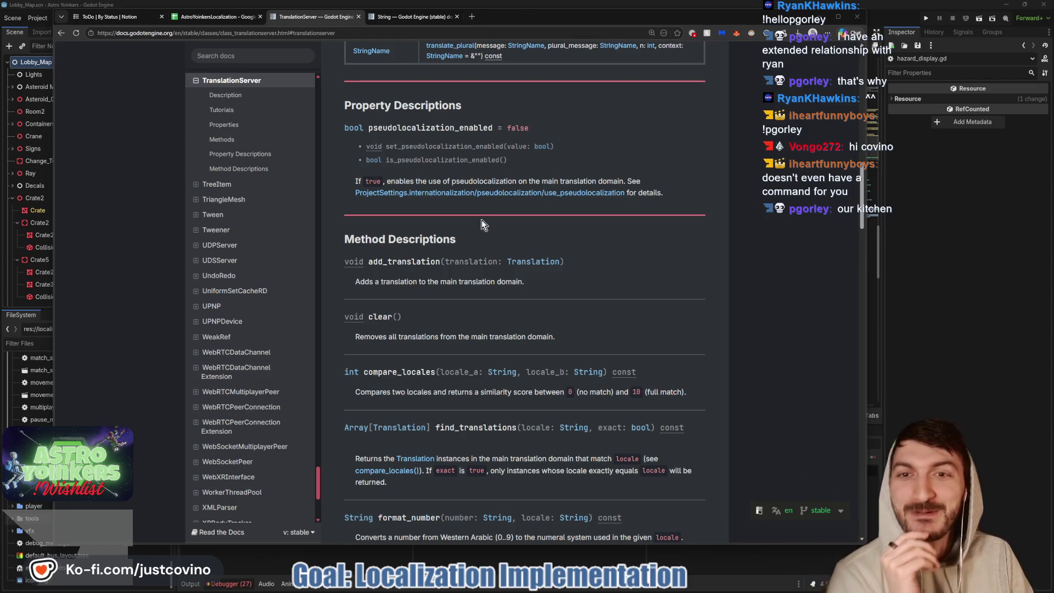
{"action": "scroll", "coordinate": [482, 220], "scroll_direction": "up", "scroll_amount": 5}
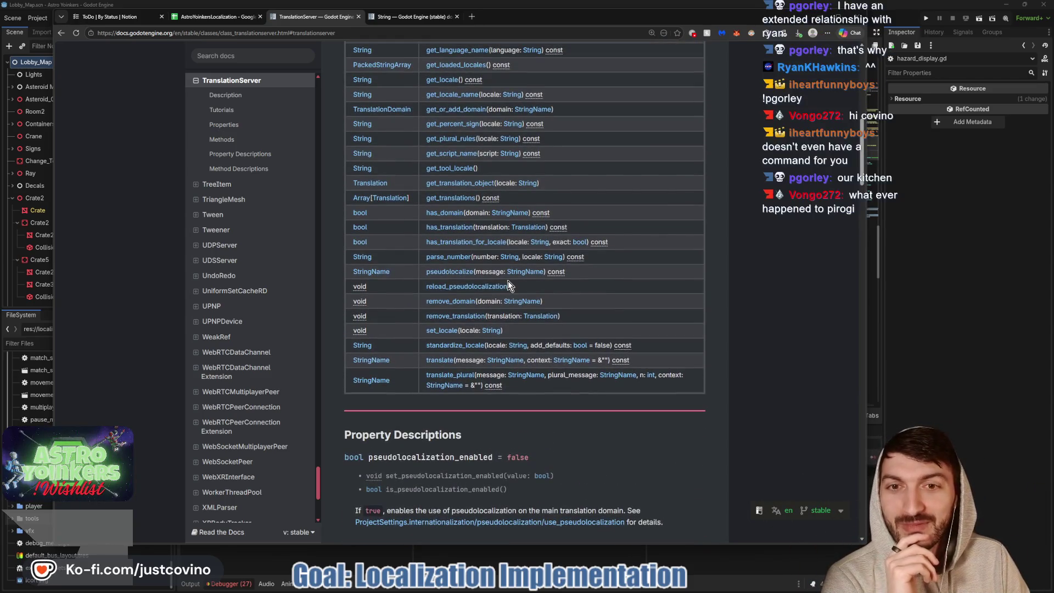
{"action": "scroll", "coordinate": [509, 278], "scroll_direction": "up", "scroll_amount": 2}
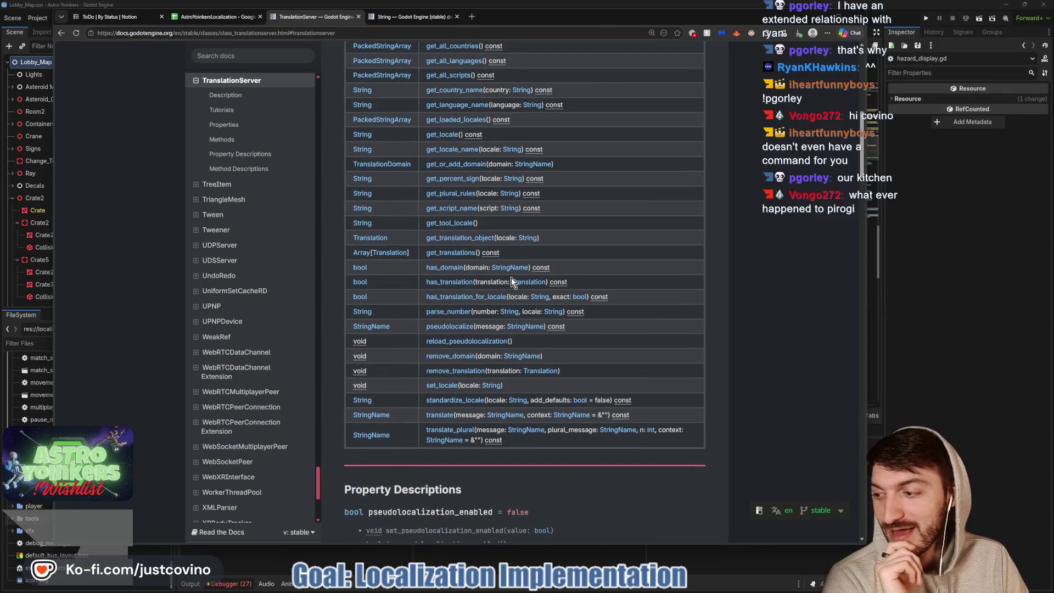
{"action": "scroll", "coordinate": [511, 278], "scroll_direction": "up", "scroll_amount": 1}
{"action": "scroll", "coordinate": [512, 278], "scroll_direction": "up", "scroll_amount": 3}
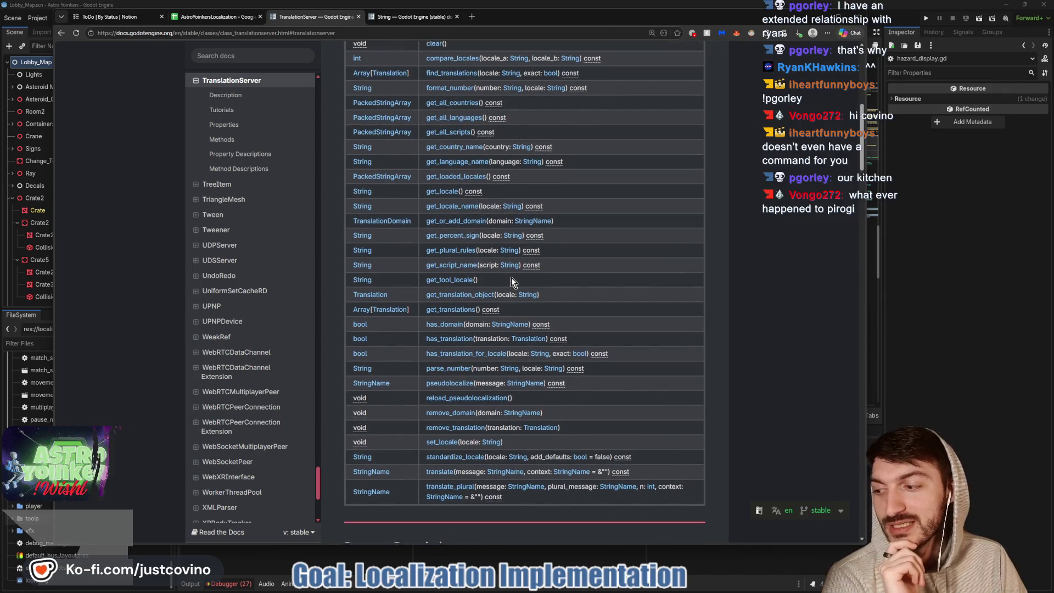
{"action": "scroll", "coordinate": [512, 277], "scroll_direction": "up", "scroll_amount": 4}
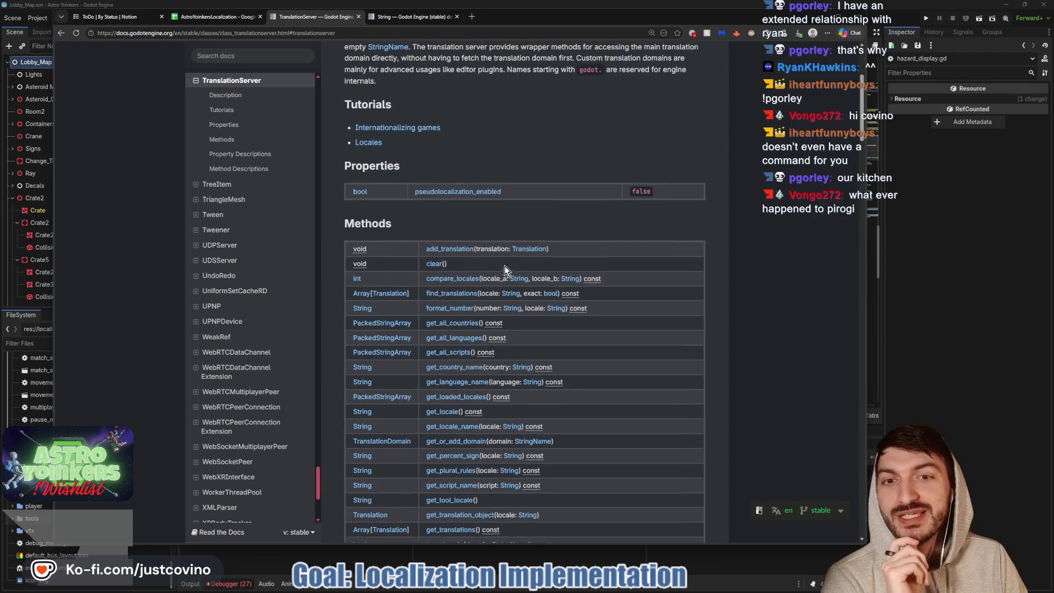
{"action": "scroll", "coordinate": [489, 237], "scroll_direction": "up", "scroll_amount": 2}
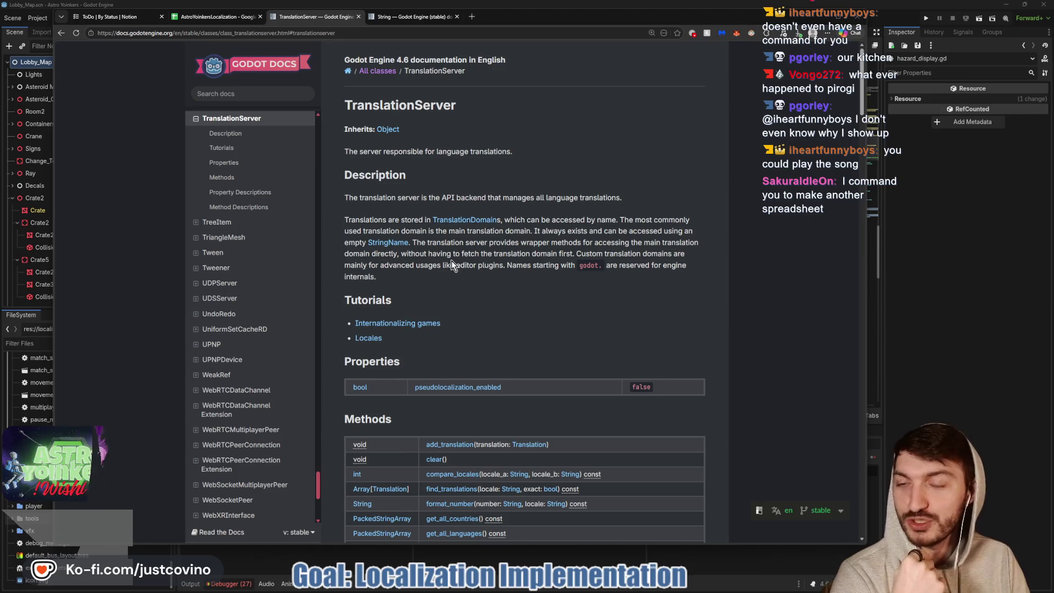
{"action": "scroll", "coordinate": [556, 257], "scroll_direction": "down", "scroll_amount": 2}
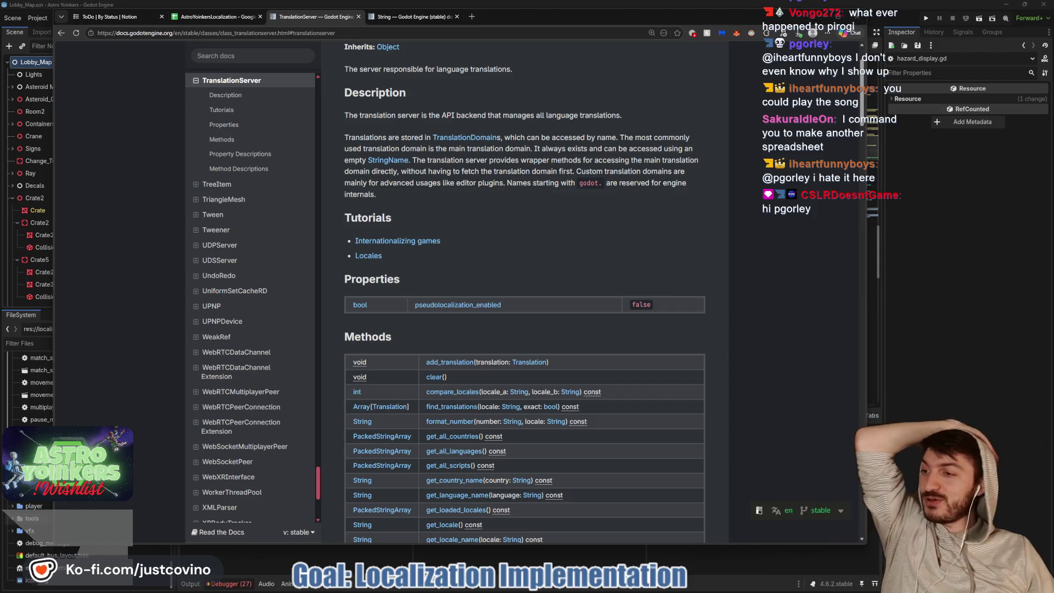
{"action": "left_click", "coordinate": [377, 320]}
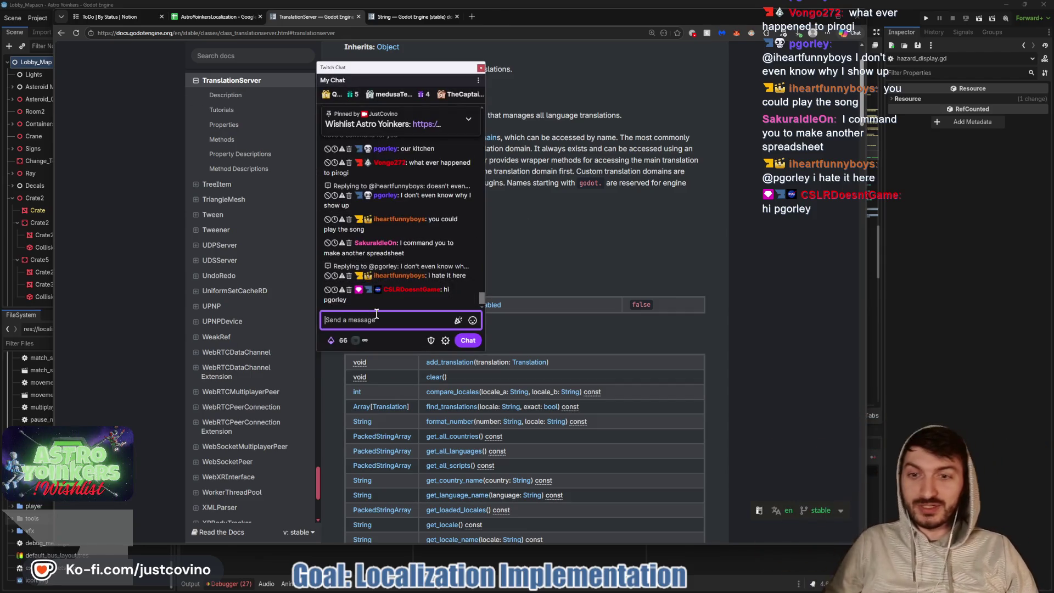
{"action": "type", "text": "/ban "}
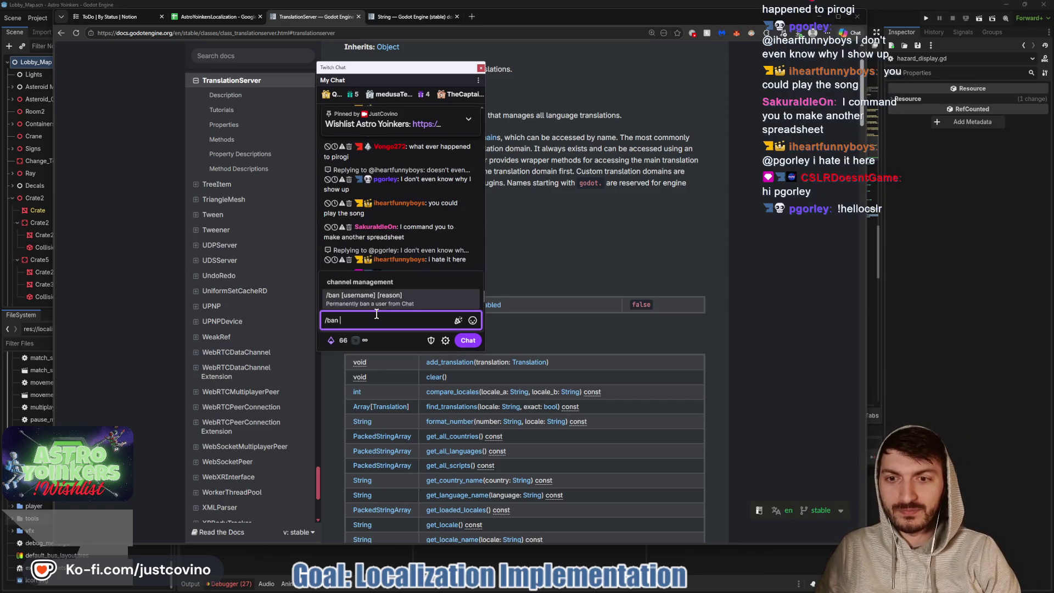
{"action": "type", "text": "CSLRD"}
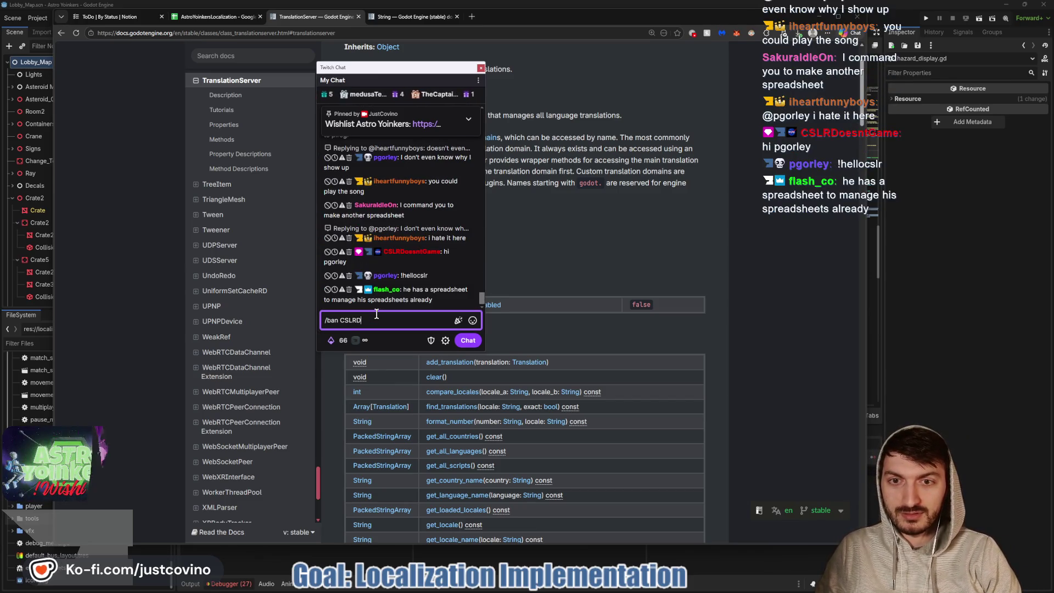
{"action": "type", "text": "oesntGame"}
{"action": "key", "text": "ctrl+a"}
{"action": "key", "text": "BackSpace"}
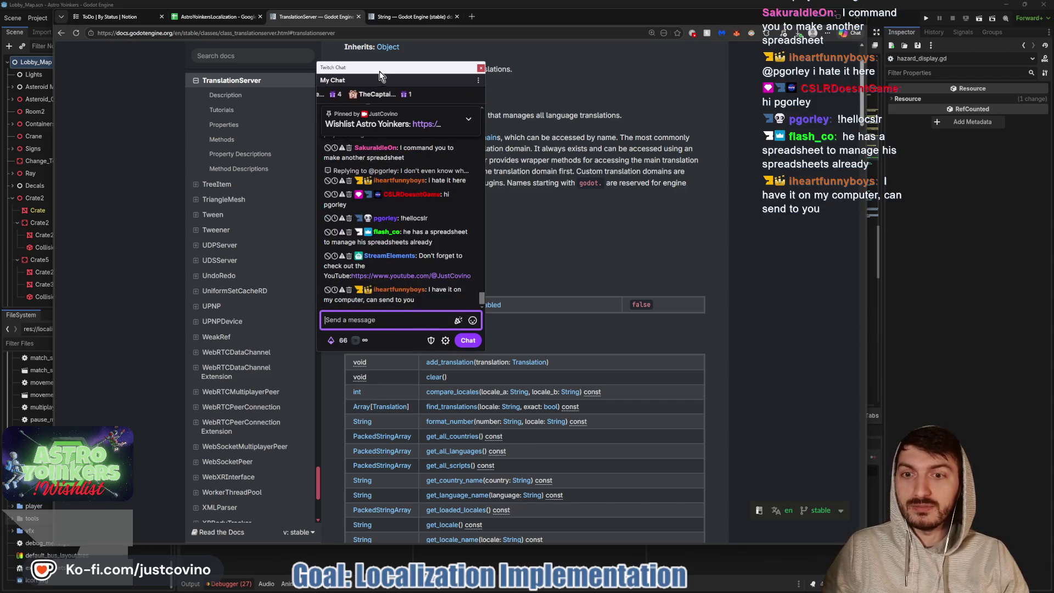
{"action": "key", "text": "Escape"}
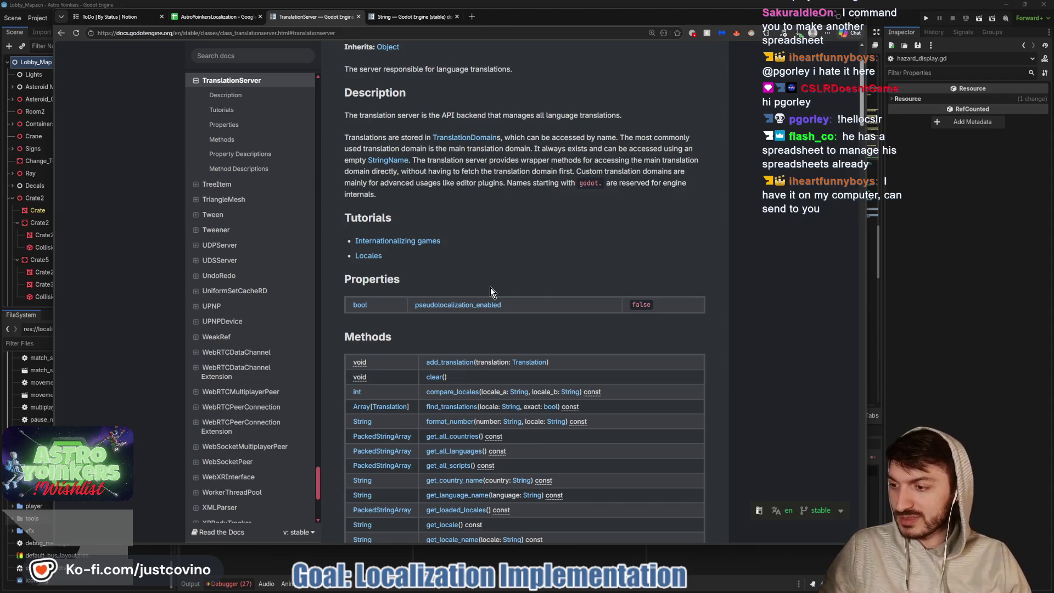
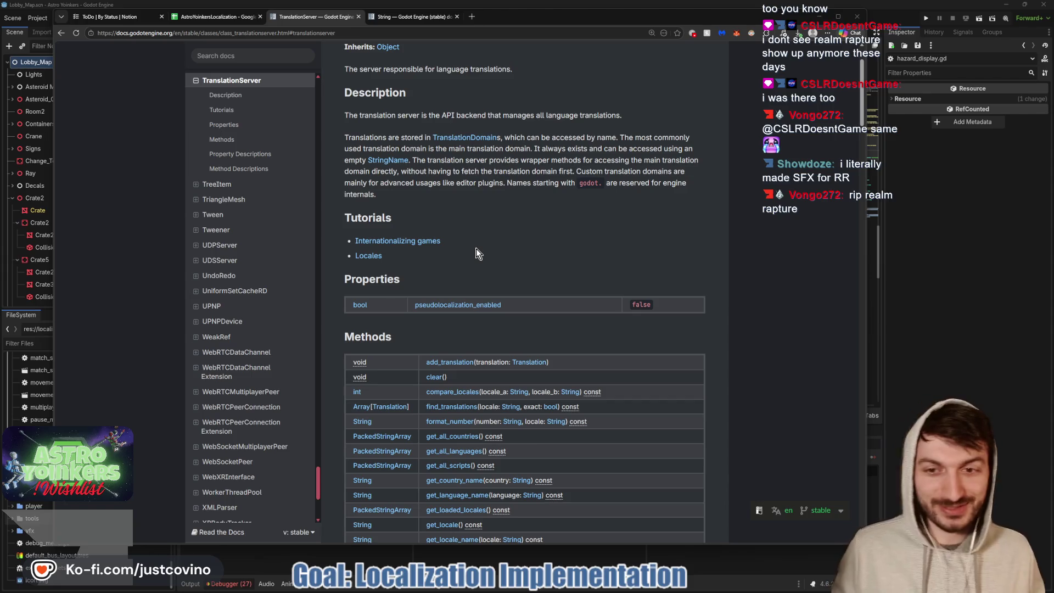
Scroll to the TranslationServer Methods table, then bring the Streamer.bot window to the front
{"action": "scroll", "coordinate": [473, 249], "scroll_direction": "down", "scroll_amount": 3}
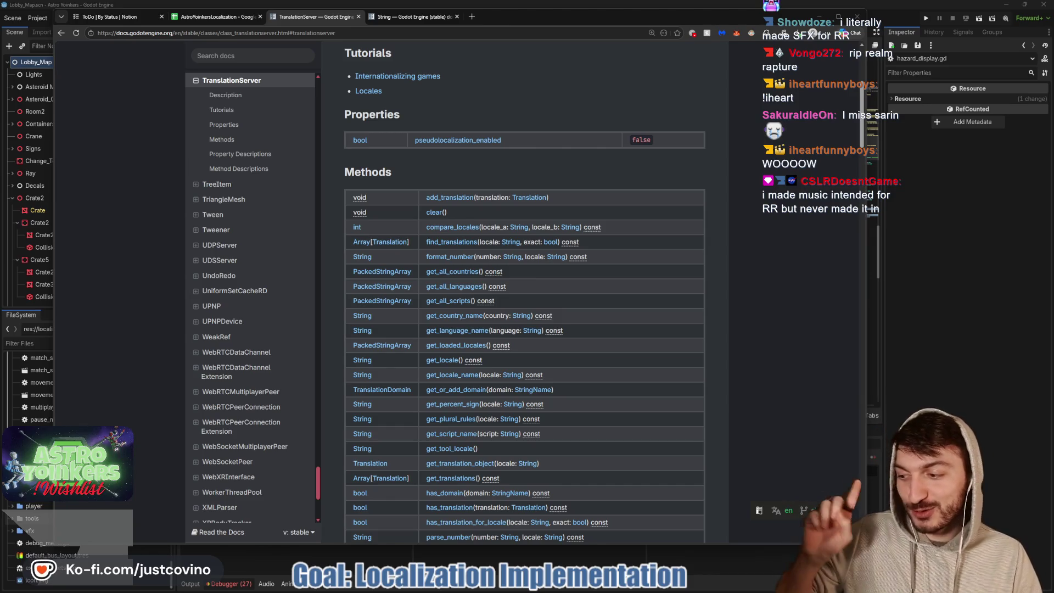
{"action": "key", "text": "alt+Tab"}
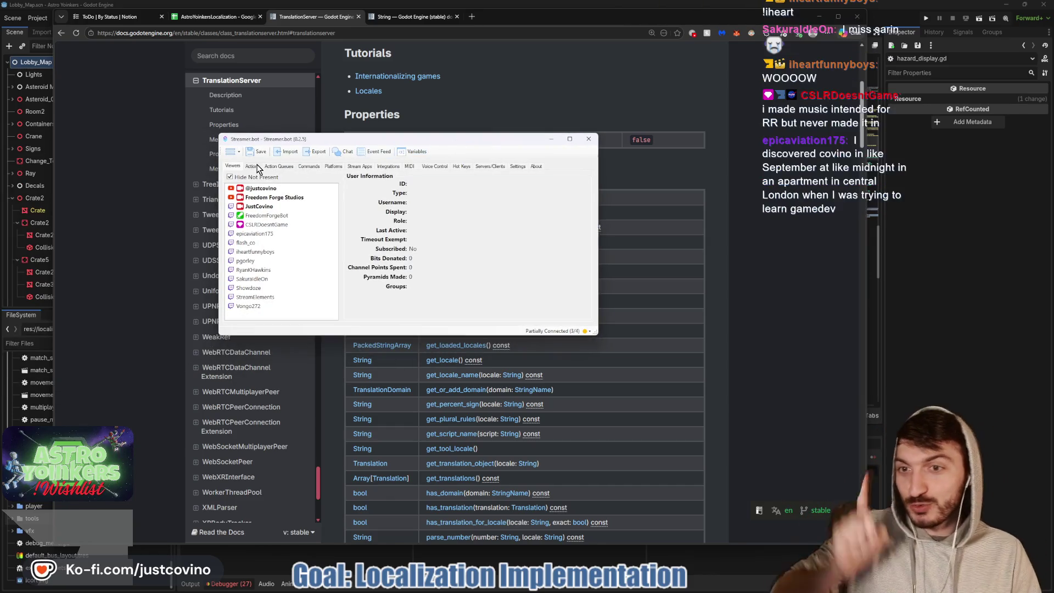
Inspect a viewer's shoutout action under Streamer.bot Actions, then drag the window off the docs
{"action": "left_click", "coordinate": [253, 166]}
{"action": "scroll", "coordinate": [299, 262], "scroll_direction": "down", "scroll_amount": 3}
{"action": "scroll", "coordinate": [270, 250], "scroll_direction": "down", "scroll_amount": 5}
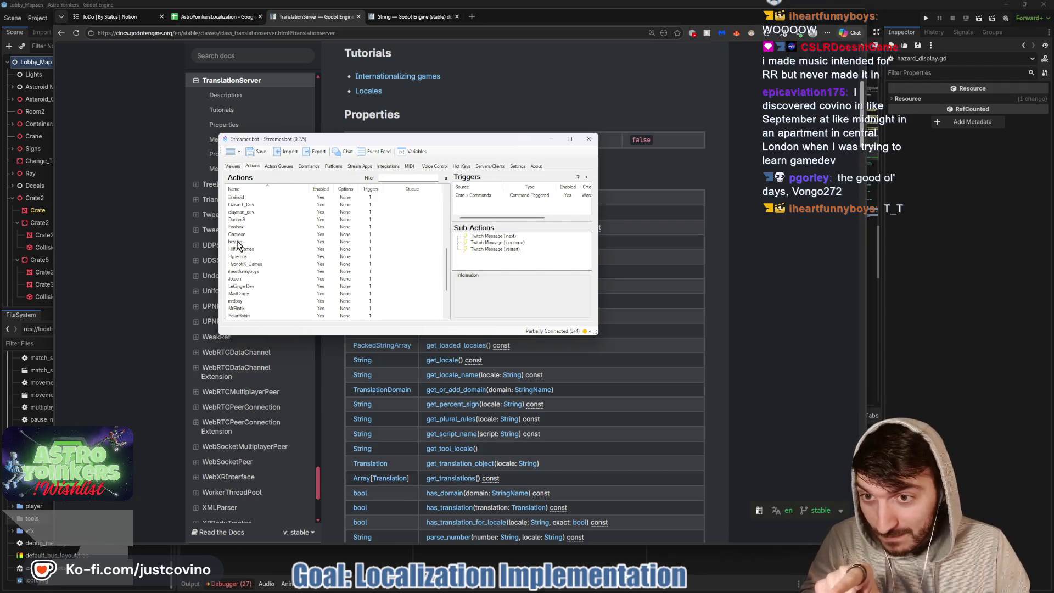
{"action": "left_click", "coordinate": [243, 272]}
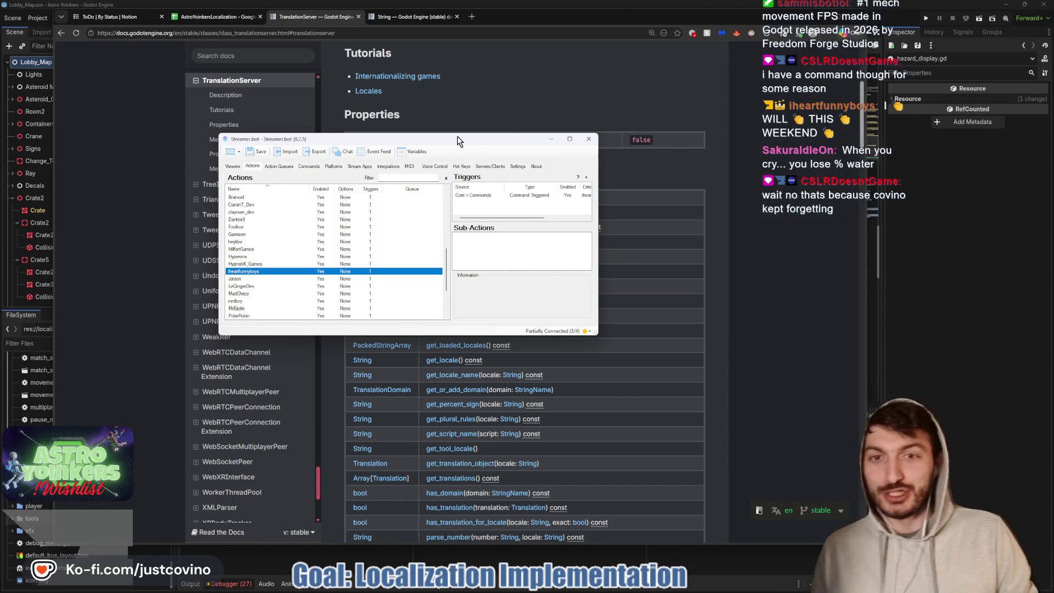
{"action": "mouse_move", "coordinate": [462, 144]}
{"action": "left_mouse_down"}
{"action": "mouse_move", "coordinate": [348, 145]}
{"action": "mouse_move", "coordinate": [440, 143]}
{"action": "mouse_move", "coordinate": [424, 127]}
{"action": "mouse_move", "coordinate": [418, 153]}
{"action": "mouse_move", "coordinate": [433, 150]}
{"action": "left_mouse_up"}
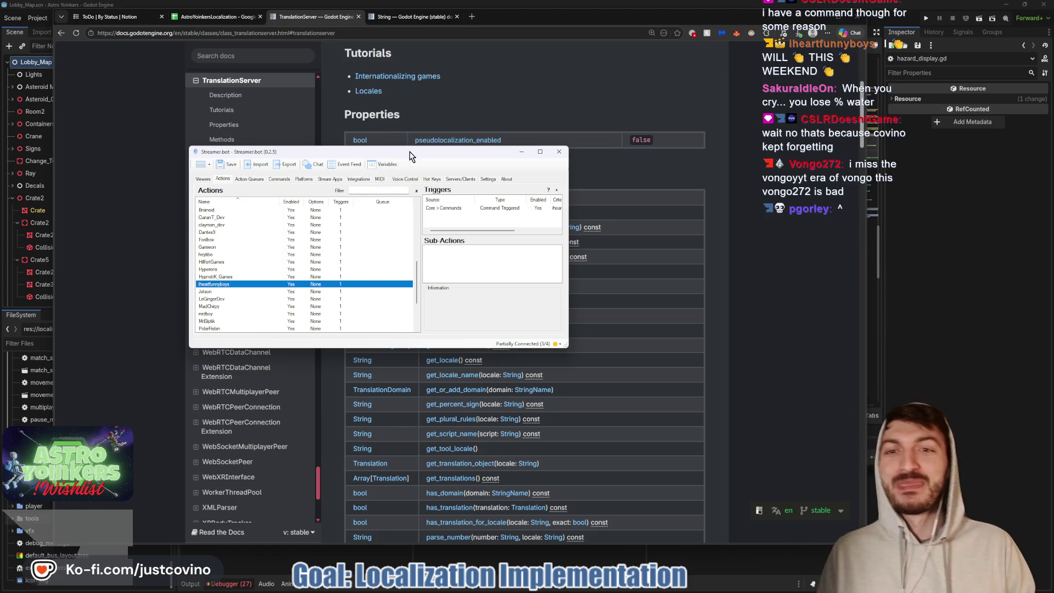
{"action": "mouse_move", "coordinate": [410, 158]}
{"action": "left_mouse_down"}
{"action": "mouse_move", "coordinate": [247, 132]}
{"action": "mouse_move", "coordinate": [0, 121]}
{"action": "left_mouse_up"}
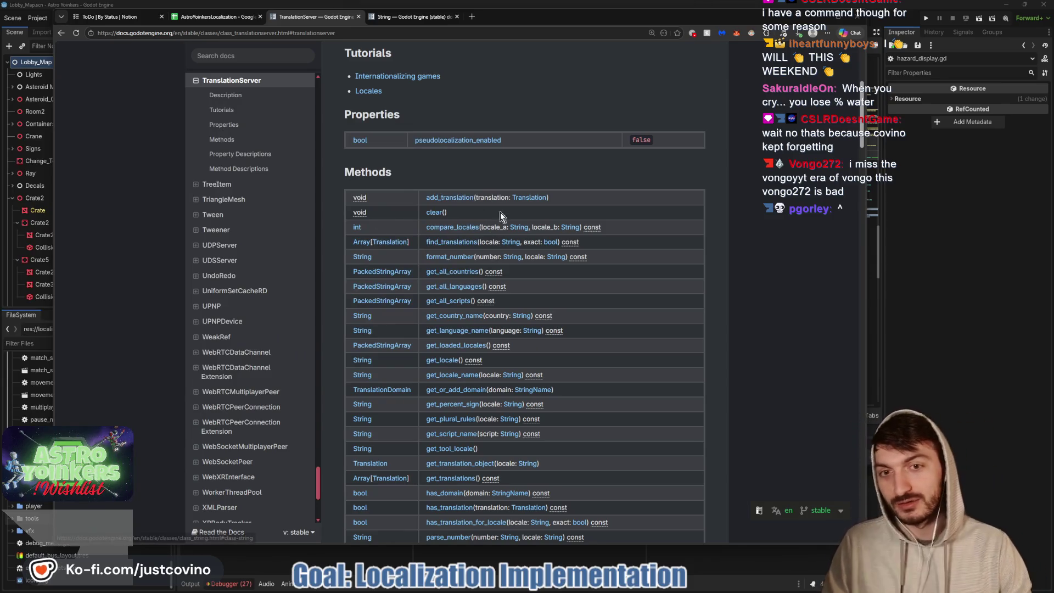
Scroll past the Methods table and Property Descriptions down to the pseudolocalize method description
{"action": "scroll", "coordinate": [499, 177], "scroll_direction": "down", "scroll_amount": 1}
{"action": "scroll", "coordinate": [499, 178], "scroll_direction": "down", "scroll_amount": 1}
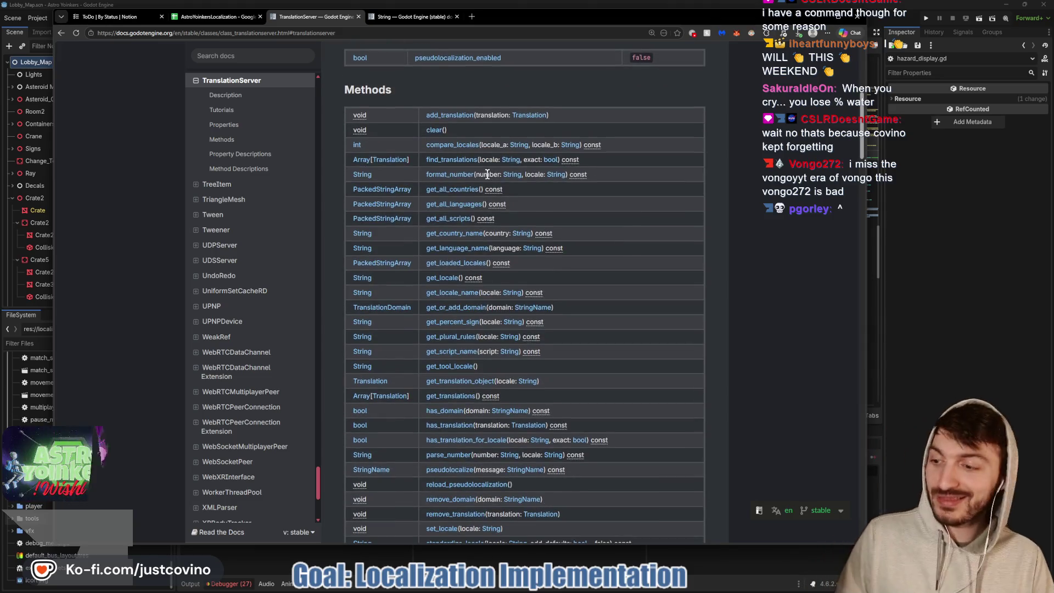
{"action": "scroll", "coordinate": [493, 185], "scroll_direction": "down", "scroll_amount": 1}
{"action": "scroll", "coordinate": [514, 212], "scroll_direction": "down", "scroll_amount": 2}
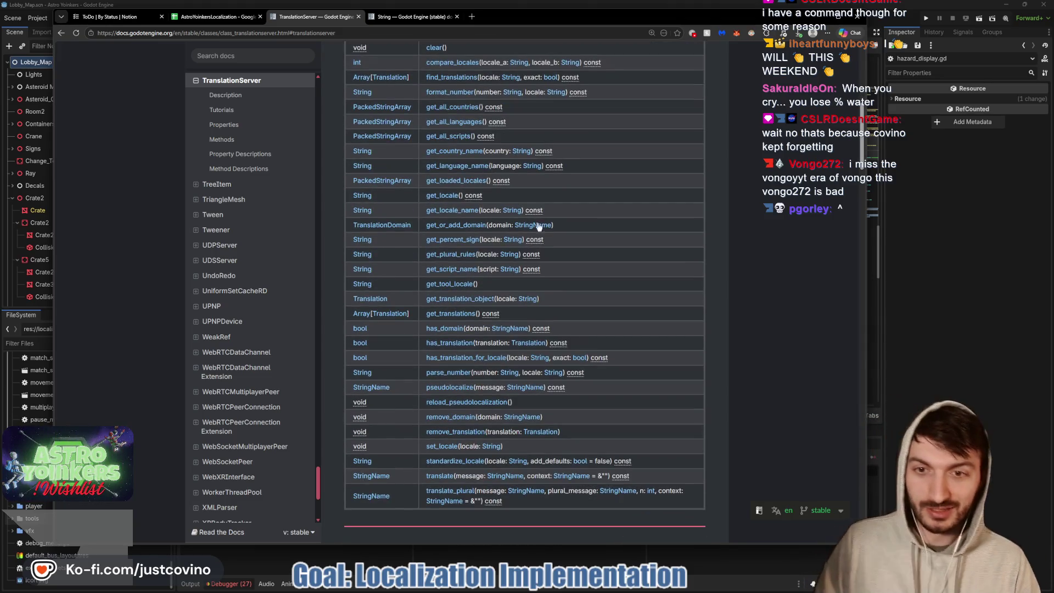
{"action": "scroll", "coordinate": [590, 217], "scroll_direction": "down", "scroll_amount": 5}
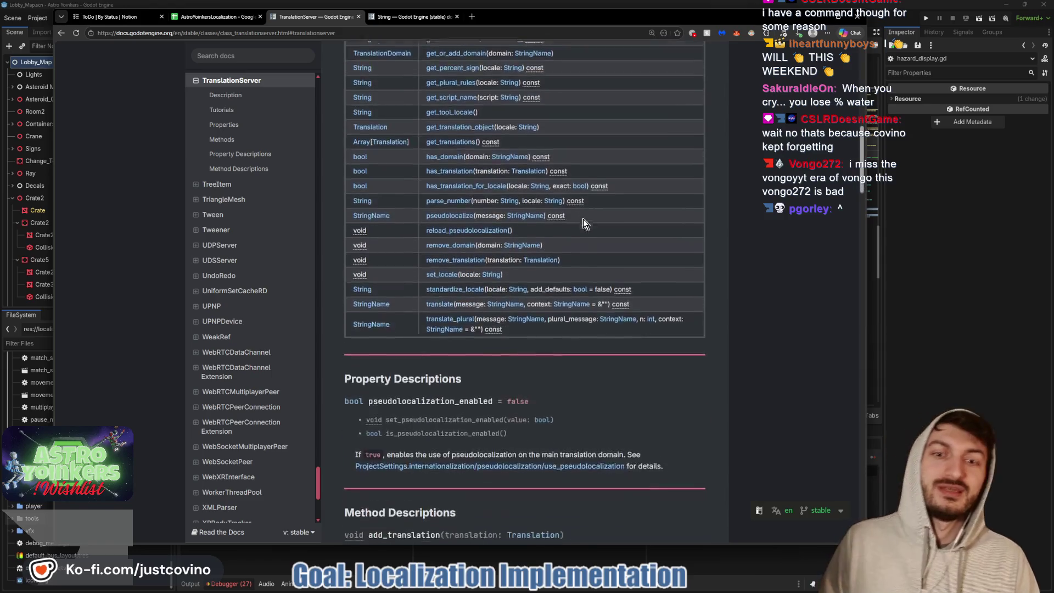
{"action": "scroll", "coordinate": [582, 228], "scroll_direction": "down", "scroll_amount": 2}
{"action": "scroll", "coordinate": [573, 217], "scroll_direction": "down", "scroll_amount": 2}
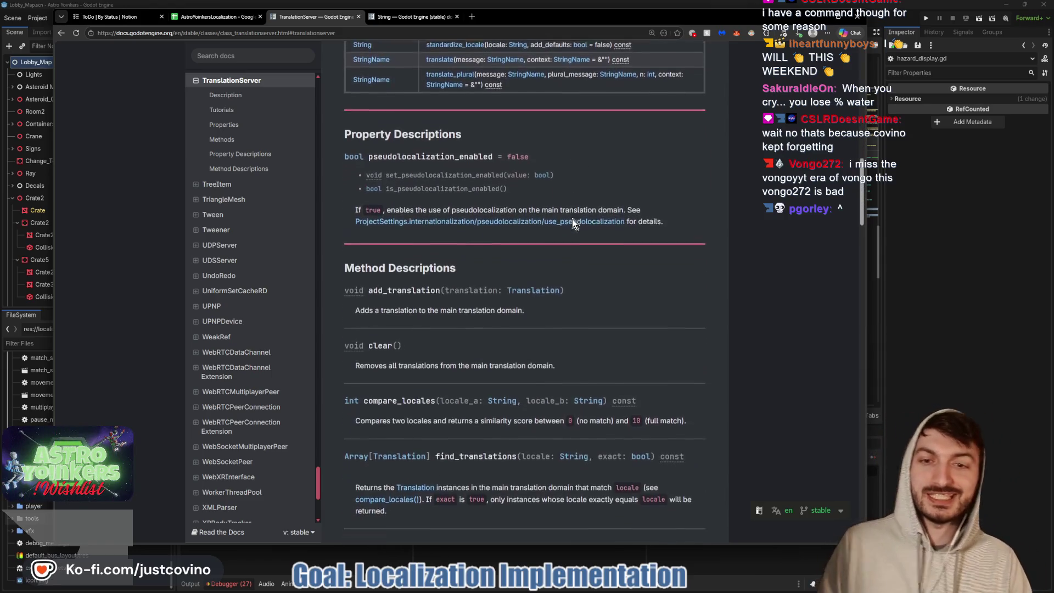
{"action": "scroll", "coordinate": [574, 224], "scroll_direction": "down", "scroll_amount": 2}
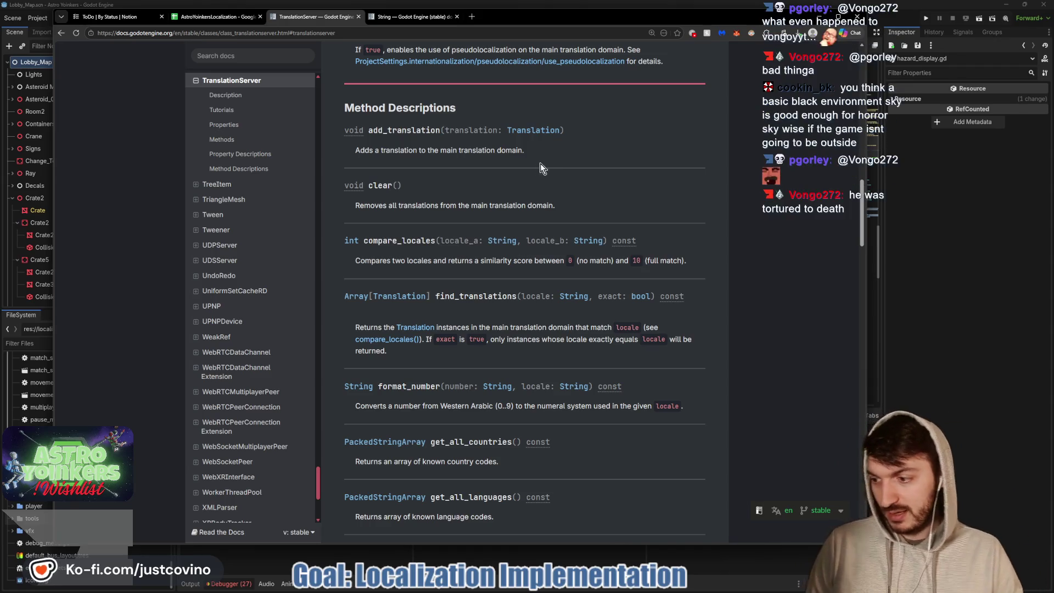
{"action": "scroll", "coordinate": [489, 190], "scroll_direction": "down", "scroll_amount": 2}
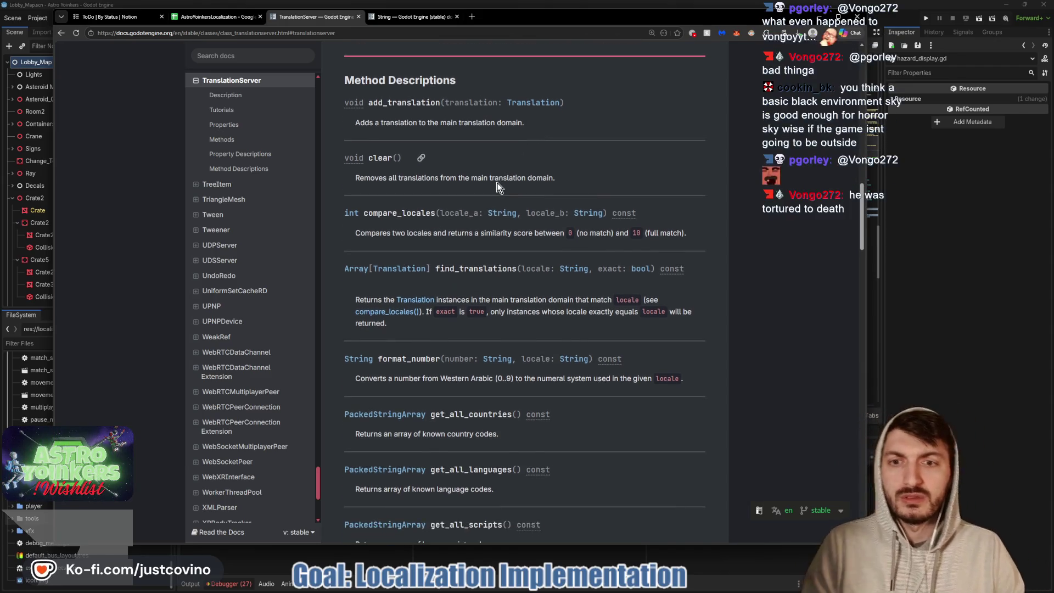
{"action": "scroll", "coordinate": [480, 193], "scroll_direction": "down", "scroll_amount": 2}
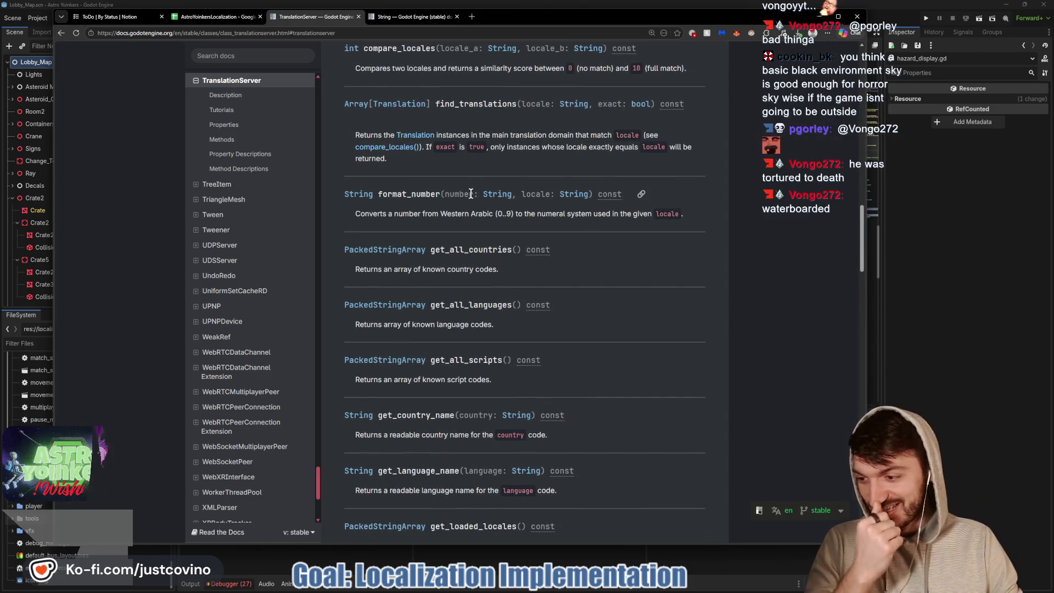
{"action": "scroll", "coordinate": [488, 208], "scroll_direction": "down", "scroll_amount": 1}
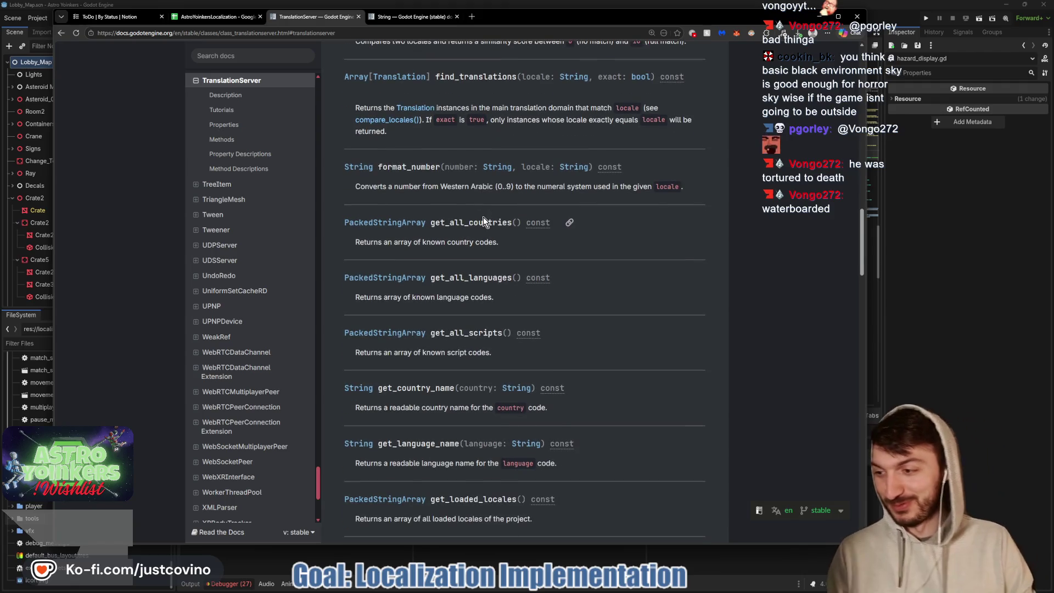
{"action": "scroll", "coordinate": [494, 225], "scroll_direction": "down", "scroll_amount": 4}
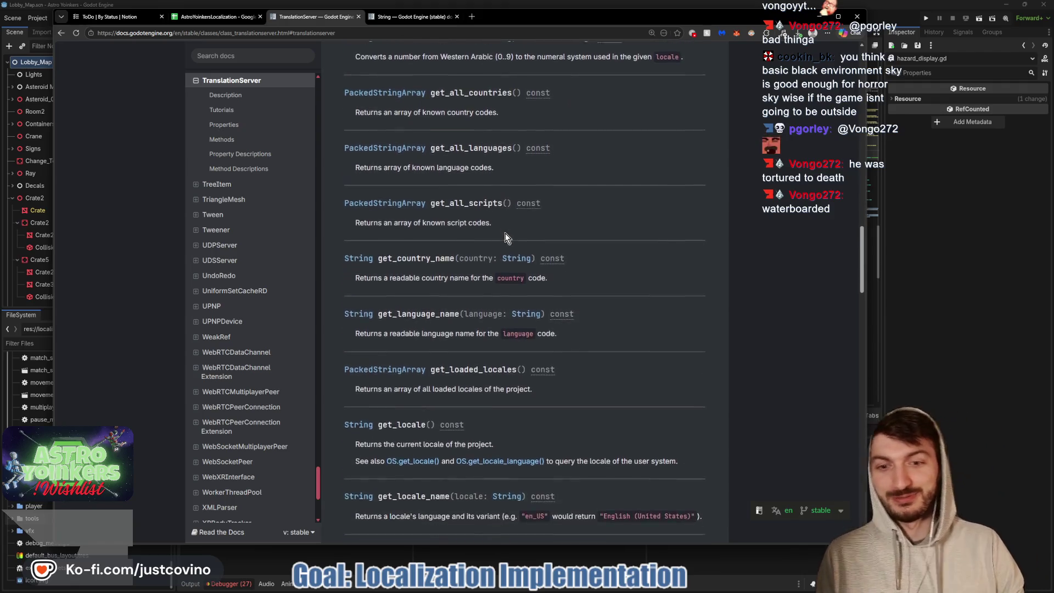
{"action": "scroll", "coordinate": [516, 226], "scroll_direction": "down", "scroll_amount": 4}
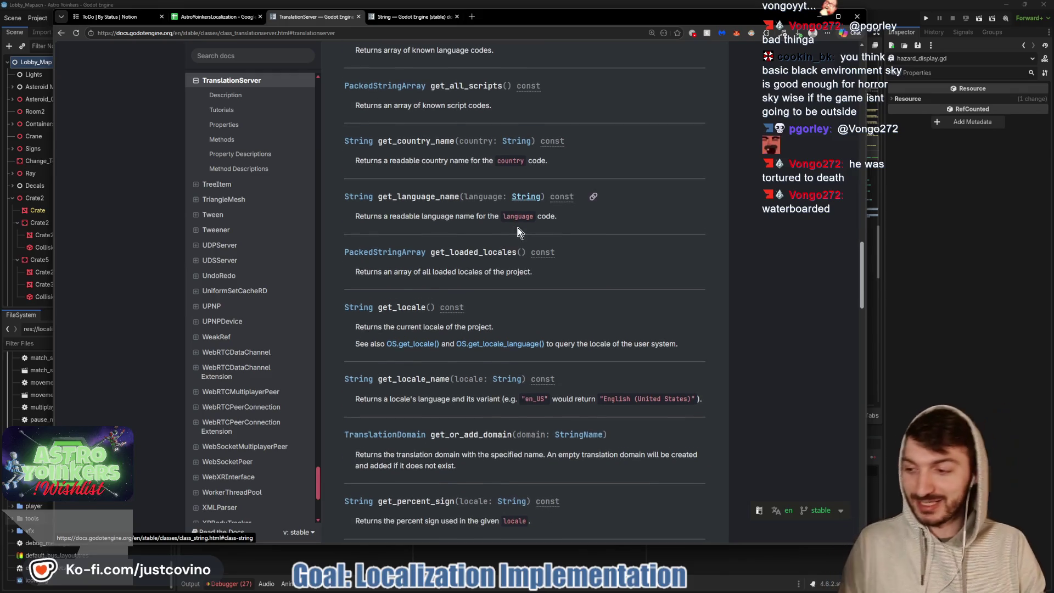
{"action": "scroll", "coordinate": [519, 231], "scroll_direction": "down", "scroll_amount": 1}
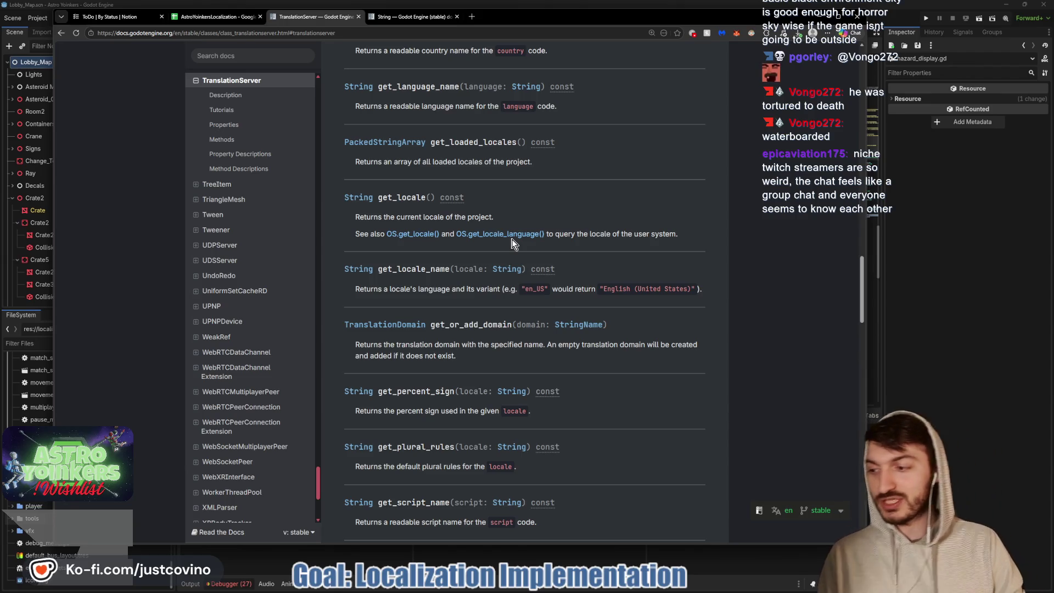
{"action": "scroll", "coordinate": [511, 243], "scroll_direction": "down", "scroll_amount": 2}
{"action": "scroll", "coordinate": [512, 238], "scroll_direction": "down", "scroll_amount": 1}
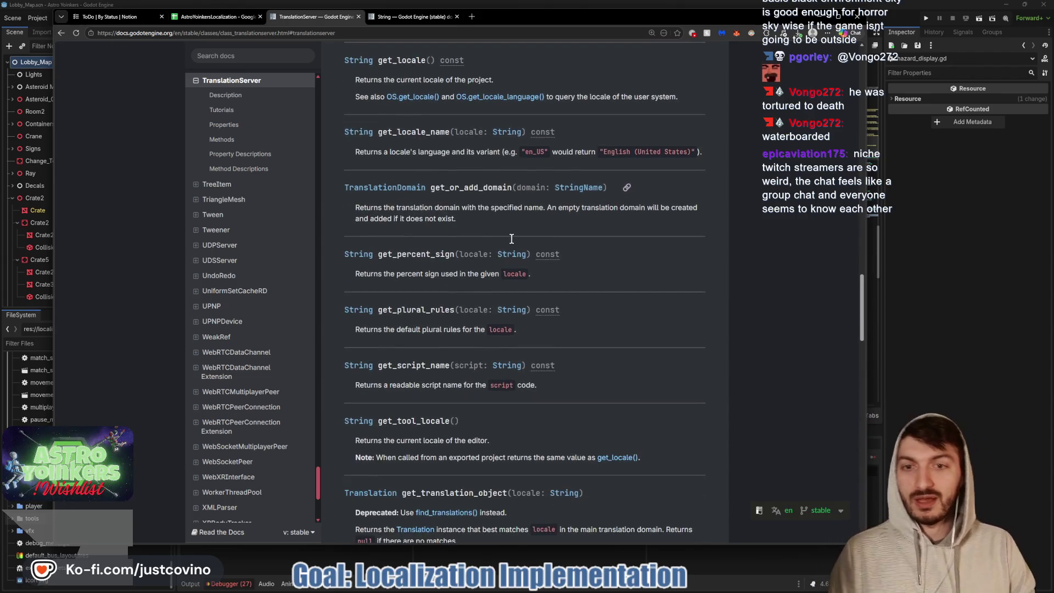
{"action": "scroll", "coordinate": [489, 203], "scroll_direction": "down", "scroll_amount": 5}
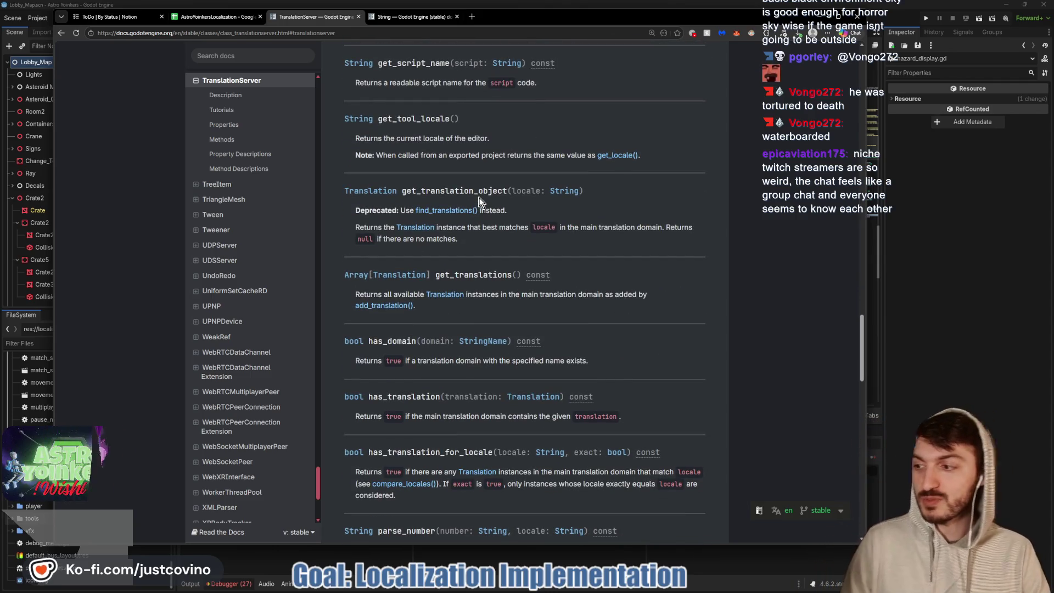
{"action": "scroll", "coordinate": [479, 201], "scroll_direction": "down", "scroll_amount": 1}
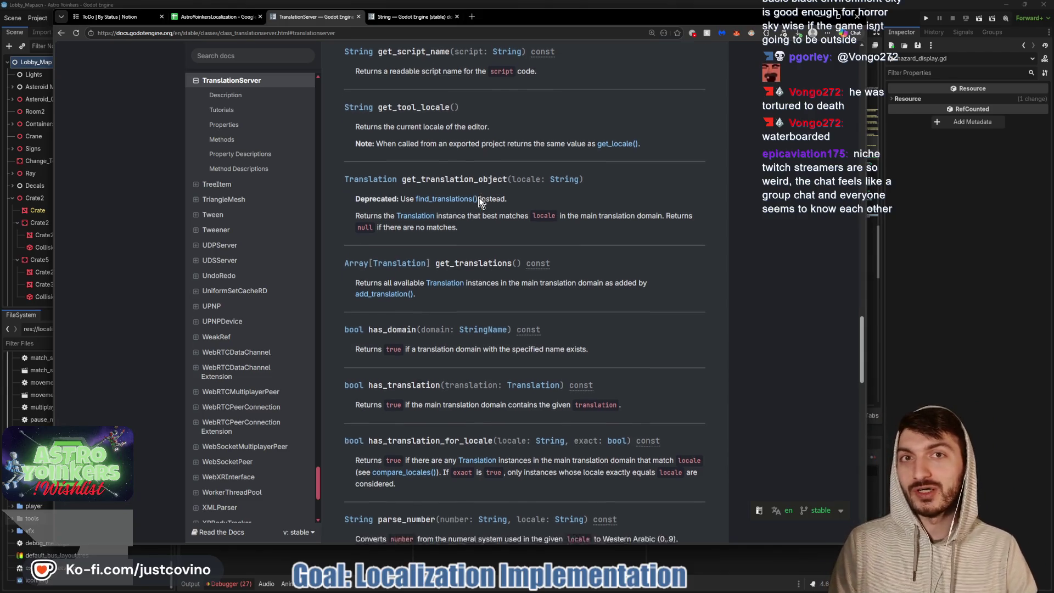
{"action": "scroll", "coordinate": [479, 202], "scroll_direction": "down", "scroll_amount": 2}
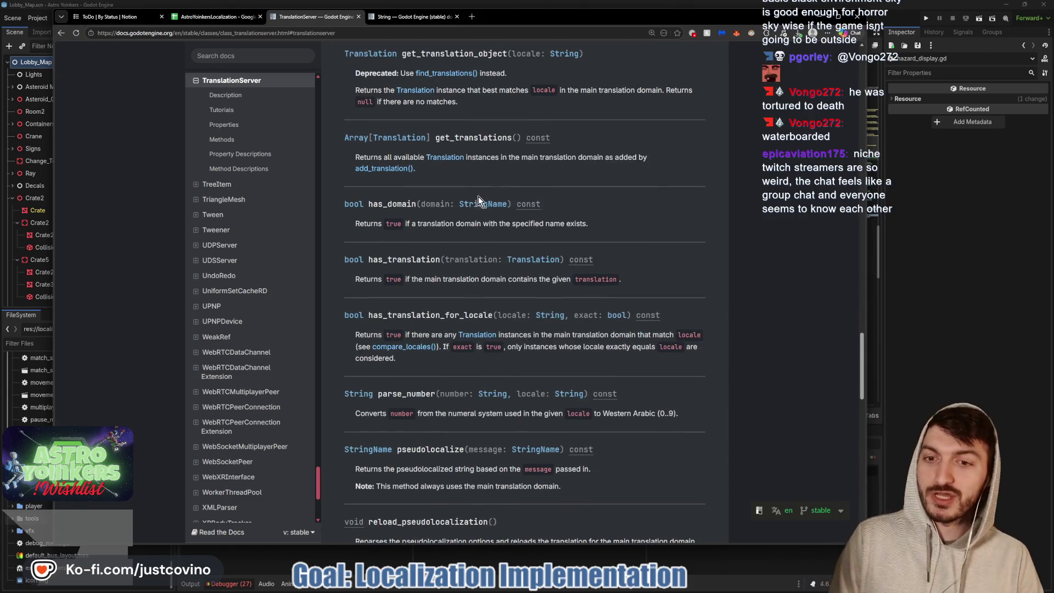
{"action": "scroll", "coordinate": [478, 199], "scroll_direction": "down", "scroll_amount": 3}
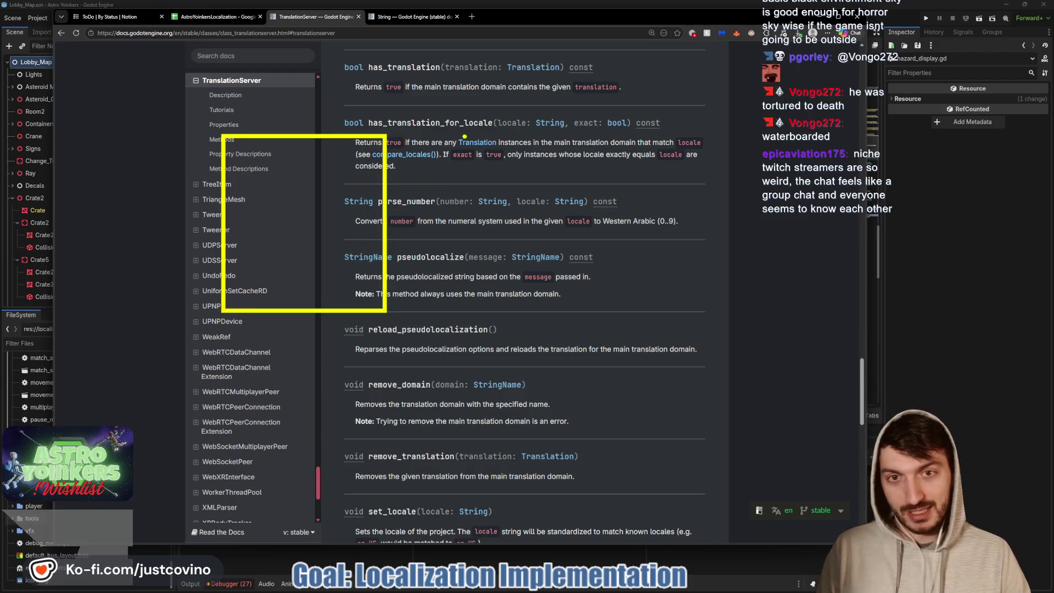
{"action": "mouse_move", "coordinate": [444, 315]}
{"action": "left_mouse_down"}
{"action": "mouse_move", "coordinate": [577, 200]}
{"action": "mouse_move", "coordinate": [598, 132]}
{"action": "mouse_move", "coordinate": [816, 308]}
{"action": "mouse_move", "coordinate": [816, 325]}
{"action": "left_mouse_up"}
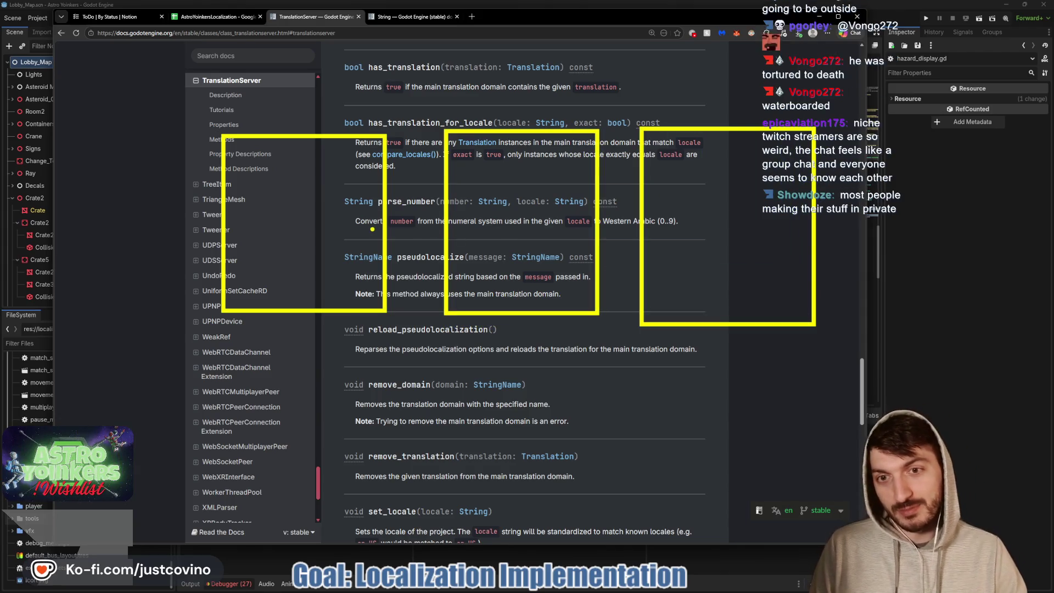
{"action": "left_click_drag", "start_coordinate": [372, 229], "coordinate": [471, 213]}
{"action": "left_click_drag", "start_coordinate": [561, 218], "coordinate": [690, 221]}
{"action": "mouse_move", "coordinate": [667, 155]}
{"action": "left_mouse_down"}
{"action": "mouse_move", "coordinate": [643, 146]}
{"action": "mouse_move", "coordinate": [385, 160]}
{"action": "mouse_move", "coordinate": [347, 180]}
{"action": "mouse_move", "coordinate": [378, 177]}
{"action": "left_mouse_up"}
{"action": "mouse_move", "coordinate": [524, 279]}
{"action": "left_mouse_down"}
{"action": "mouse_move", "coordinate": [553, 303]}
{"action": "mouse_move", "coordinate": [690, 276]}
{"action": "left_mouse_up"}
{"action": "key", "text": "ctrl+z"}
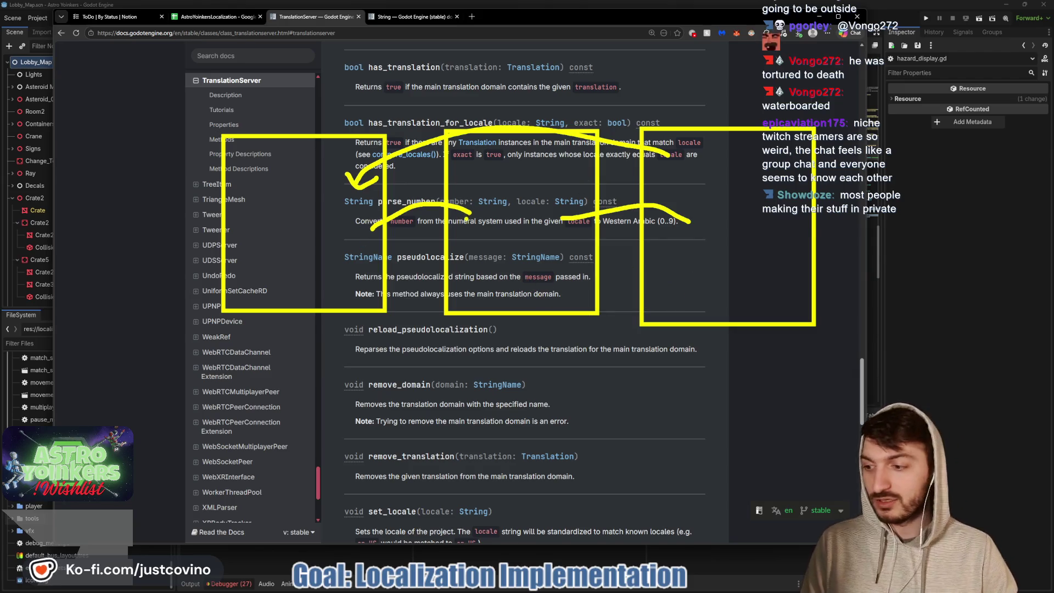
{"action": "key", "text": "Escape"}
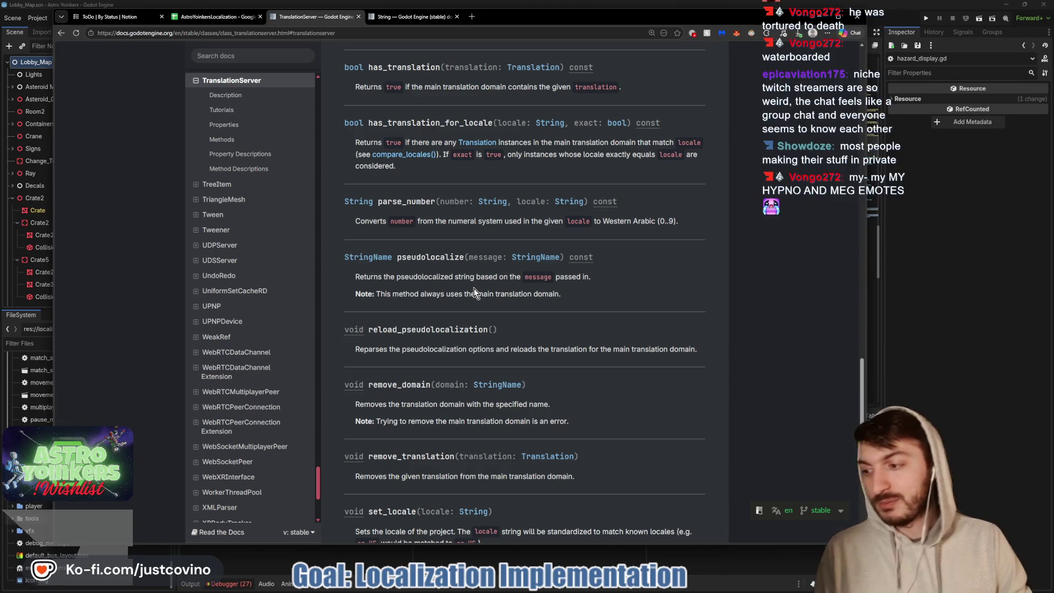
Browse the TranslationServer method descriptions, scrolling down and then back up the page
{"action": "scroll", "coordinate": [472, 283], "scroll_direction": "down", "scroll_amount": 1}
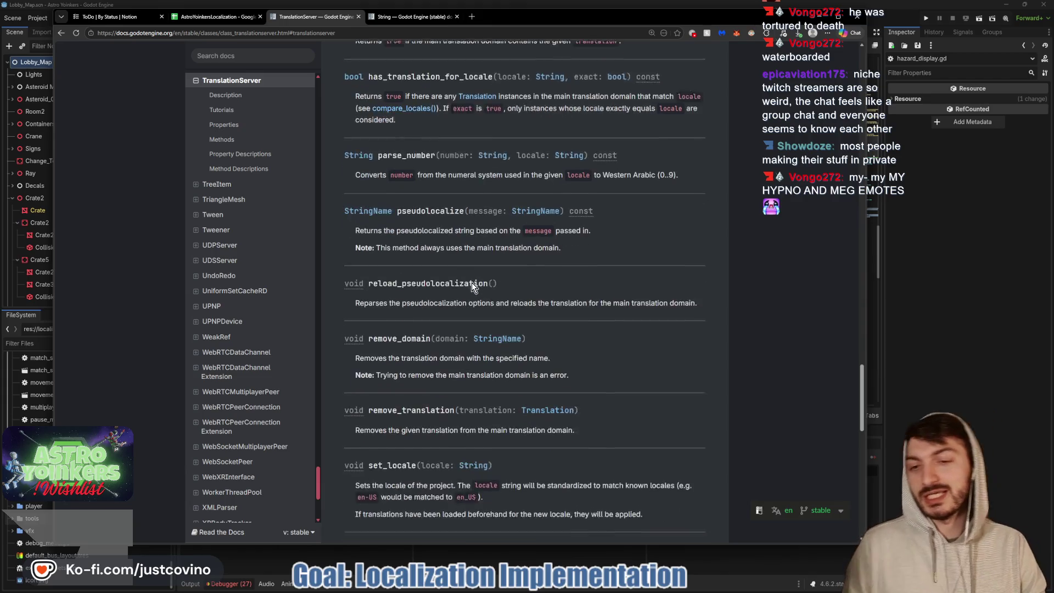
{"action": "scroll", "coordinate": [469, 281], "scroll_direction": "down", "scroll_amount": 2}
{"action": "scroll", "coordinate": [466, 260], "scroll_direction": "down", "scroll_amount": 1}
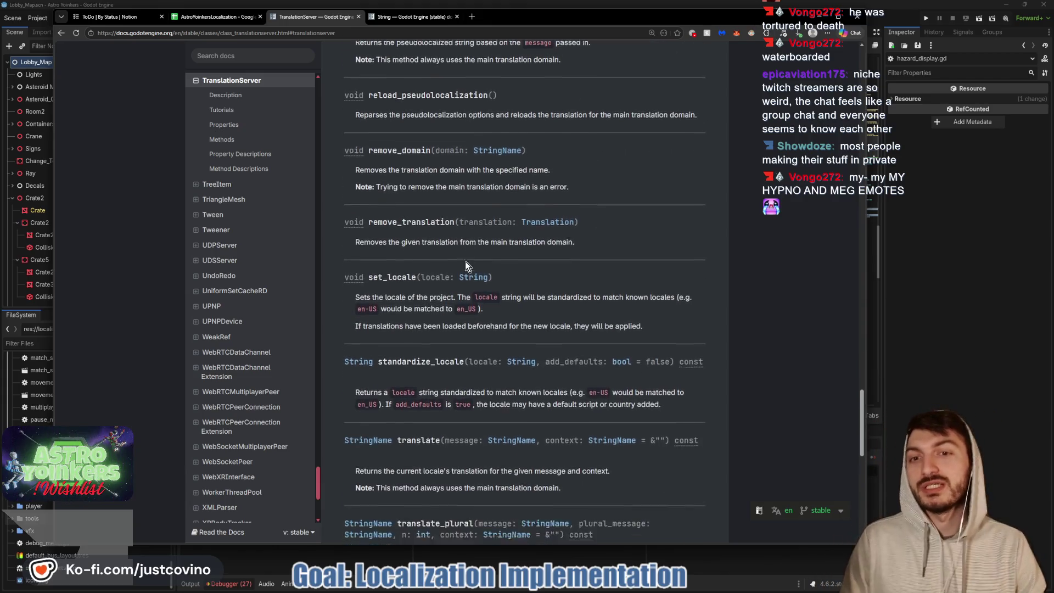
{"action": "scroll", "coordinate": [490, 253], "scroll_direction": "down", "scroll_amount": 1}
{"action": "scroll", "coordinate": [519, 247], "scroll_direction": "down", "scroll_amount": 1}
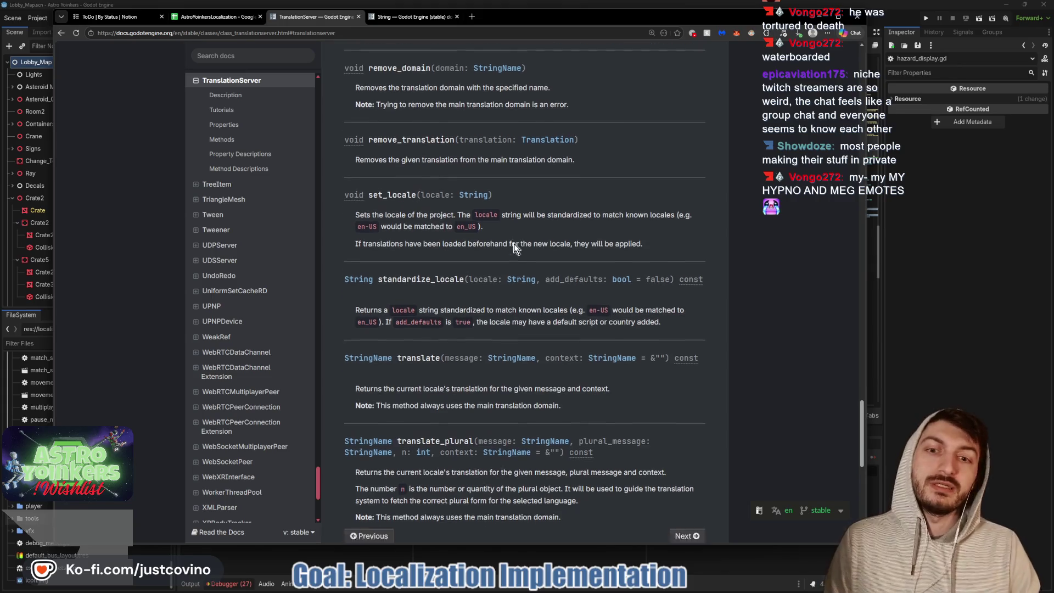
{"action": "scroll", "coordinate": [512, 247], "scroll_direction": "down", "scroll_amount": 1}
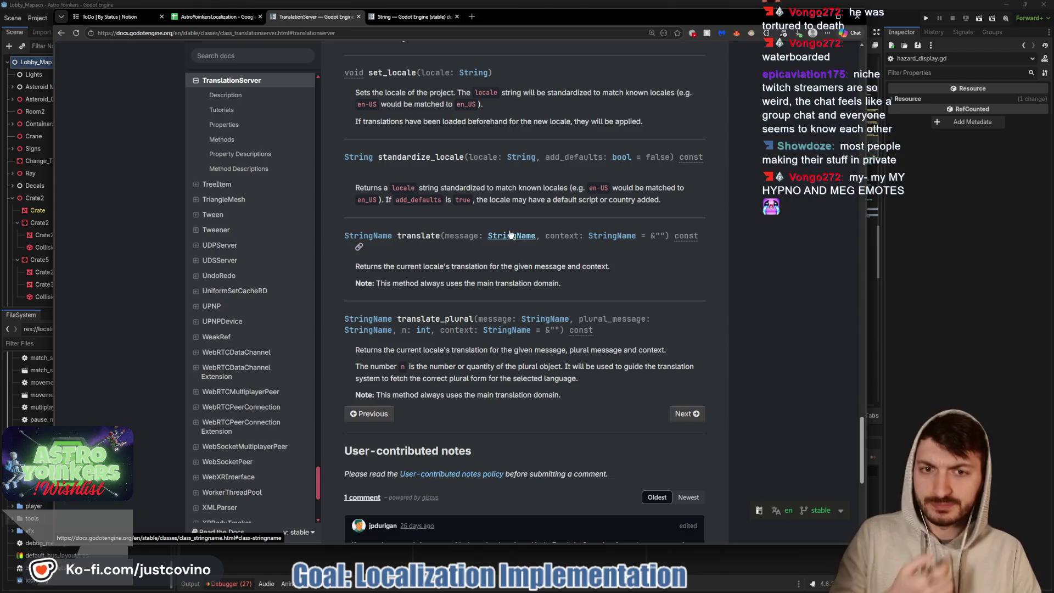
{"action": "scroll", "coordinate": [480, 246], "scroll_direction": "down", "scroll_amount": 1}
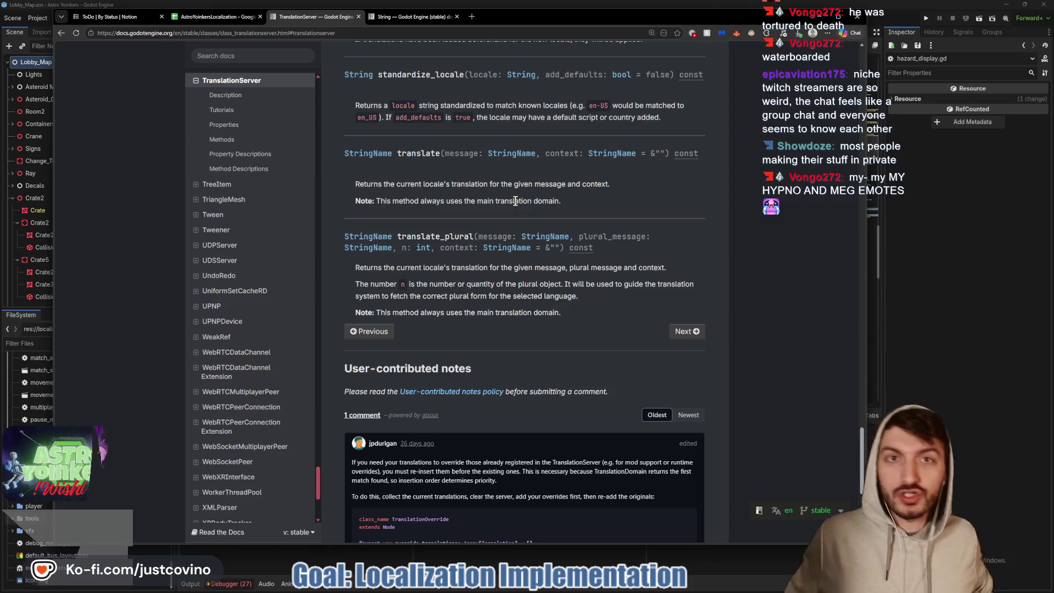
{"action": "scroll", "coordinate": [509, 204], "scroll_direction": "up", "scroll_amount": 2}
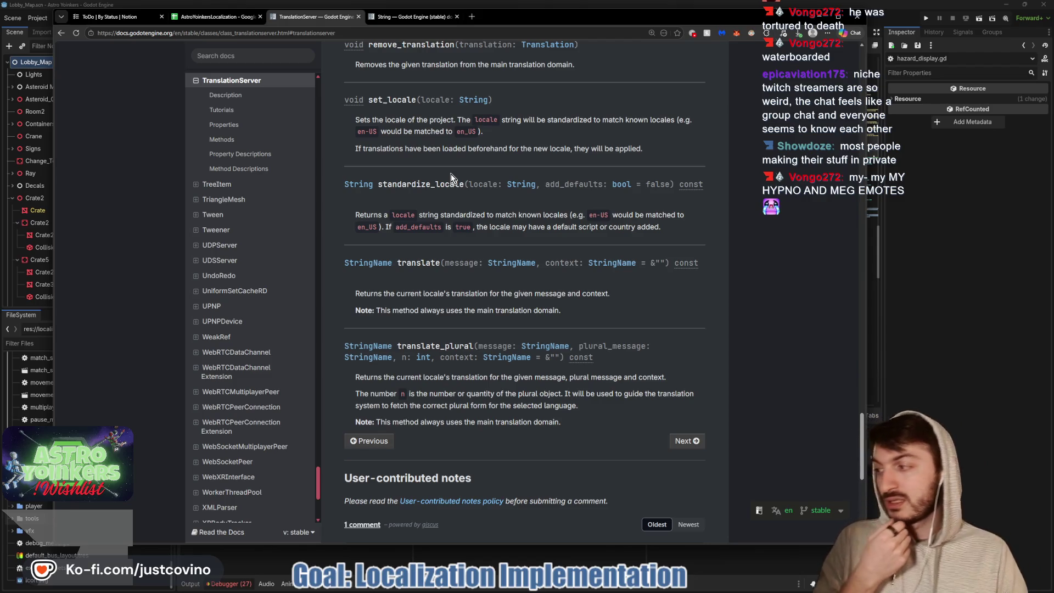
{"action": "scroll", "coordinate": [460, 166], "scroll_direction": "down", "scroll_amount": 1}
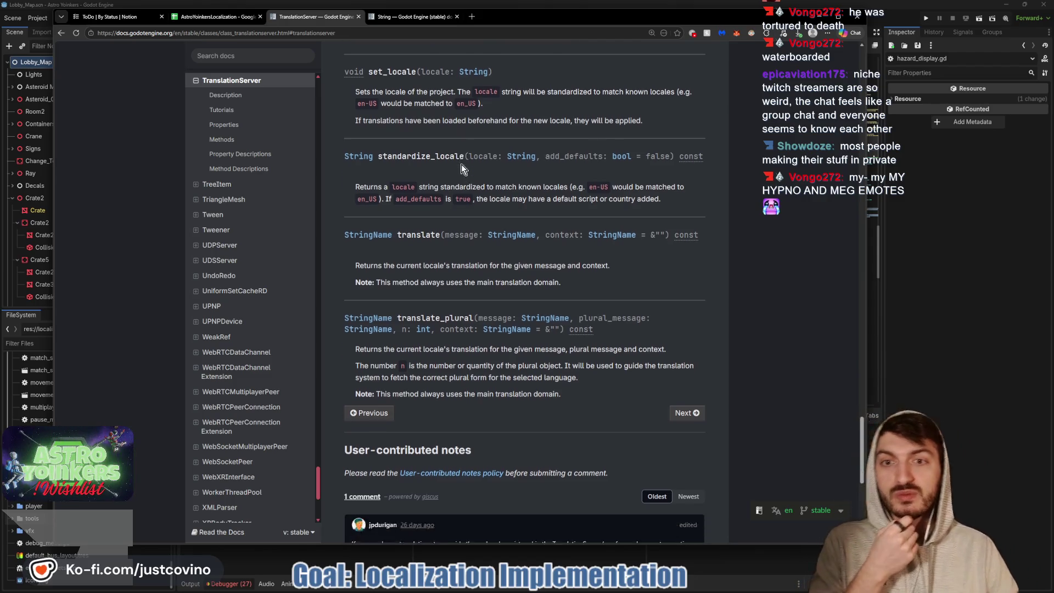
{"action": "scroll", "coordinate": [459, 195], "scroll_direction": "up", "scroll_amount": 1}
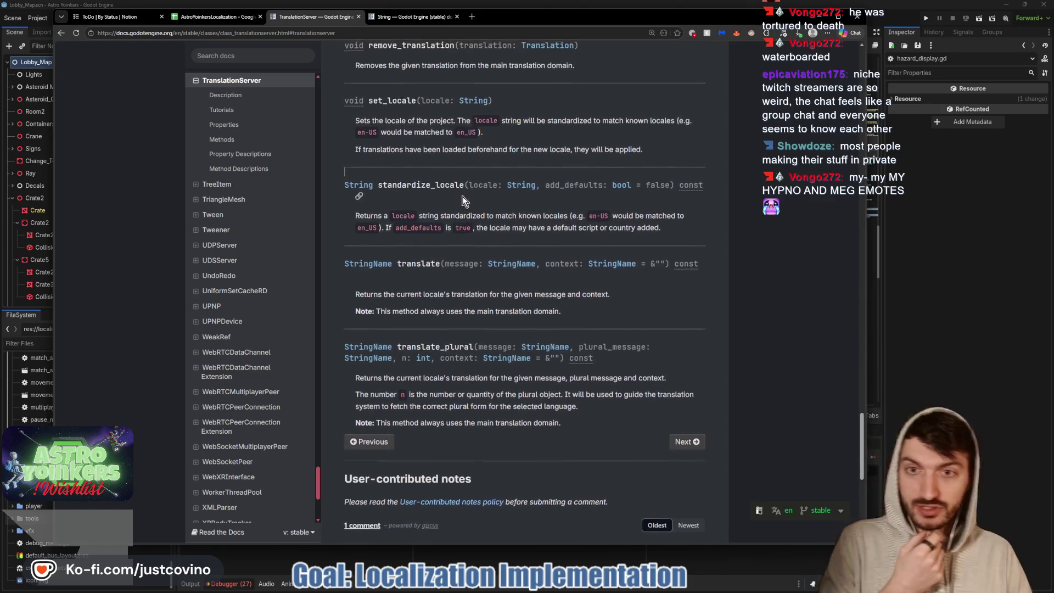
{"action": "scroll", "coordinate": [460, 196], "scroll_direction": "up", "scroll_amount": 15}
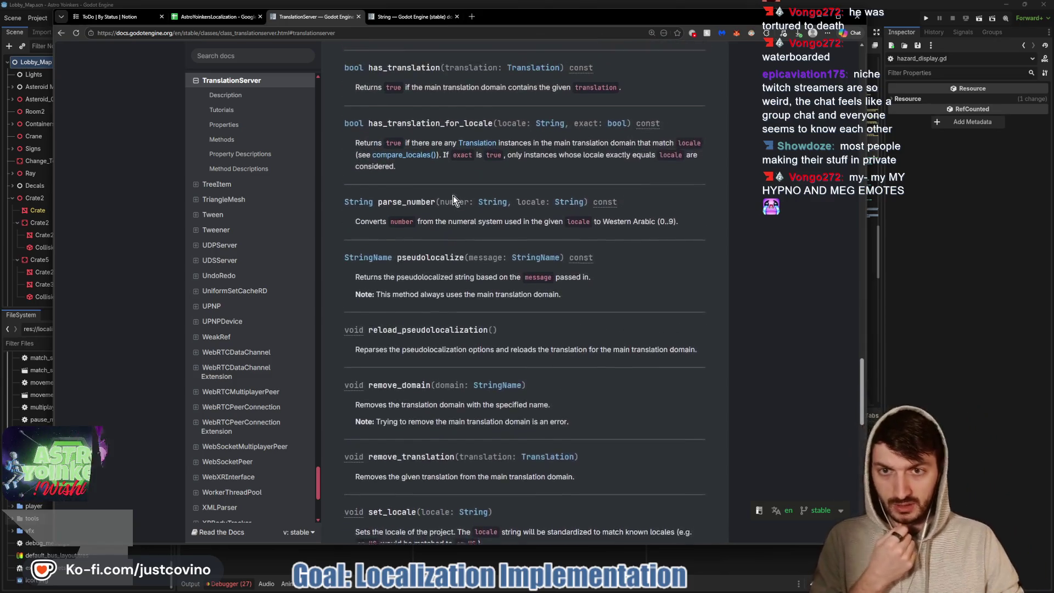
{"action": "scroll", "coordinate": [453, 198], "scroll_direction": "up", "scroll_amount": 5}
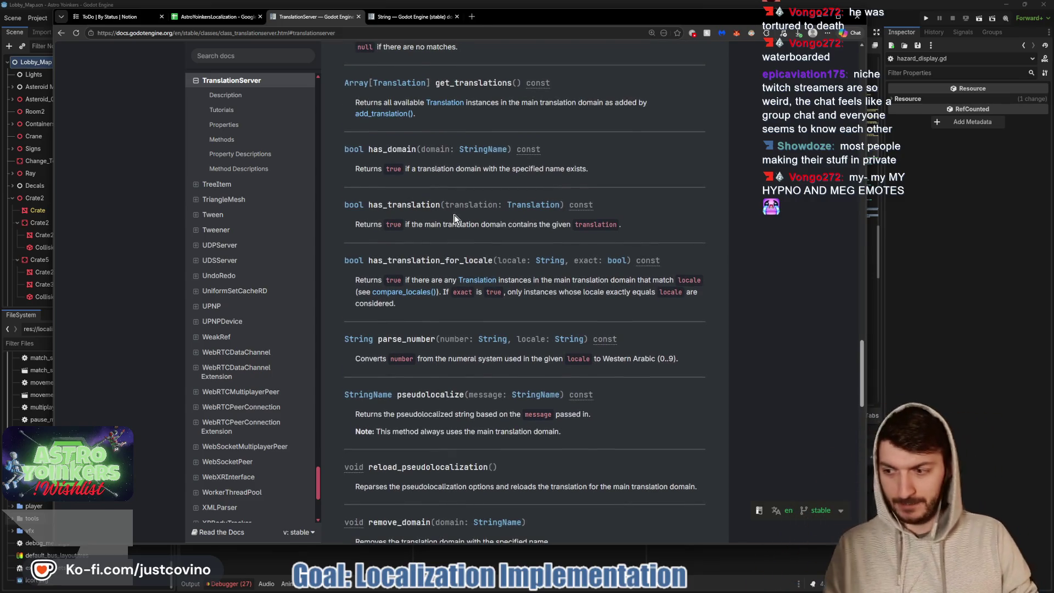
{"action": "scroll", "coordinate": [444, 214], "scroll_direction": "up", "scroll_amount": 3}
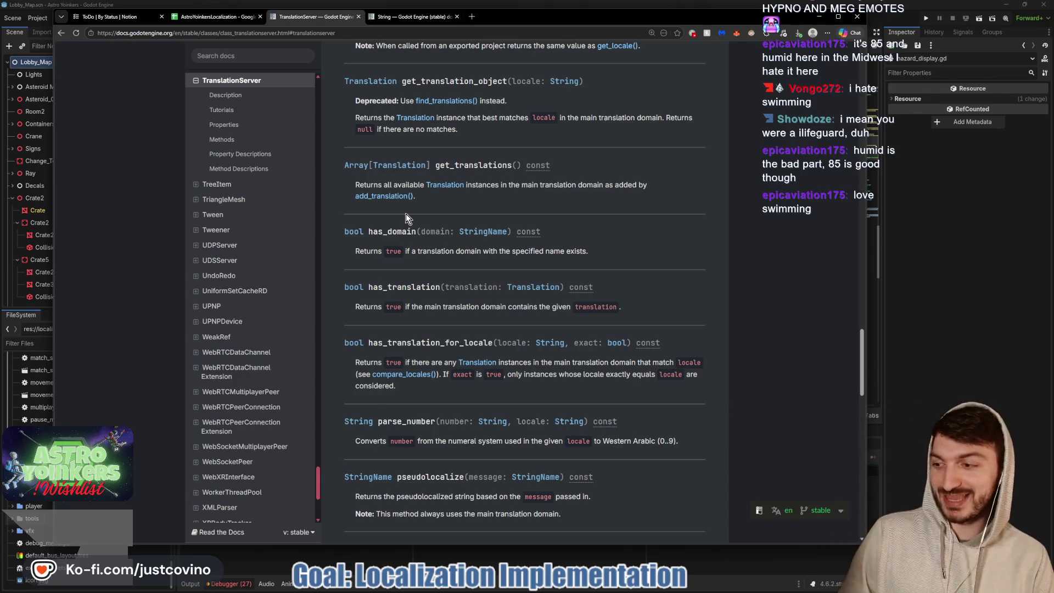
{"action": "scroll", "coordinate": [476, 222], "scroll_direction": "up", "scroll_amount": 3}
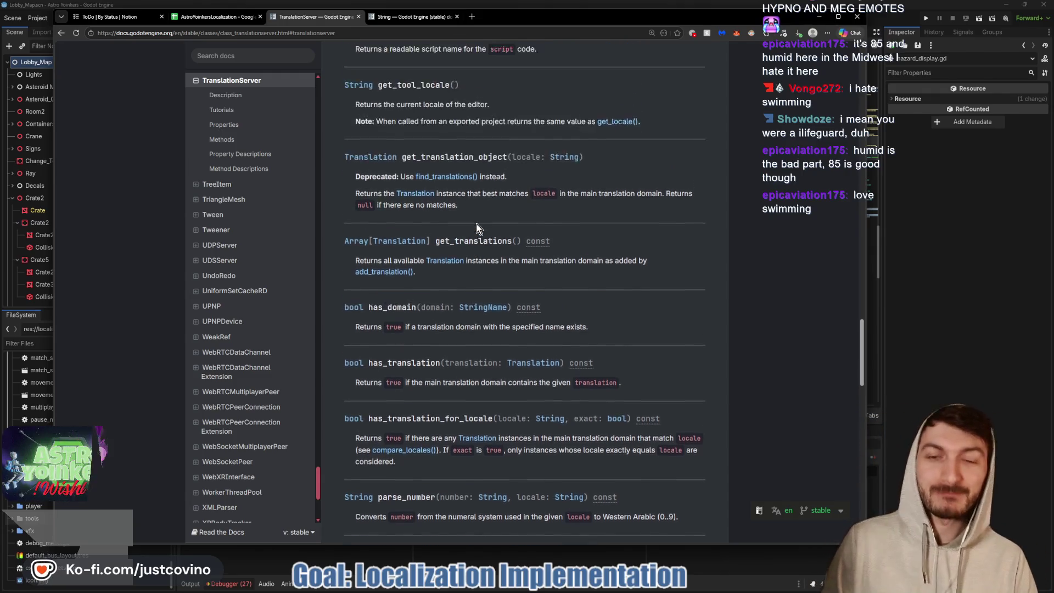
{"action": "scroll", "coordinate": [482, 250], "scroll_direction": "up", "scroll_amount": 3}
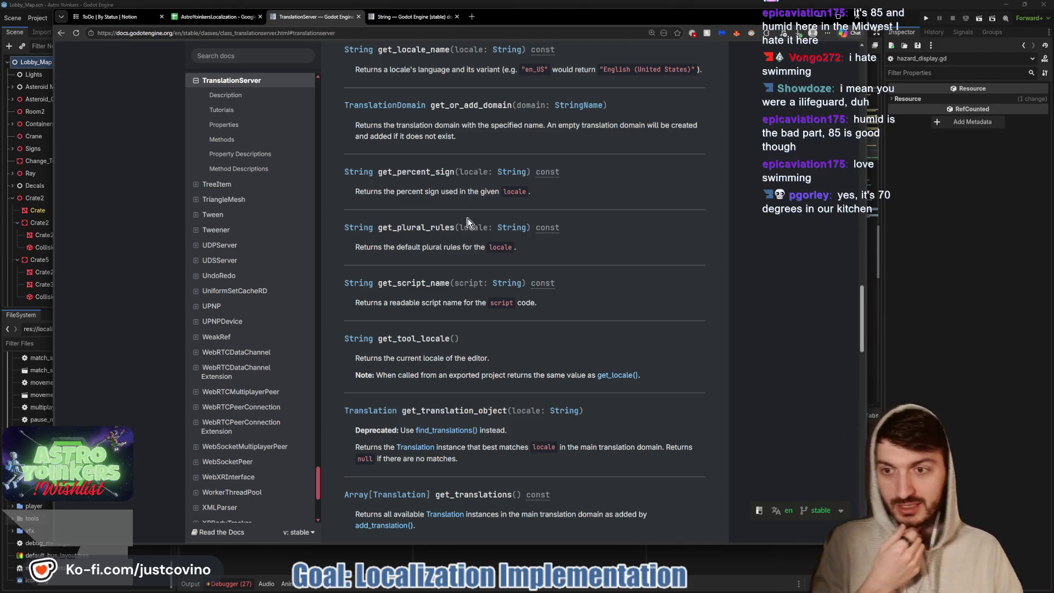
{"action": "scroll", "coordinate": [473, 222], "scroll_direction": "up", "scroll_amount": 1}
{"action": "scroll", "coordinate": [473, 222], "scroll_direction": "up", "scroll_amount": 1}
{"action": "scroll", "coordinate": [460, 219], "scroll_direction": "up", "scroll_amount": 1}
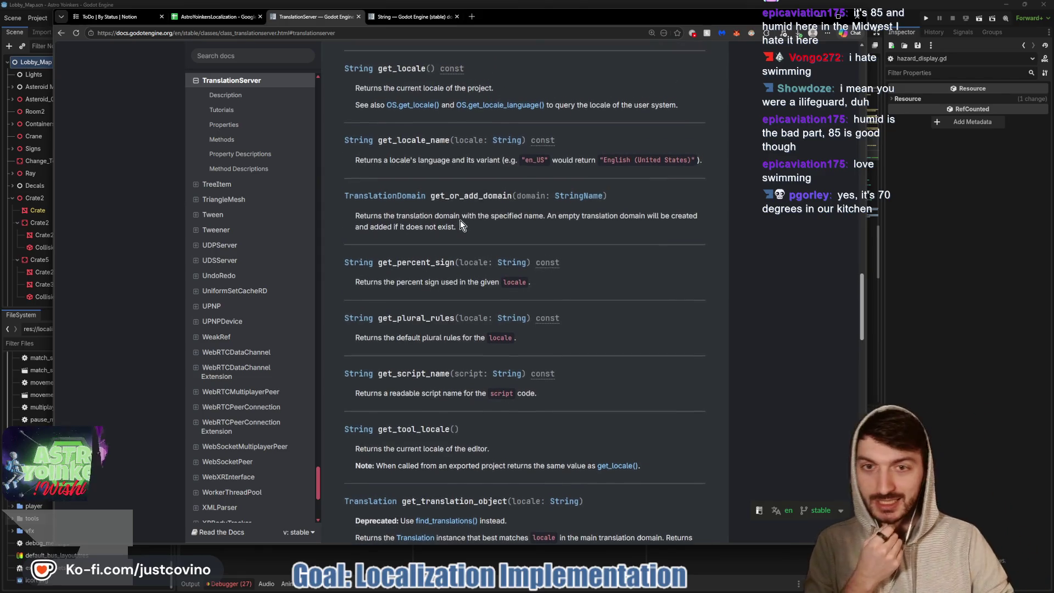
{"action": "scroll", "coordinate": [439, 220], "scroll_direction": "up", "scroll_amount": 3}
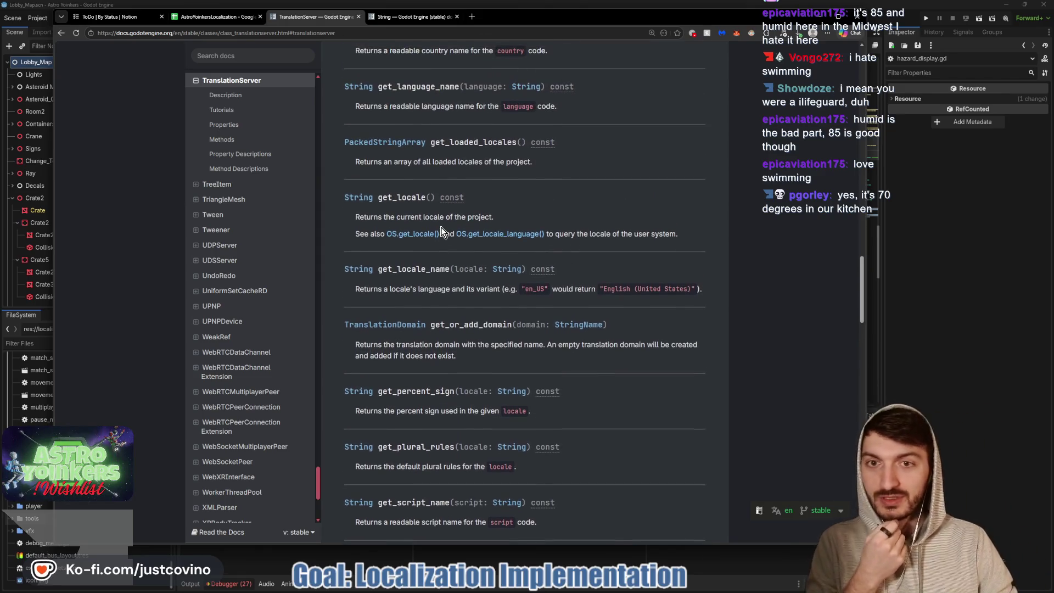
{"action": "scroll", "coordinate": [443, 231], "scroll_direction": "up", "scroll_amount": 3}
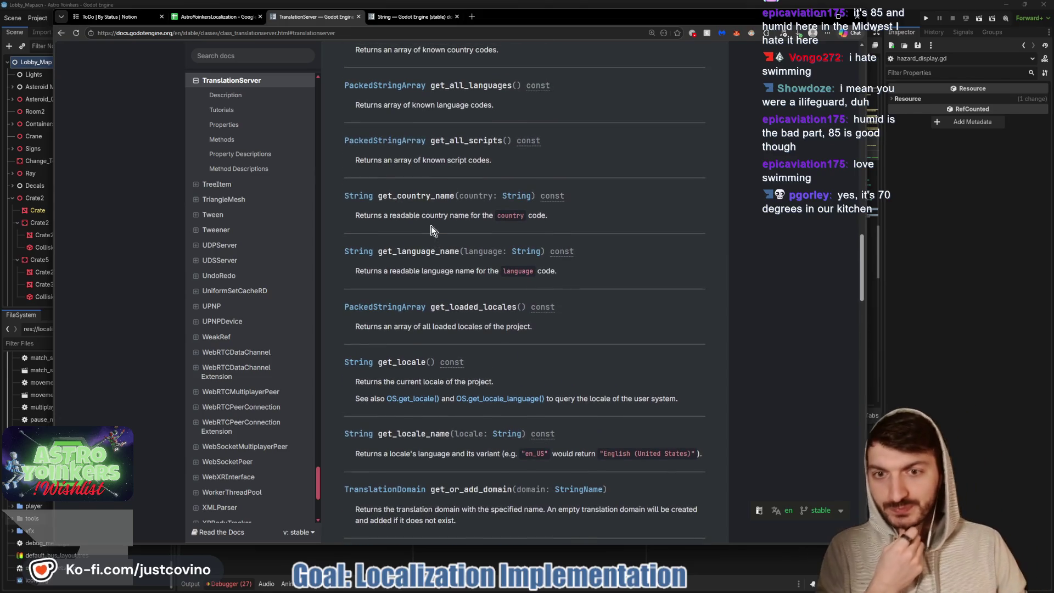
{"action": "scroll", "coordinate": [433, 220], "scroll_direction": "up", "scroll_amount": 3}
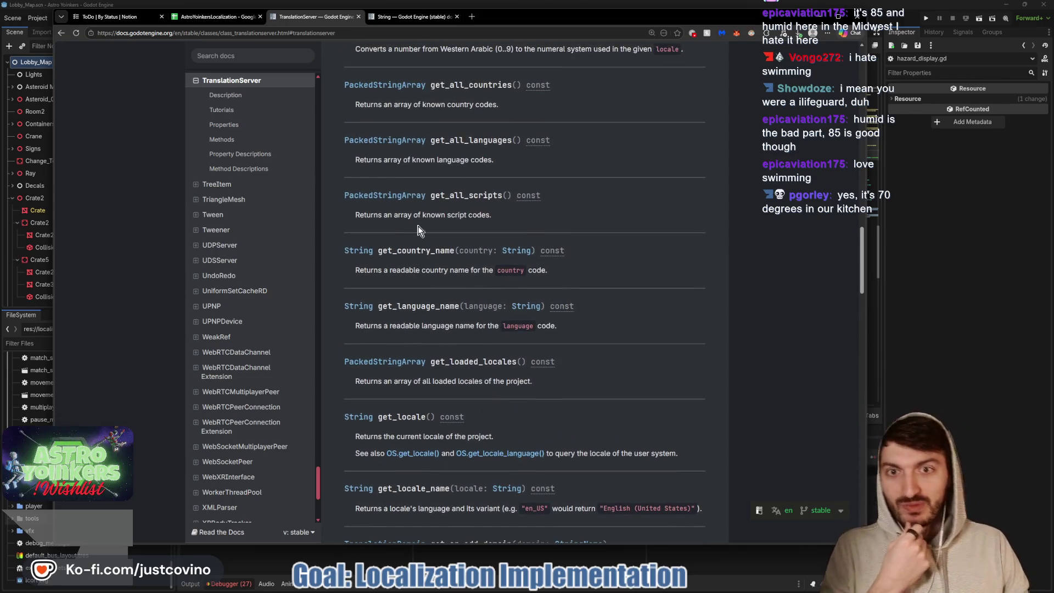
{"action": "scroll", "coordinate": [439, 228], "scroll_direction": "up", "scroll_amount": 3}
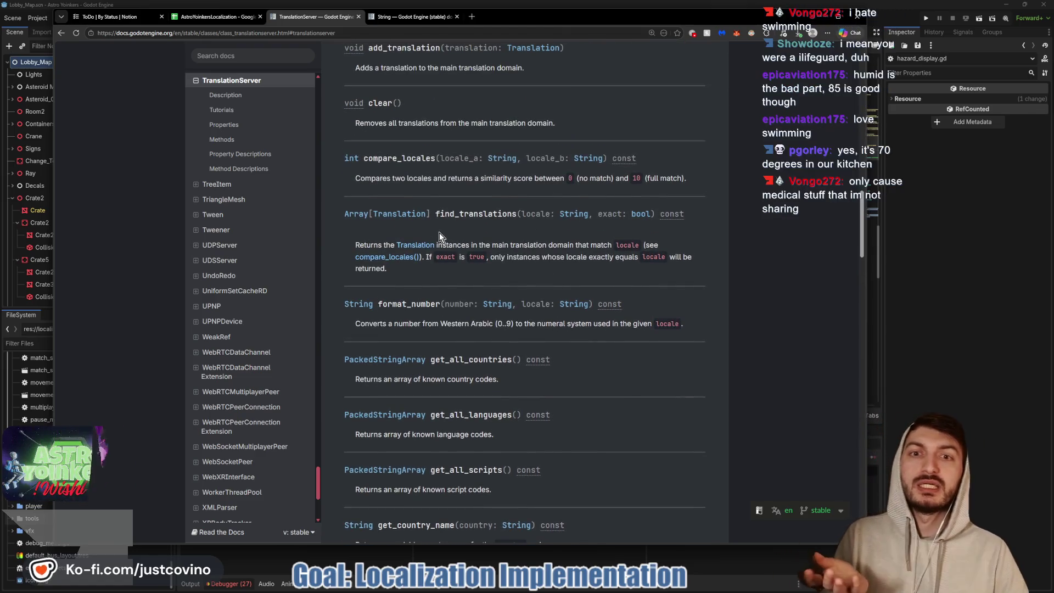
{"action": "scroll", "coordinate": [442, 228], "scroll_direction": "up", "scroll_amount": 1}
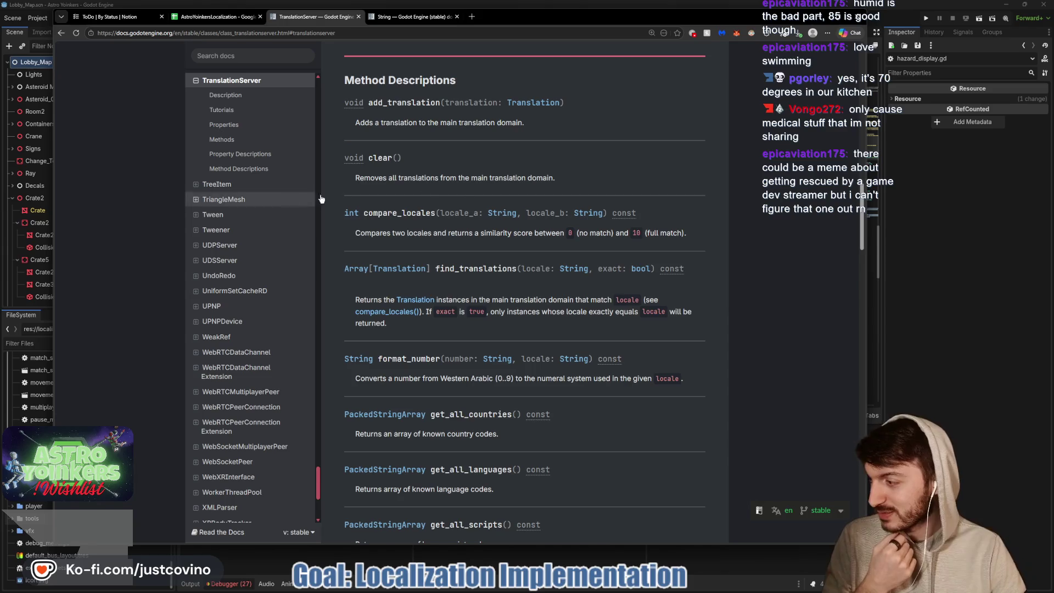
Jump to the find_translations method description through its anchor link
{"action": "scroll", "coordinate": [518, 238], "scroll_direction": "down", "scroll_amount": 1}
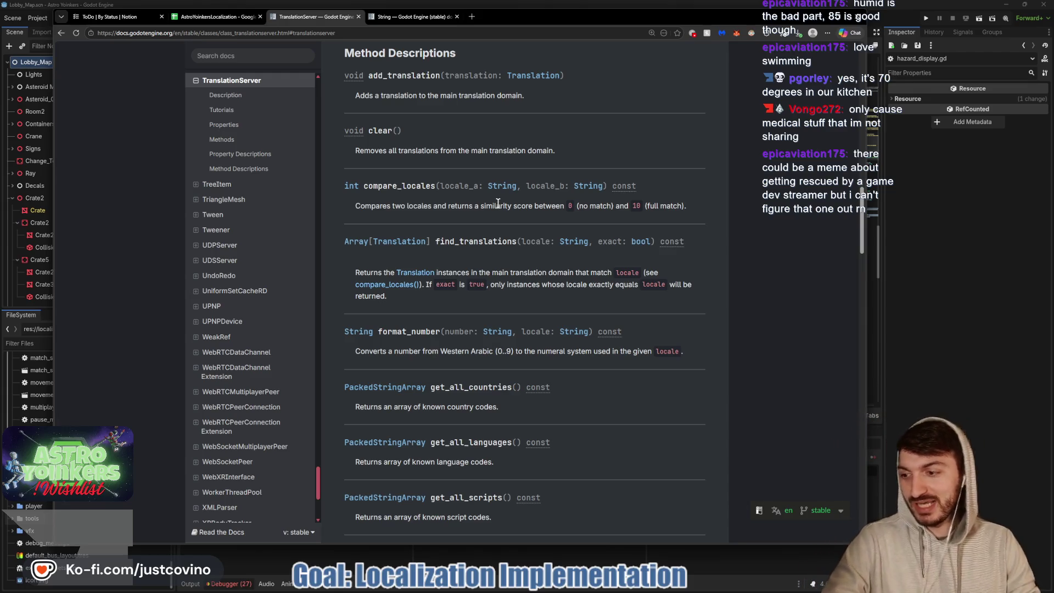
{"action": "scroll", "coordinate": [524, 195], "scroll_direction": "down", "scroll_amount": 2}
{"action": "scroll", "coordinate": [525, 191], "scroll_direction": "down", "scroll_amount": 2}
{"action": "scroll", "coordinate": [525, 187], "scroll_direction": "down", "scroll_amount": 3}
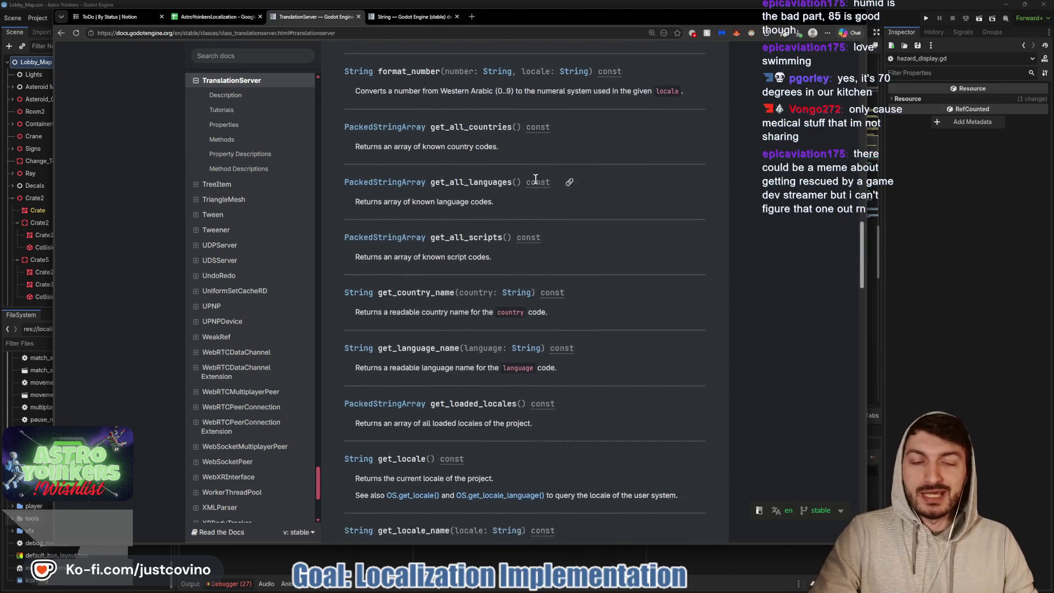
{"action": "scroll", "coordinate": [532, 162], "scroll_direction": "down", "scroll_amount": 2}
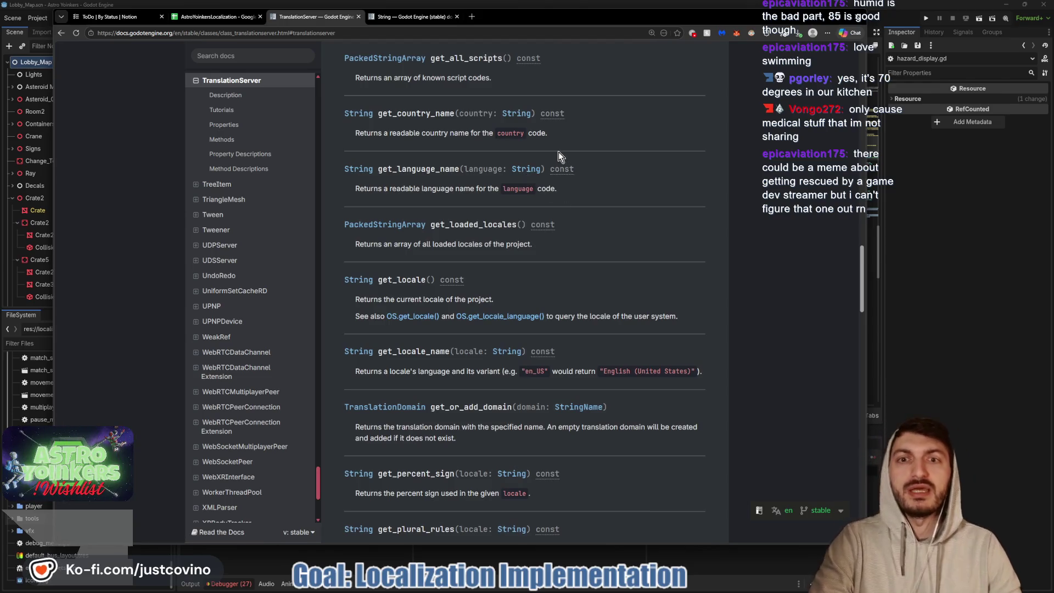
{"action": "scroll", "coordinate": [558, 153], "scroll_direction": "down", "scroll_amount": 3}
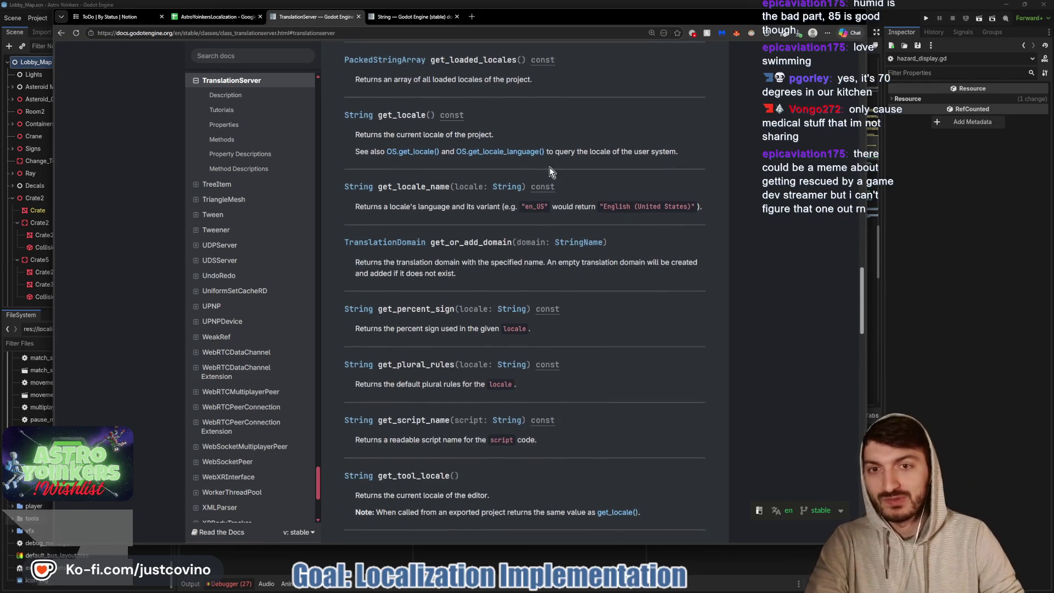
{"action": "scroll", "coordinate": [548, 171], "scroll_direction": "down", "scroll_amount": 2}
{"action": "scroll", "coordinate": [537, 178], "scroll_direction": "down", "scroll_amount": 1}
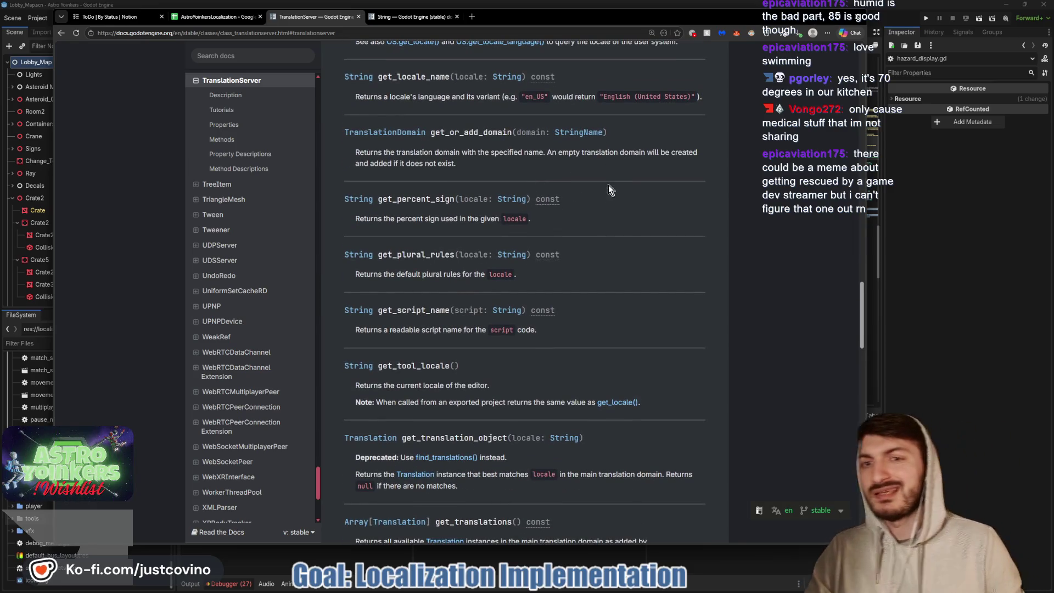
{"action": "scroll", "coordinate": [578, 211], "scroll_direction": "down", "scroll_amount": 1}
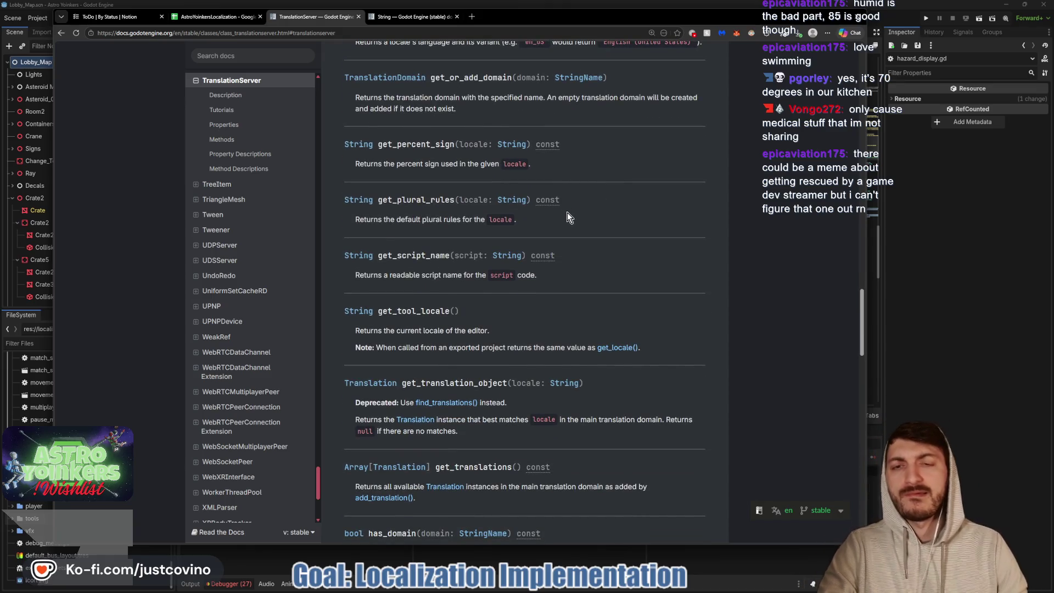
{"action": "scroll", "coordinate": [566, 212], "scroll_direction": "down", "scroll_amount": 2}
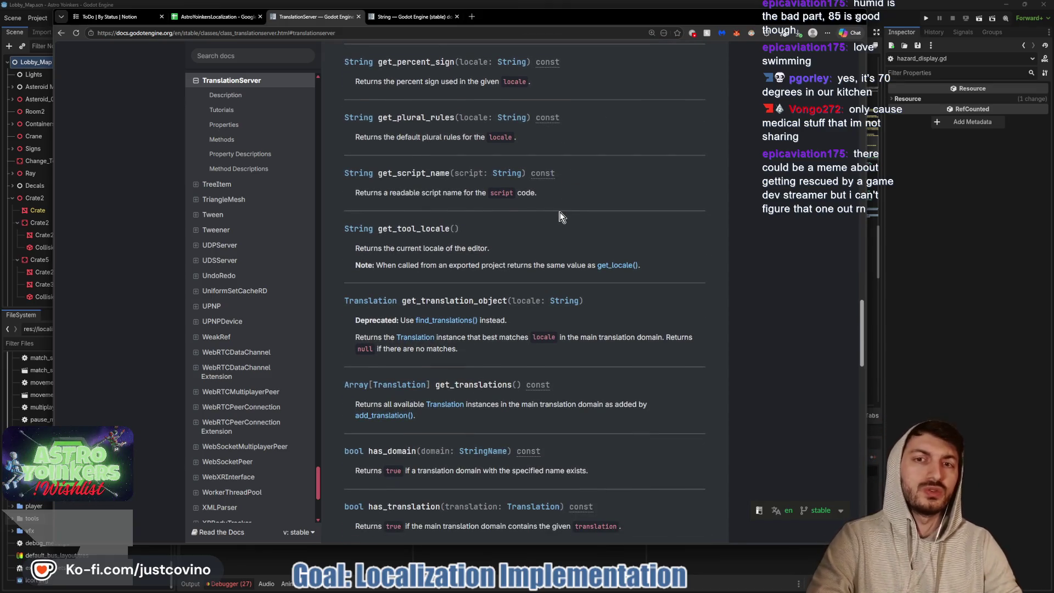
{"action": "scroll", "coordinate": [560, 216], "scroll_direction": "down", "scroll_amount": 1}
{"action": "scroll", "coordinate": [533, 179], "scroll_direction": "down", "scroll_amount": 1}
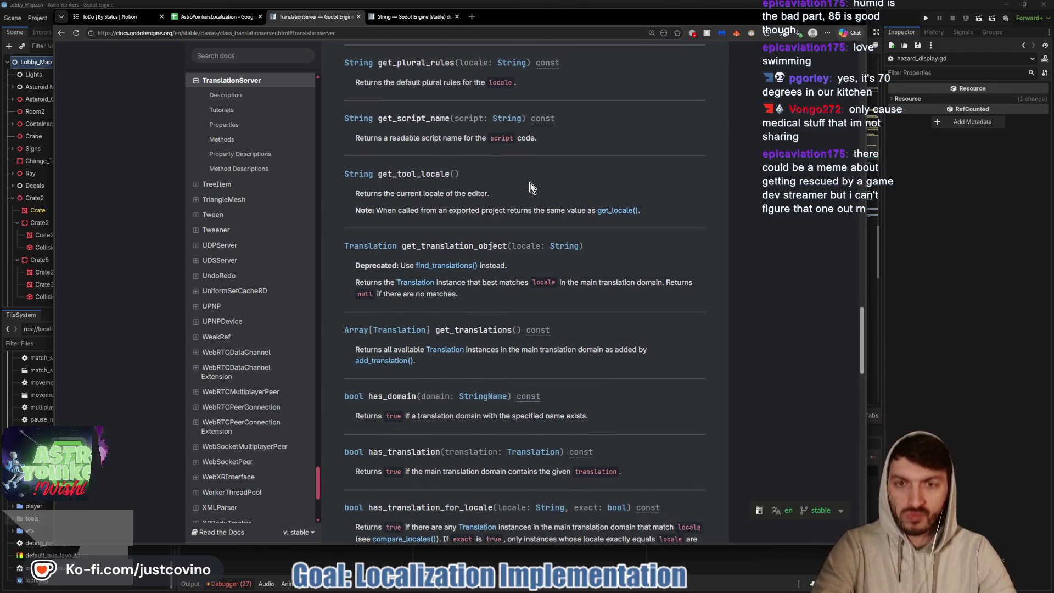
{"action": "scroll", "coordinate": [530, 187], "scroll_direction": "down", "scroll_amount": 1}
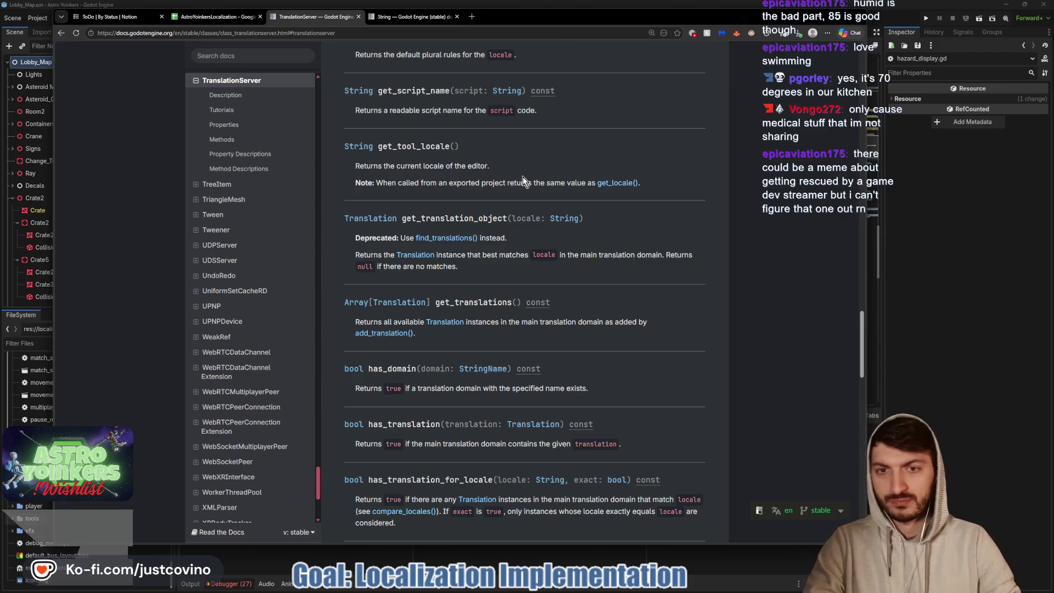
{"action": "scroll", "coordinate": [523, 176], "scroll_direction": "down", "scroll_amount": 1}
{"action": "left_click", "coordinate": [442, 212]}
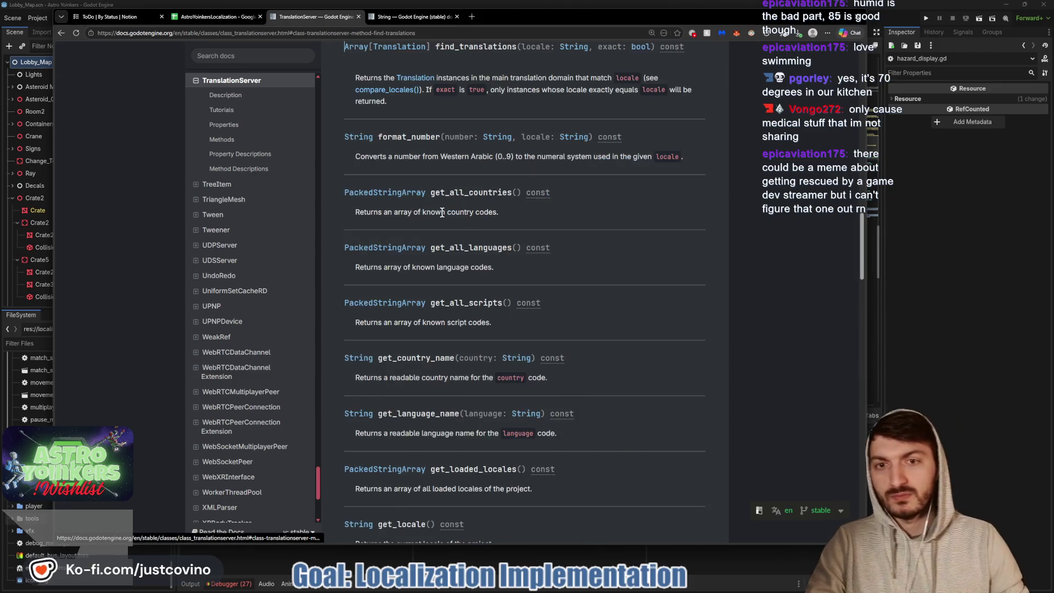
{"action": "scroll", "coordinate": [545, 171], "scroll_direction": "up", "scroll_amount": 3}
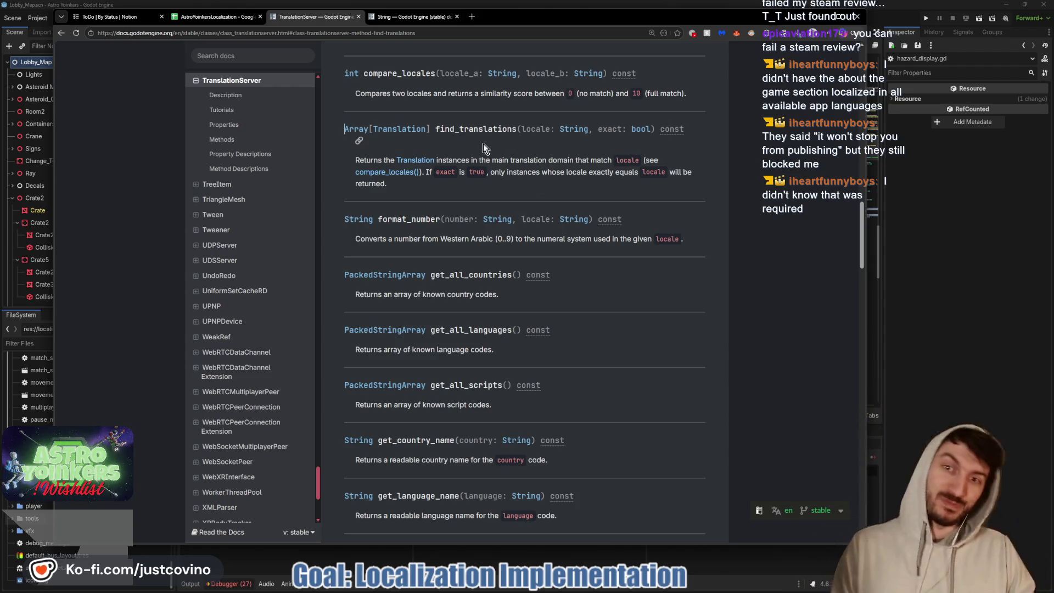
{"action": "scroll", "coordinate": [486, 141], "scroll_direction": "down", "scroll_amount": 3}
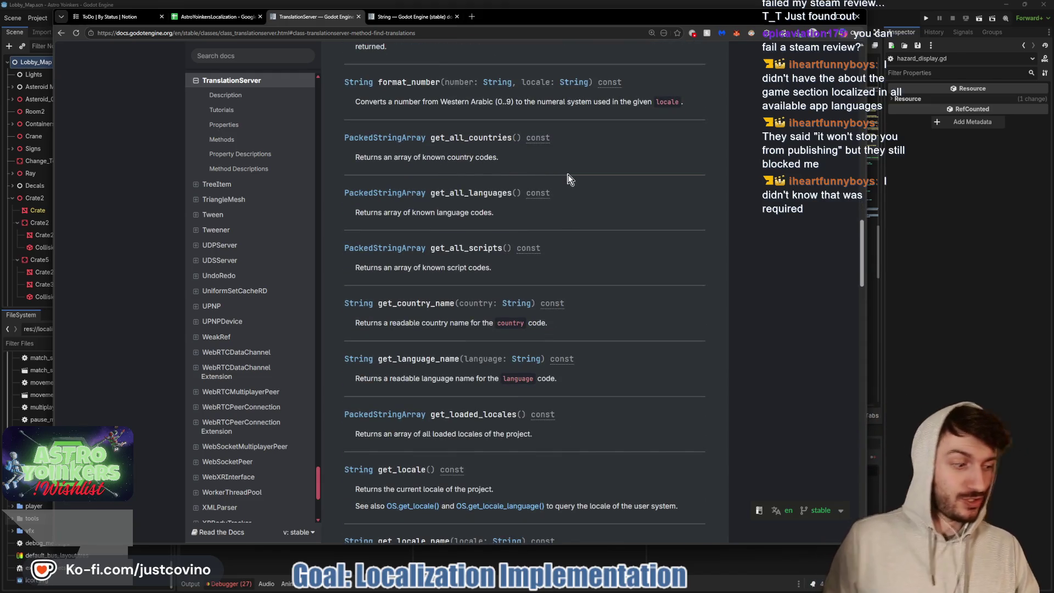
{"action": "scroll", "coordinate": [550, 184], "scroll_direction": "down", "scroll_amount": 3}
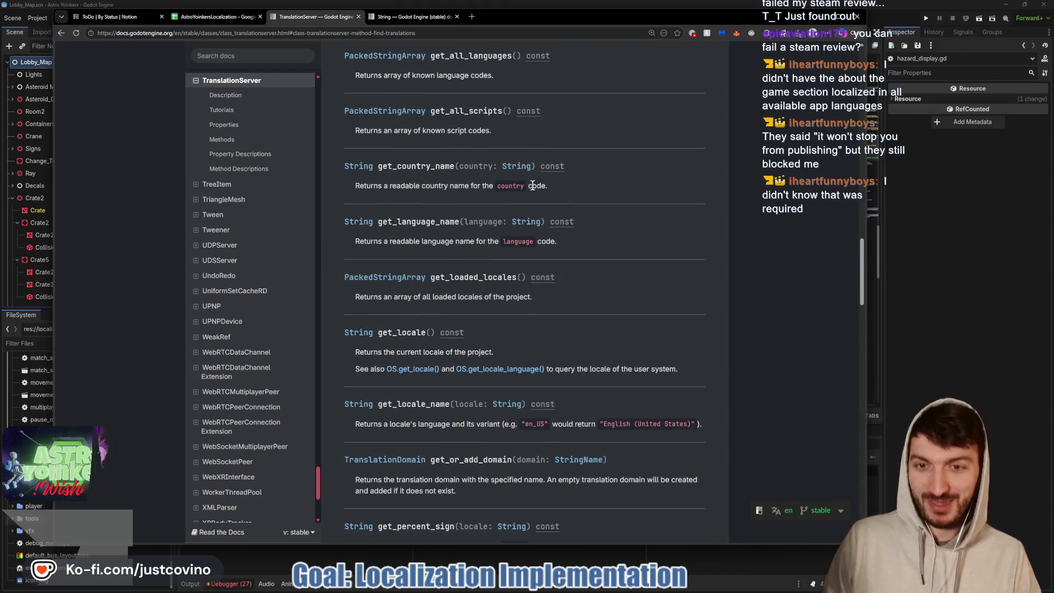
{"action": "scroll", "coordinate": [500, 156], "scroll_direction": "down", "scroll_amount": 3}
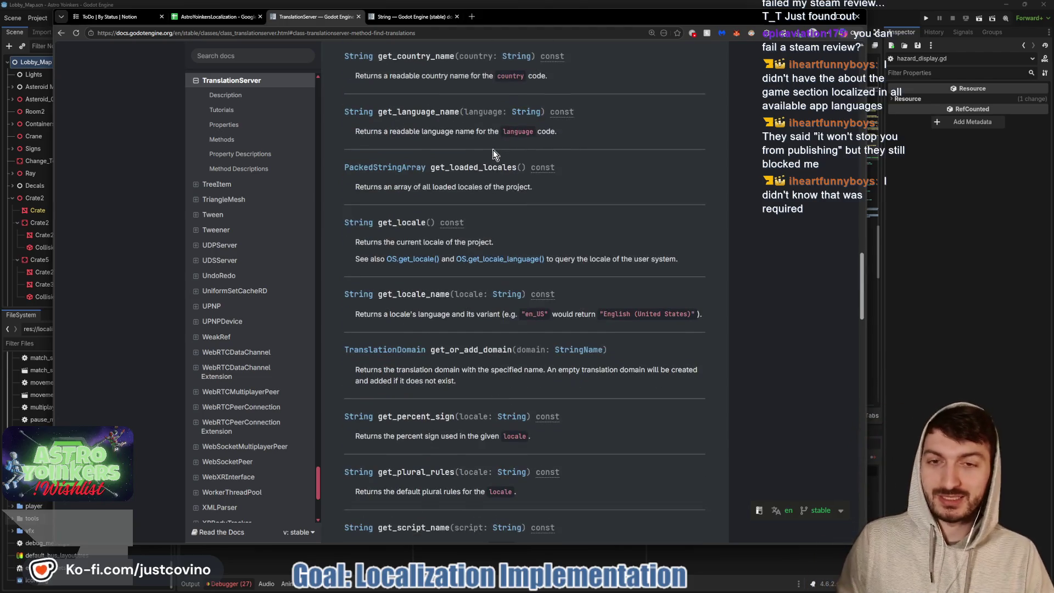
{"action": "scroll", "coordinate": [550, 203], "scroll_direction": "down", "scroll_amount": 3}
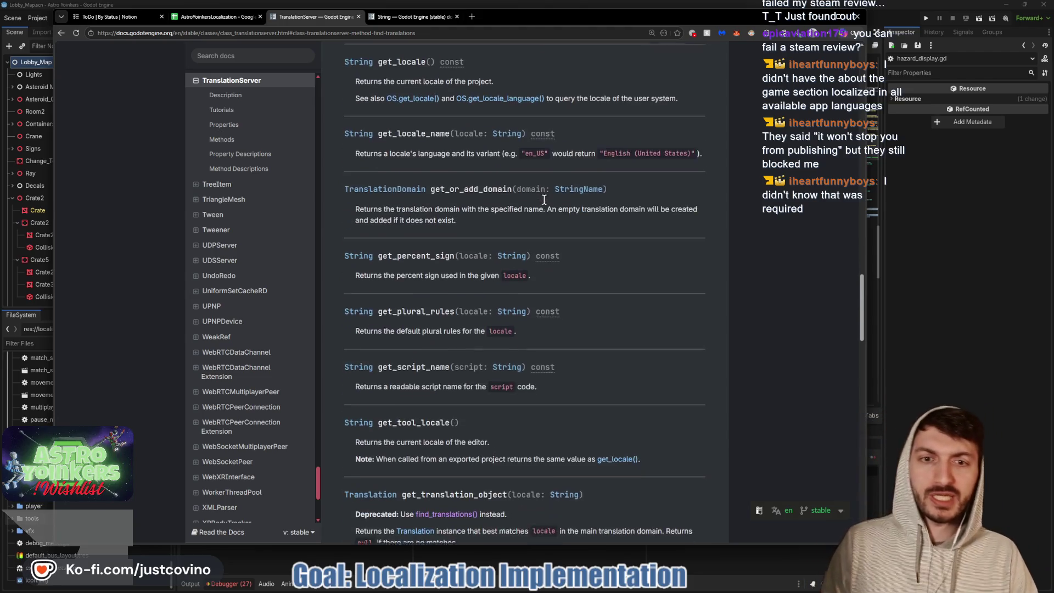
{"action": "scroll", "coordinate": [533, 199], "scroll_direction": "down", "scroll_amount": 3}
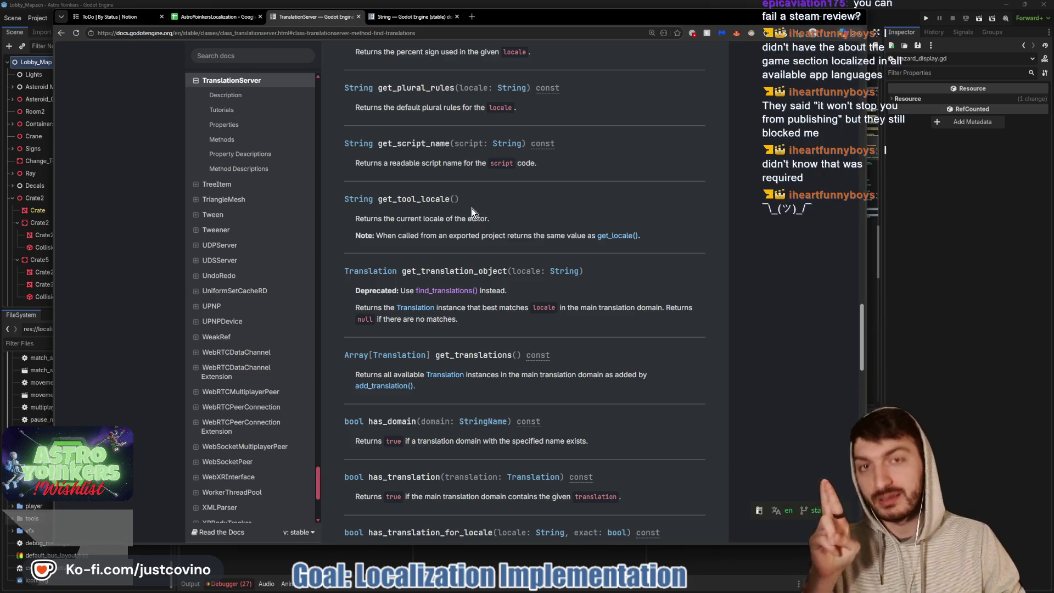
{"action": "scroll", "coordinate": [472, 206], "scroll_direction": "down", "scroll_amount": 1}
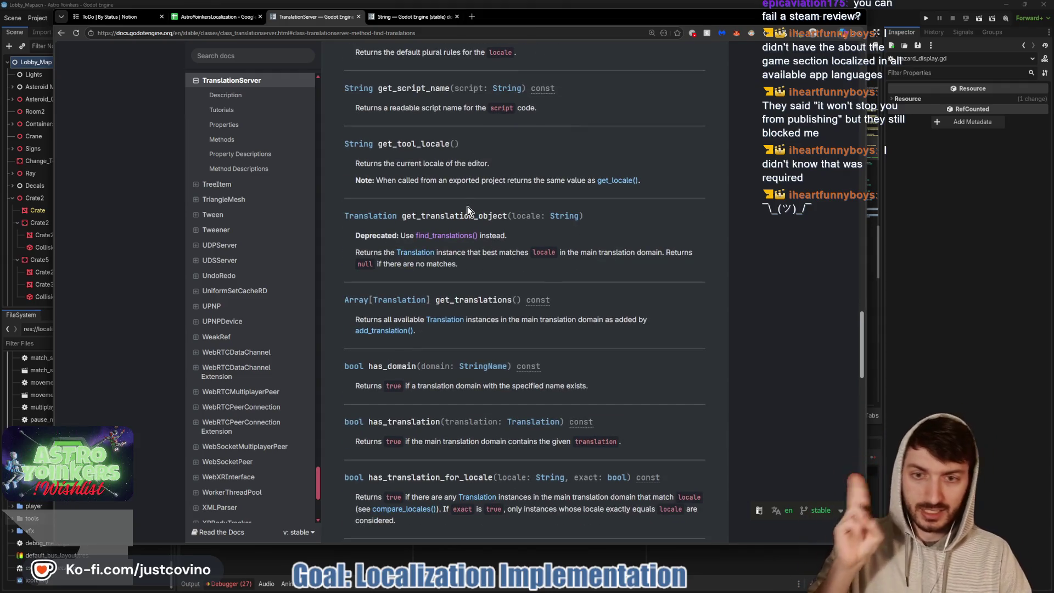
{"action": "scroll", "coordinate": [469, 208], "scroll_direction": "down", "scroll_amount": 2}
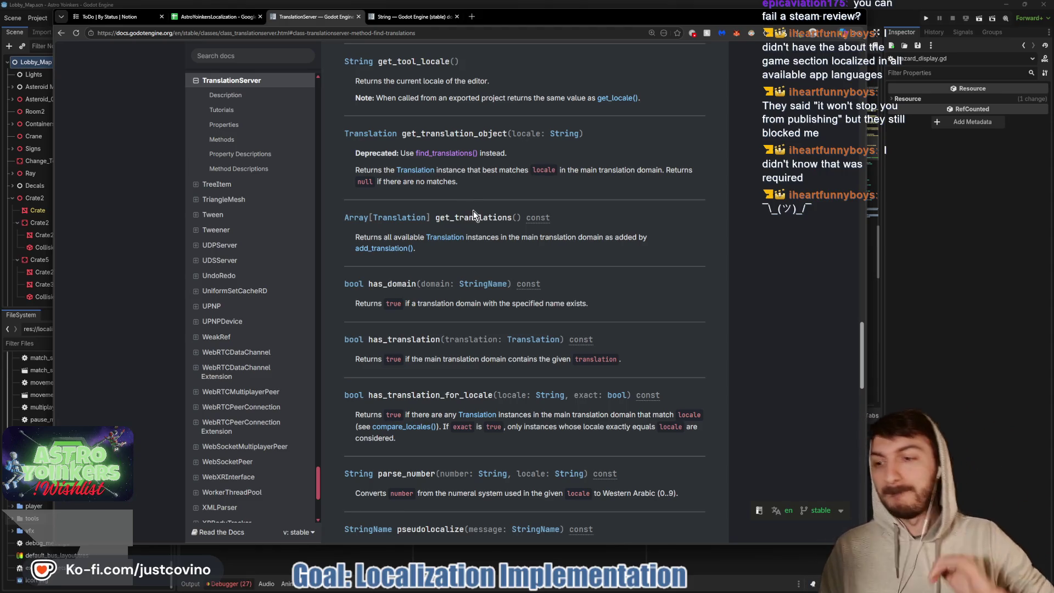
{"action": "scroll", "coordinate": [495, 200], "scroll_direction": "down", "scroll_amount": 2}
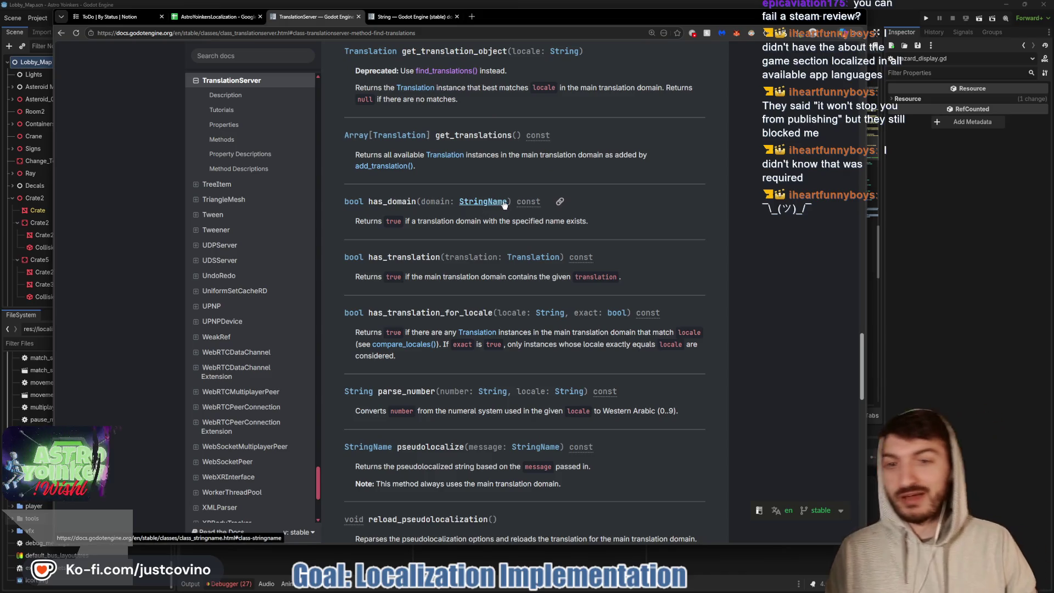
{"action": "scroll", "coordinate": [502, 190], "scroll_direction": "down", "scroll_amount": 1}
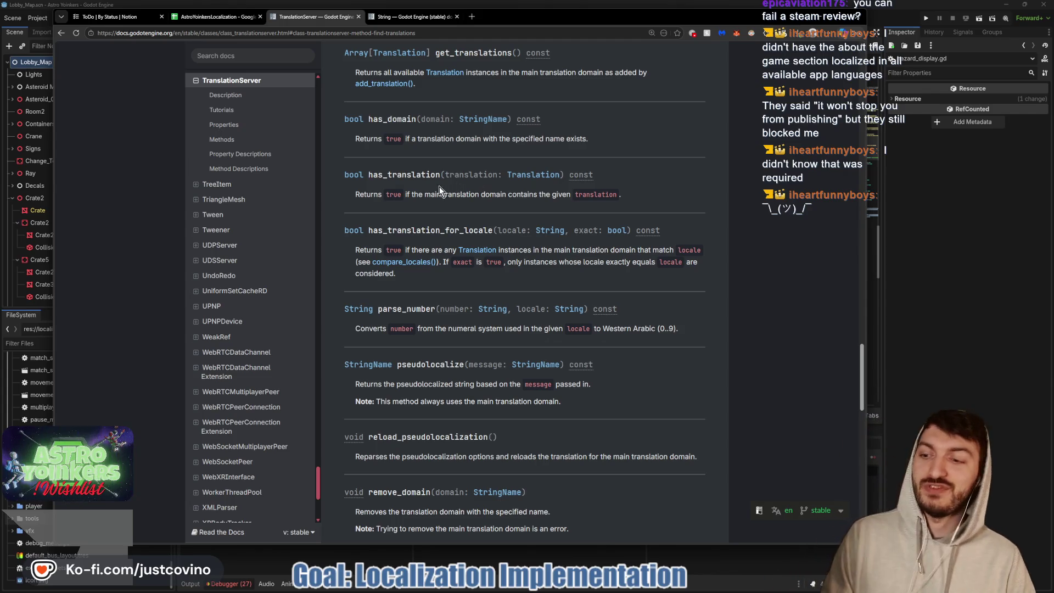
{"action": "scroll", "coordinate": [440, 191], "scroll_direction": "down", "scroll_amount": 3}
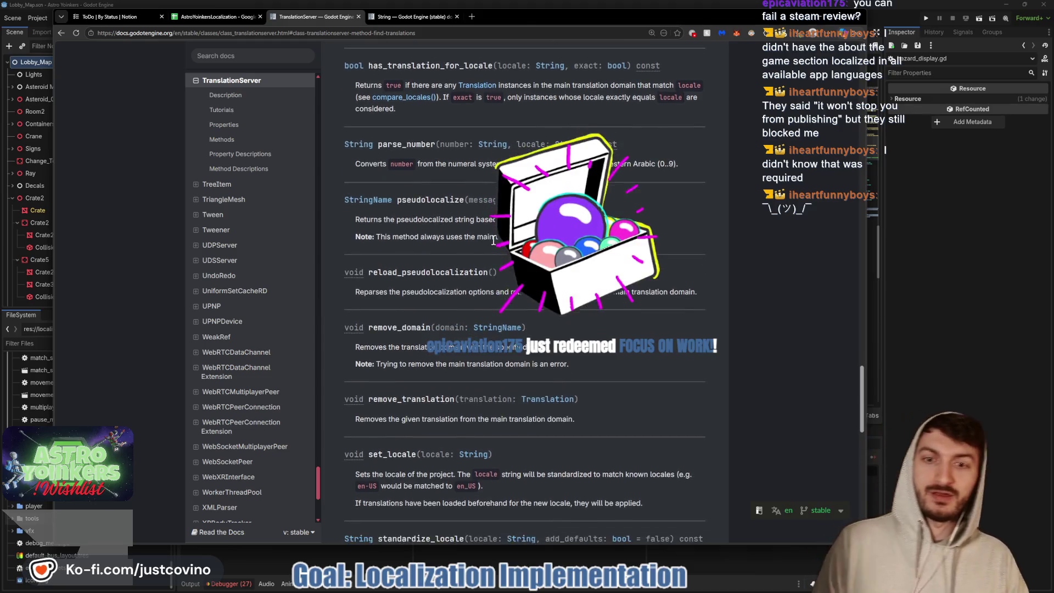
{"action": "scroll", "coordinate": [473, 244], "scroll_direction": "down", "scroll_amount": 2}
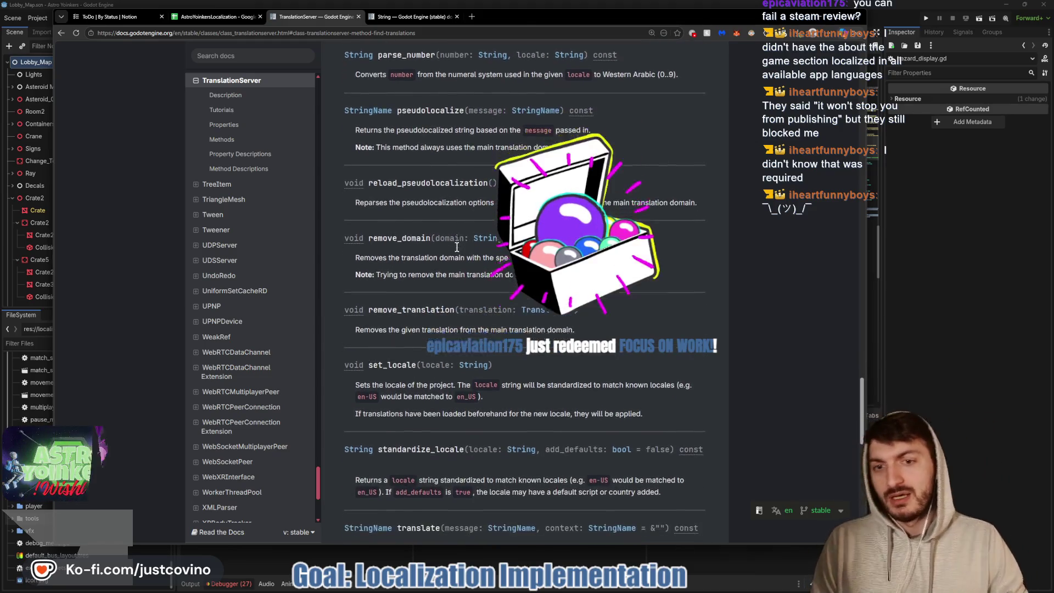
{"action": "scroll", "coordinate": [453, 236], "scroll_direction": "down", "scroll_amount": 2}
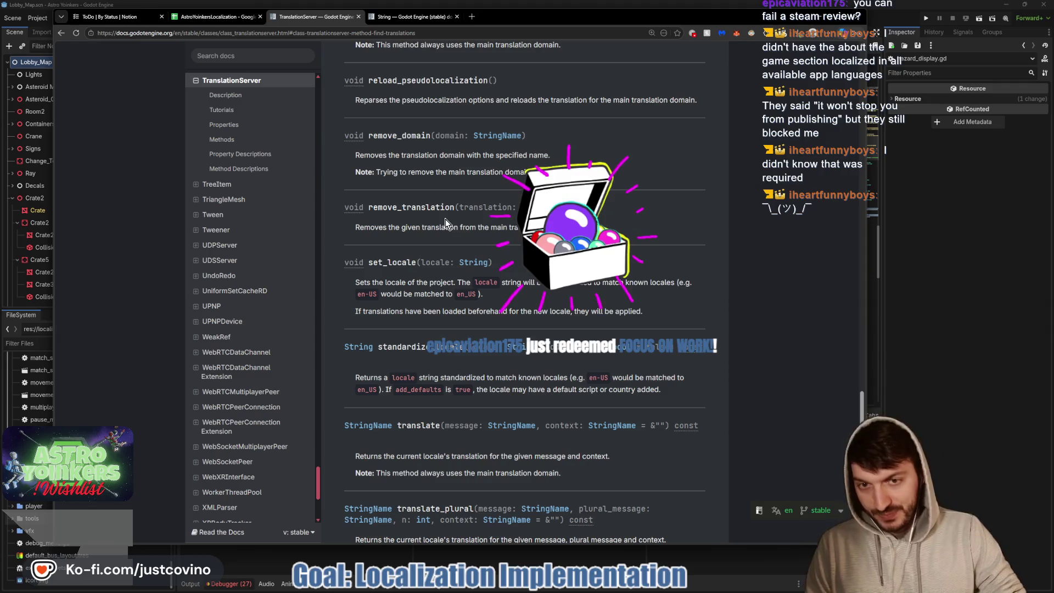
{"action": "scroll", "coordinate": [446, 219], "scroll_direction": "down", "scroll_amount": 1}
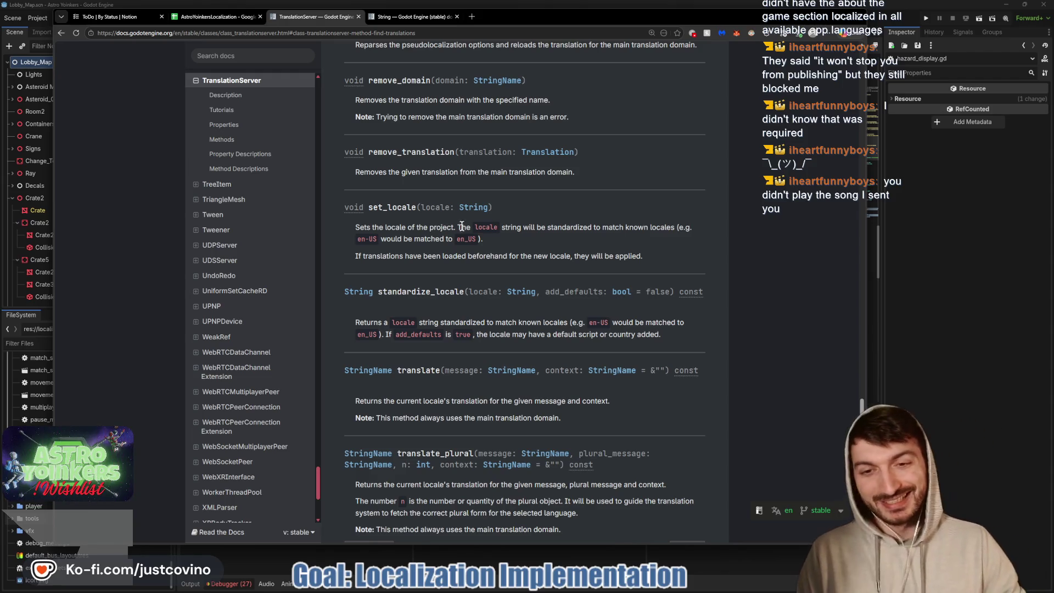
{"action": "scroll", "coordinate": [461, 225], "scroll_direction": "down", "scroll_amount": 3}
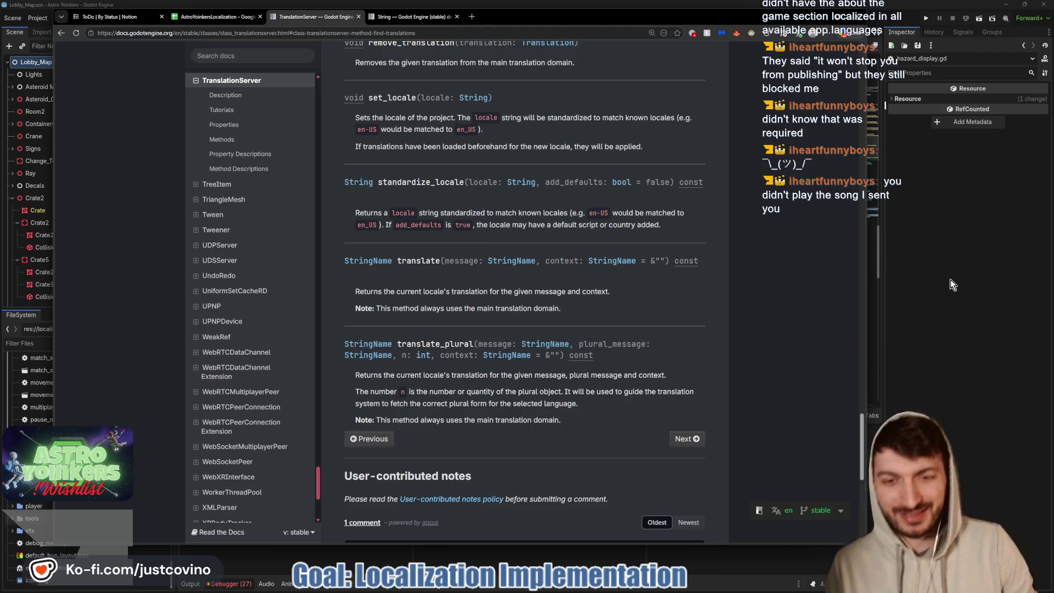
{"action": "left_click", "coordinate": [951, 279]}
Add a dot after TranslationServer on line 79 and insert get_script_name from autocomplete
{"action": "left_click", "coordinate": [504, 284]}
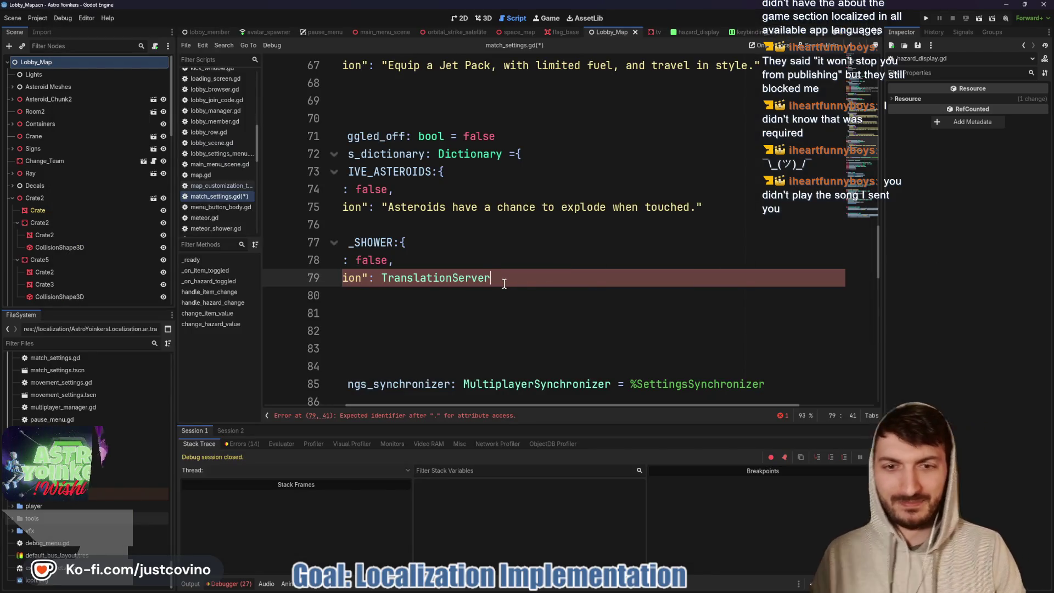
{"action": "type", "text": "."}
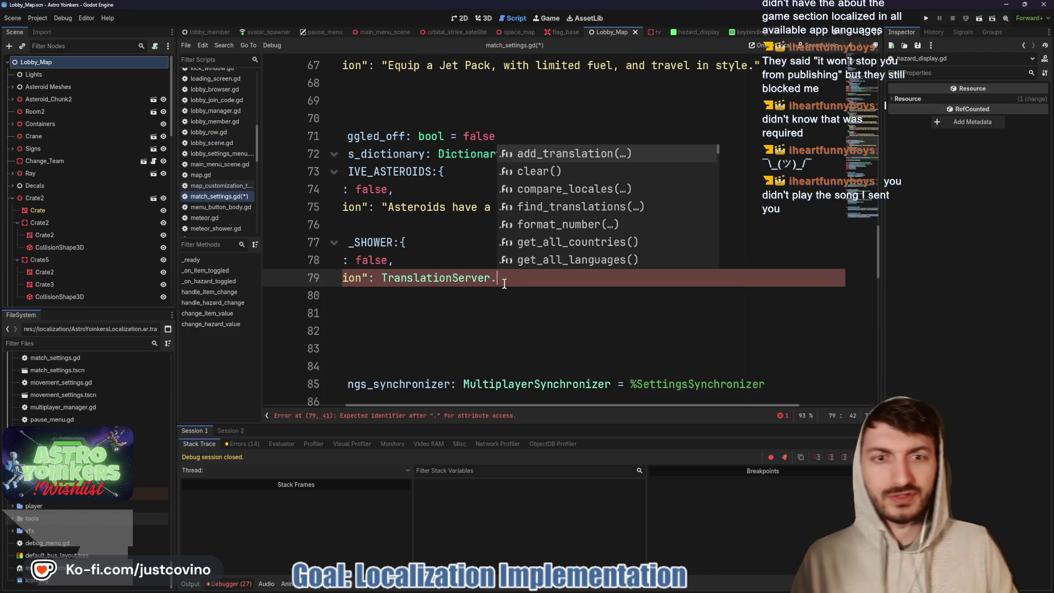
{"action": "key", "text": "Down"}
{"action": "key", "text": "Down"}
{"action": "key", "text": "Down"}
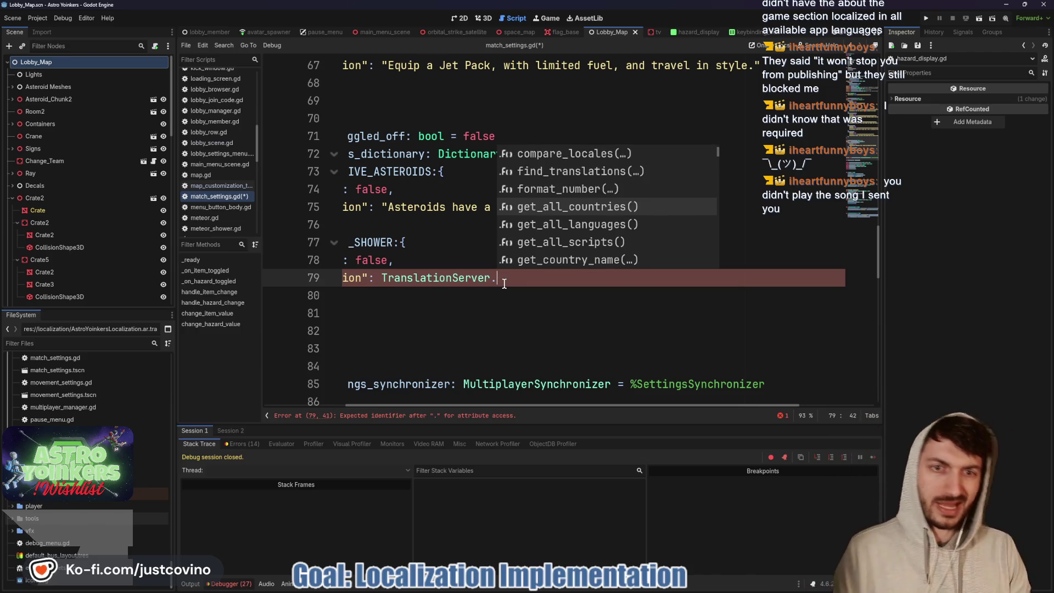
{"action": "key", "text": "Down"}
{"action": "key", "text": "Down"}
{"action": "key", "text": "Down"}
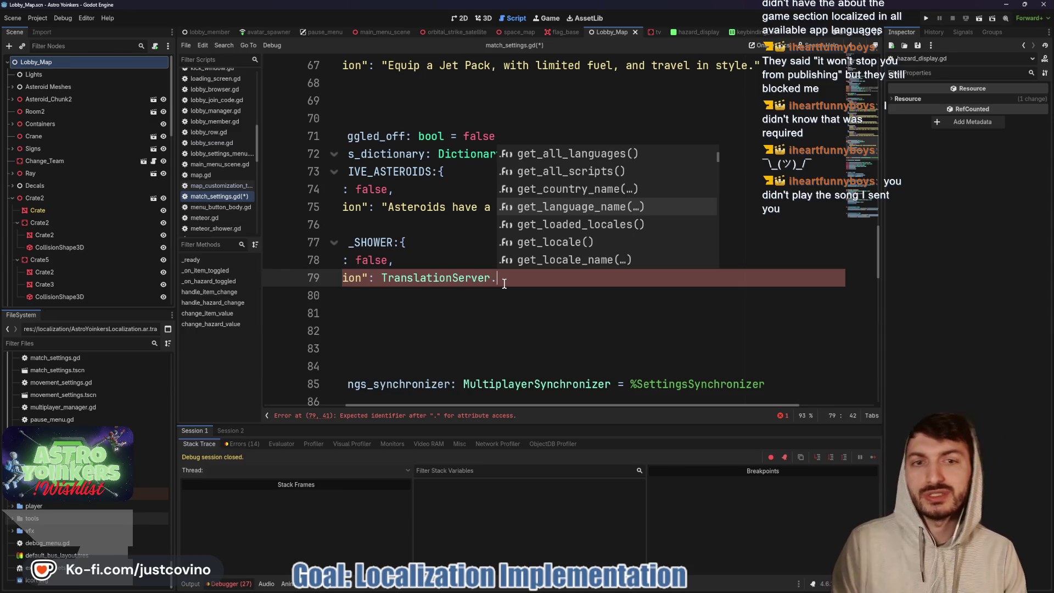
{"action": "key", "text": "Down"}
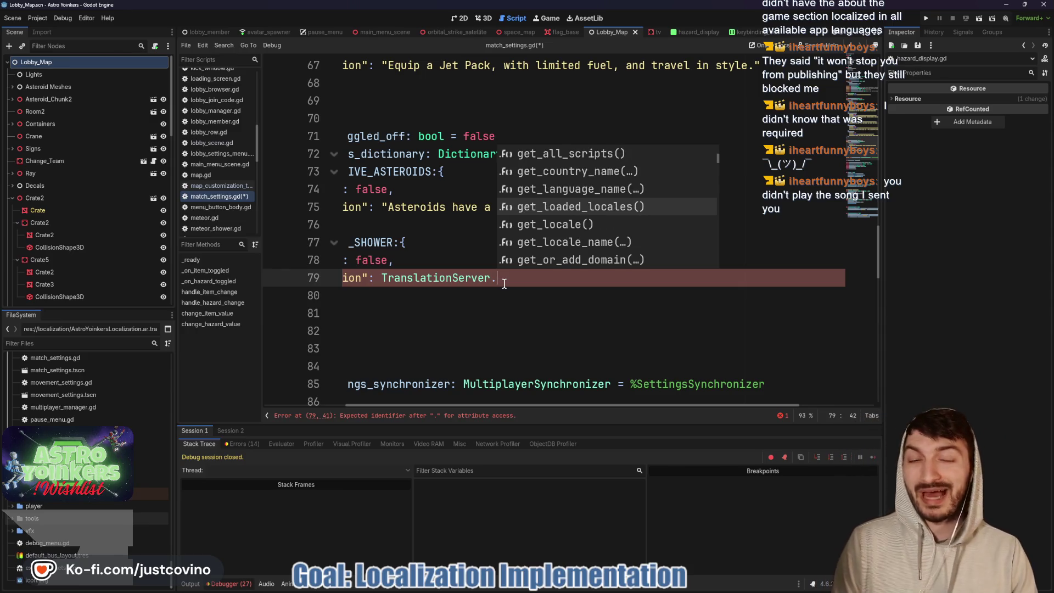
{"action": "key", "text": "Down"}
{"action": "key", "text": "Down"}
{"action": "key", "text": "Down"}
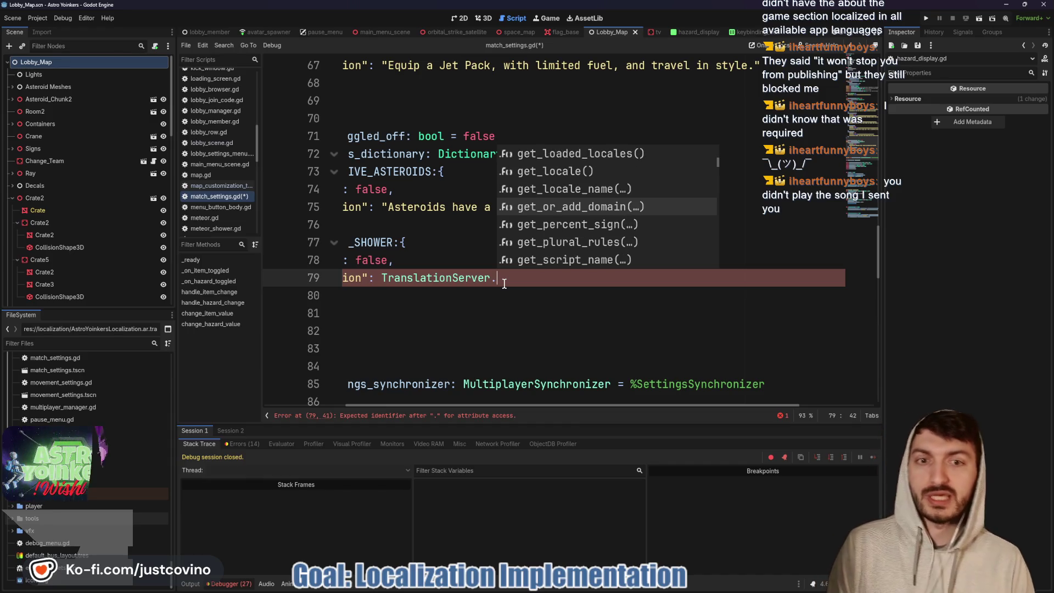
{"action": "key", "text": "Down"}
{"action": "key", "text": "Down"}
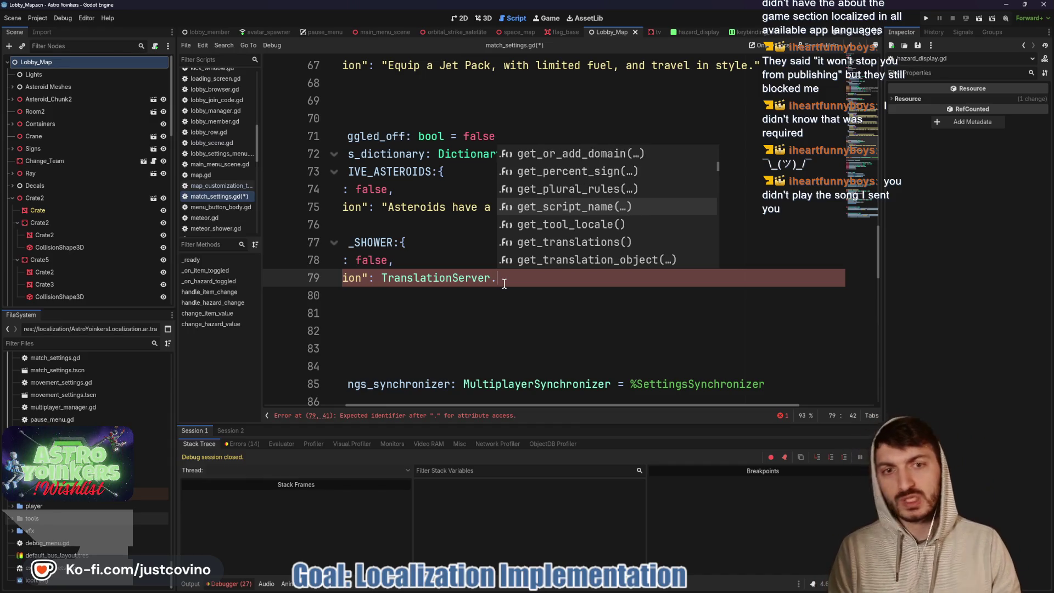
{"action": "key", "text": "Return"}
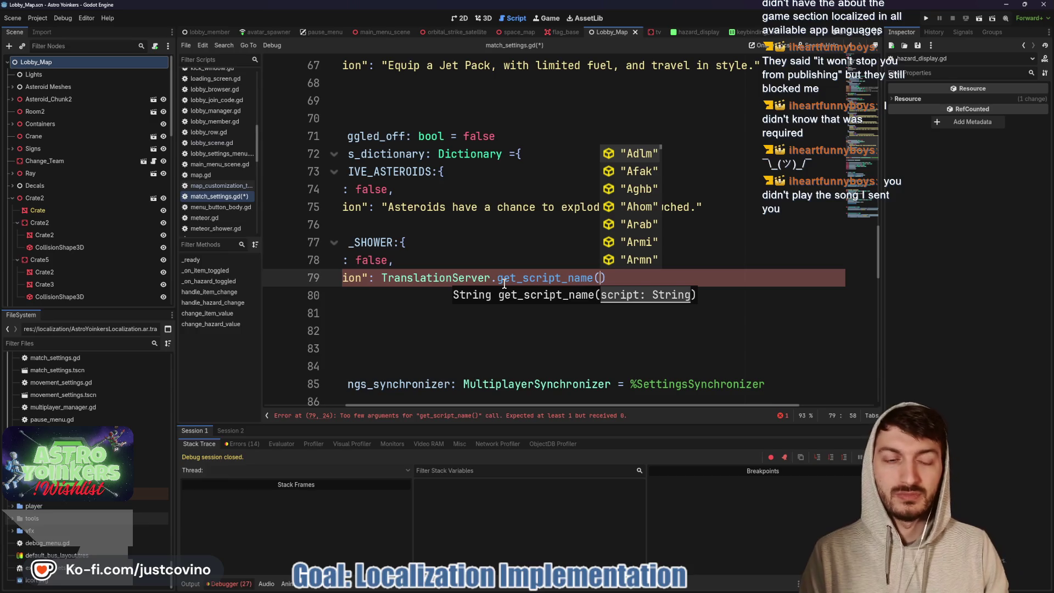
Delete the inserted get_script_name() call, leaving line 79 at 'TranslationServer.'
{"action": "key", "text": "Down"}
{"action": "key", "text": "Down"}
{"action": "key", "text": "Down"}
{"action": "key", "text": "Down"}
{"action": "key", "text": "Down"}
{"action": "key", "text": "Down"}
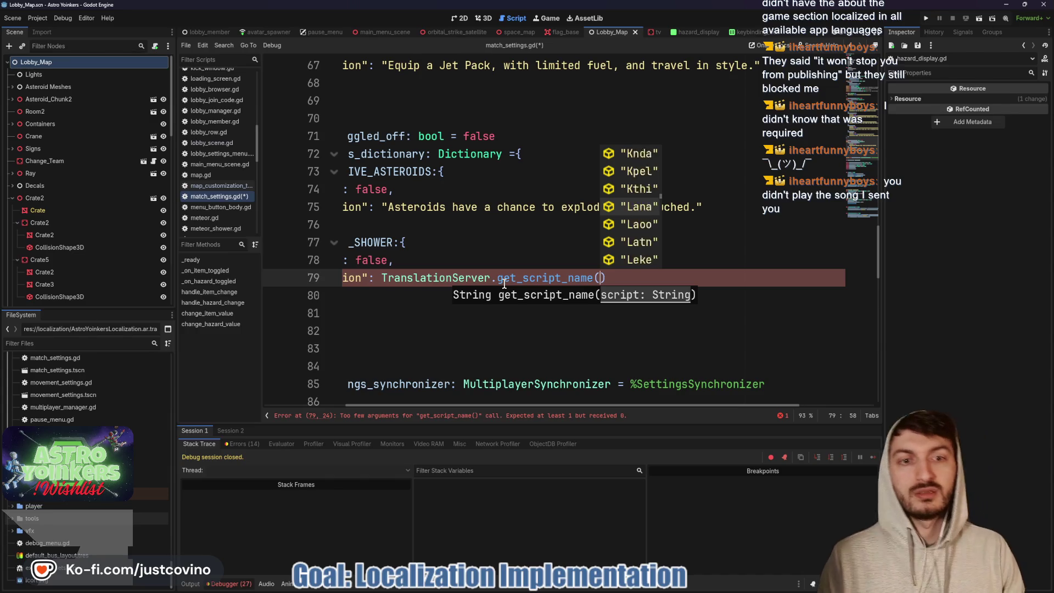
{"action": "key", "text": "Down"}
{"action": "key", "text": "Down"}
{"action": "key", "text": "Down"}
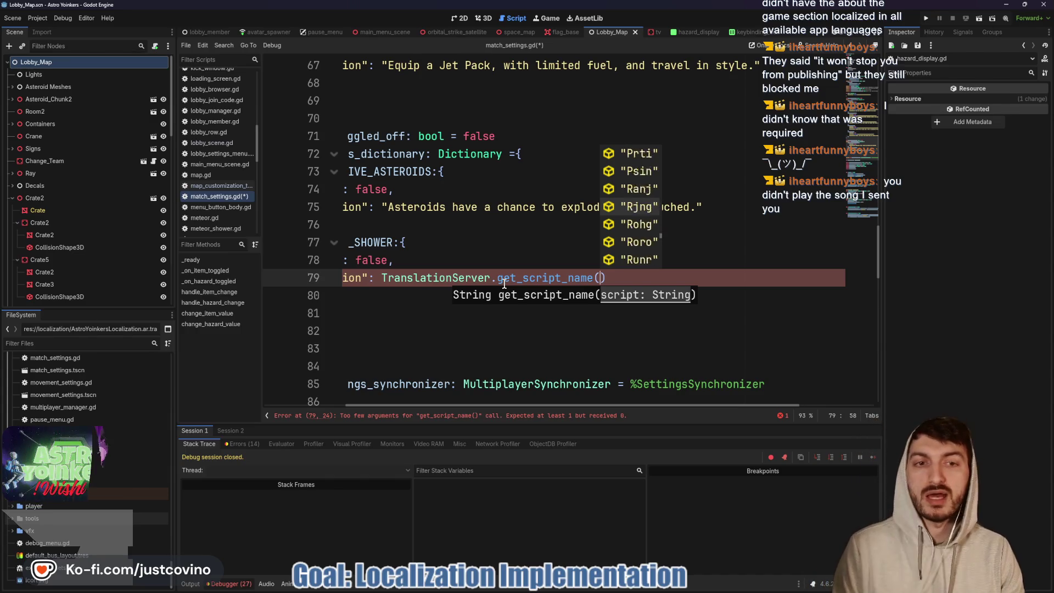
{"action": "key", "text": "Down"}
{"action": "key", "text": "Down"}
{"action": "key", "text": "Down"}
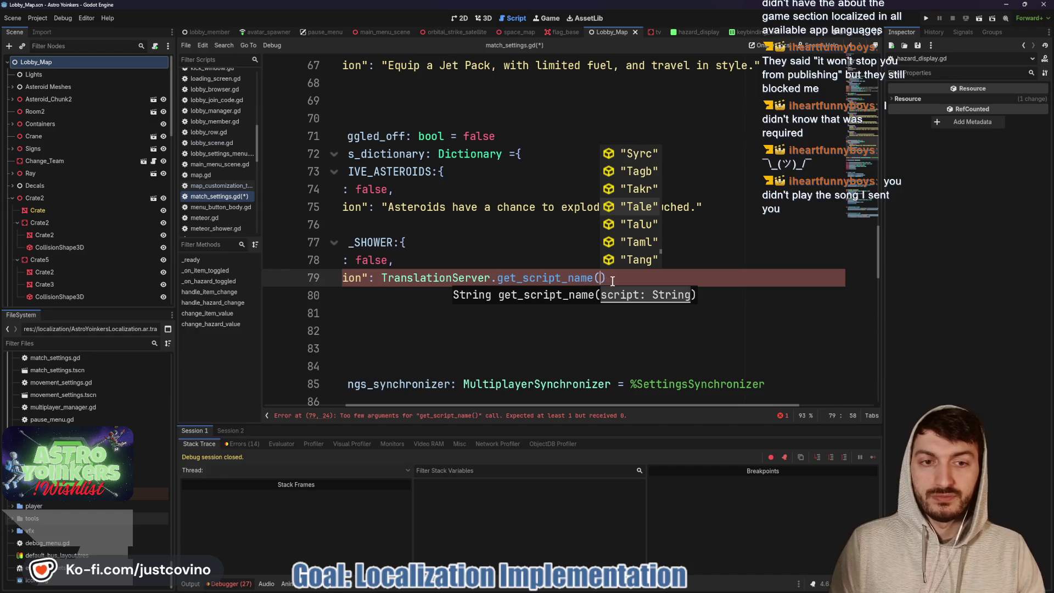
{"action": "left_click_drag", "start_coordinate": [611, 281], "coordinate": [498, 278]}
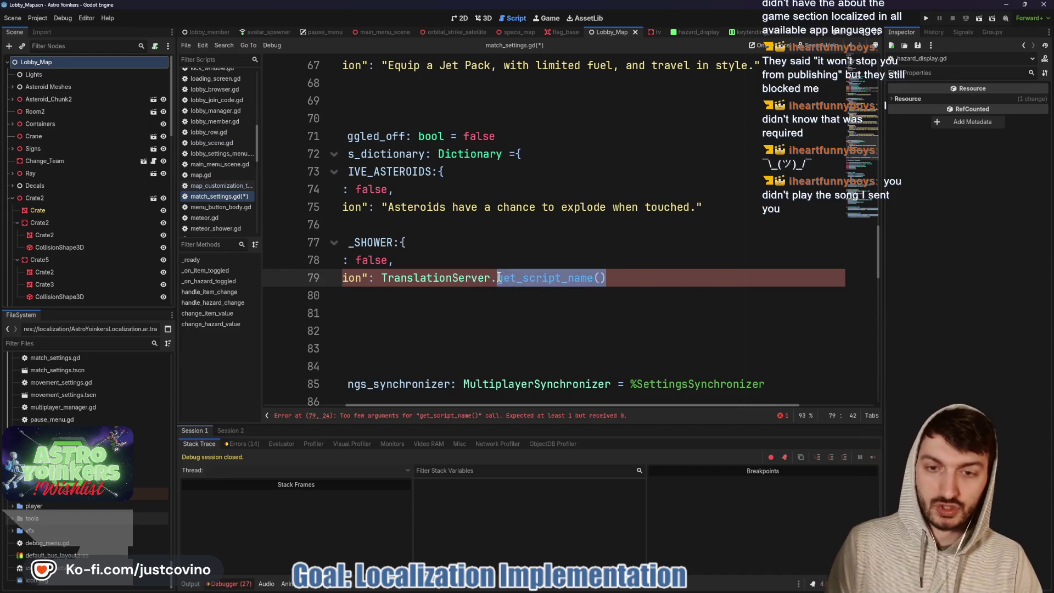
{"action": "key", "text": "BackSpace"}
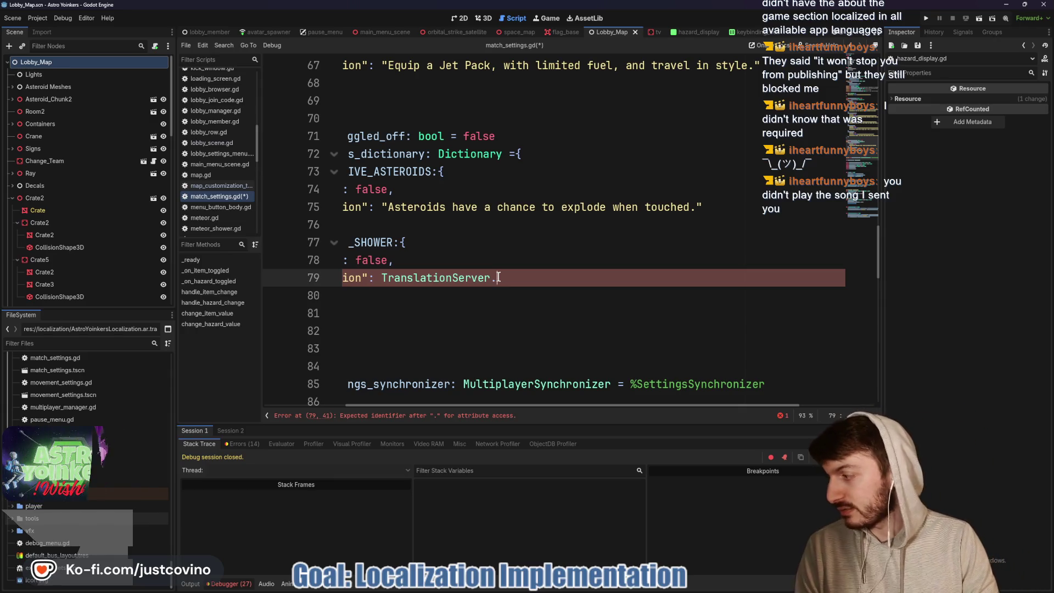
Type get_ after TranslationServer. and look through the first method suggestions, then dismiss them
{"action": "type", "text": "g"}
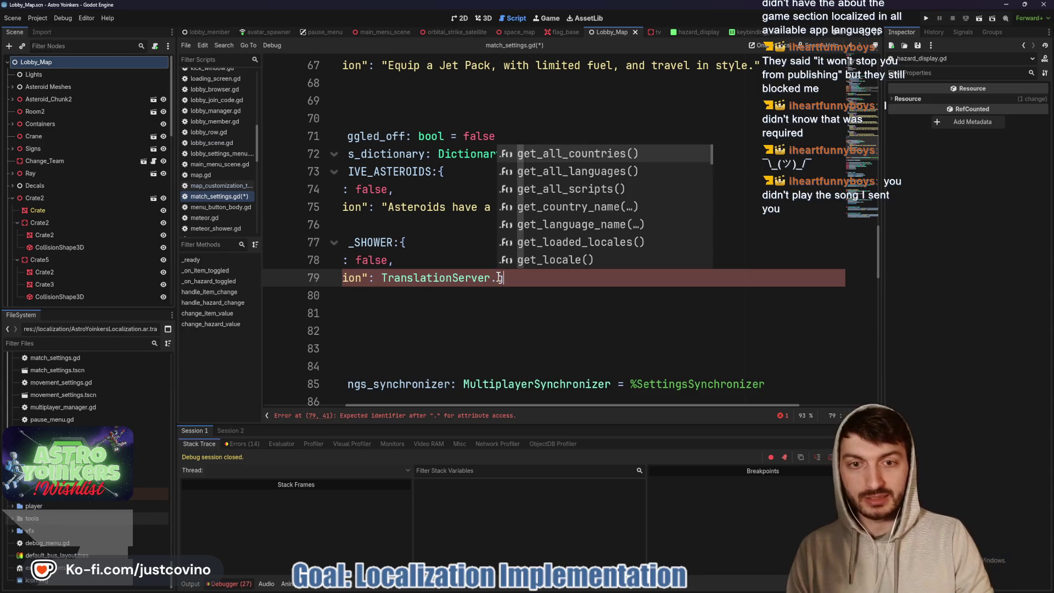
{"action": "type", "text": "et"}
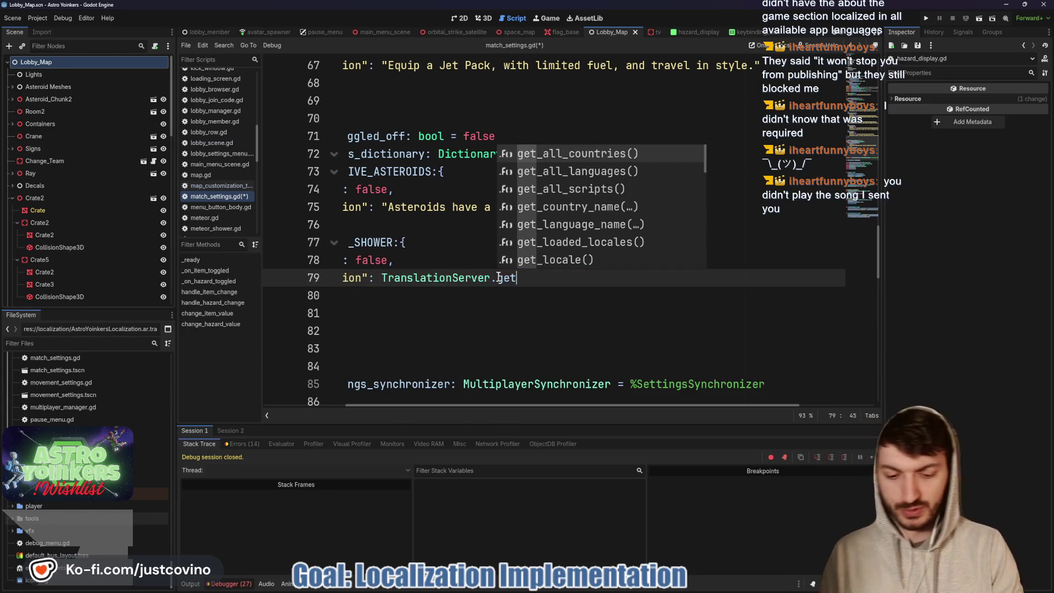
{"action": "type", "text": "_"}
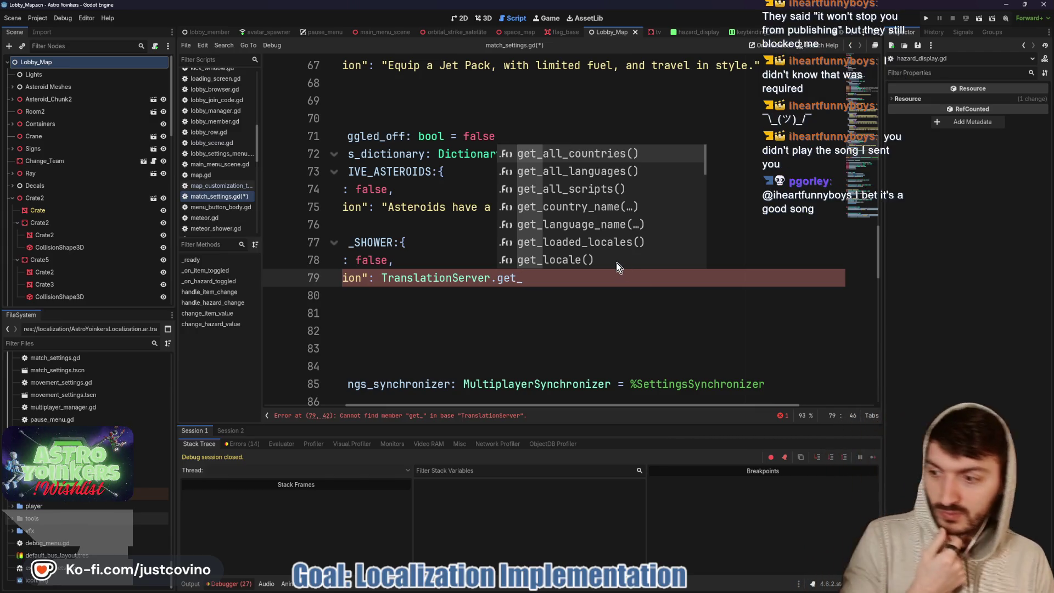
{"action": "scroll", "coordinate": [617, 262], "scroll_direction": "down", "scroll_amount": 13}
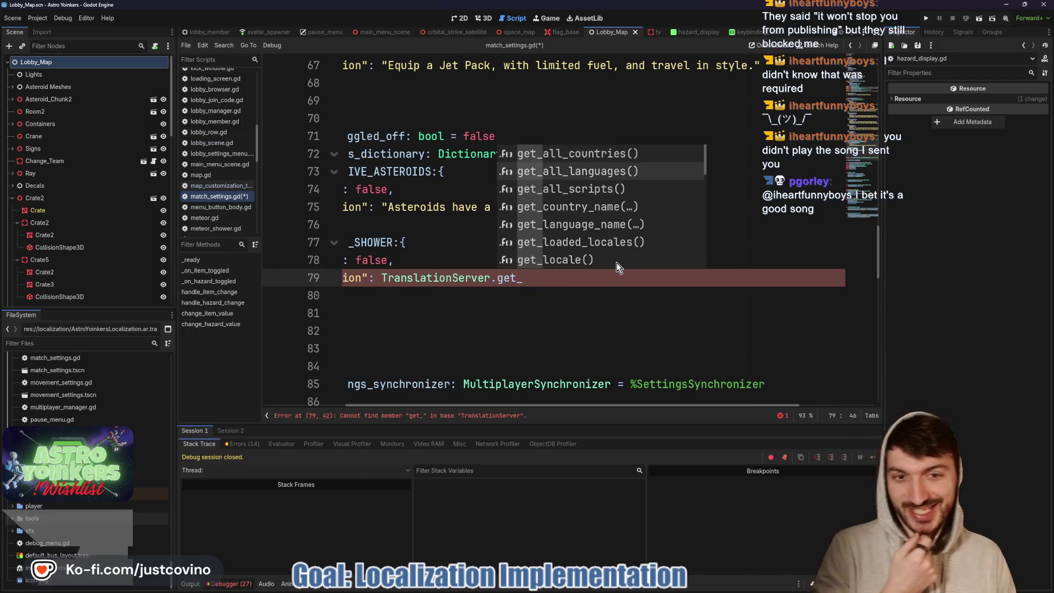
{"action": "key", "text": "Down"}
{"action": "key", "text": "Down"}
{"action": "key", "text": "Down"}
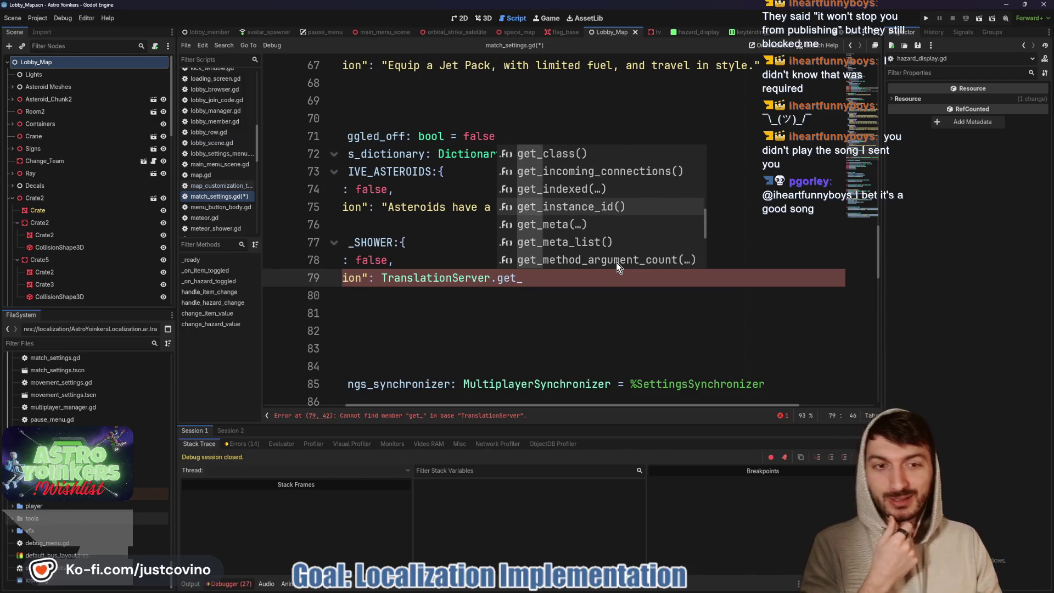
{"action": "key", "text": "Down"}
{"action": "key", "text": "Down"}
{"action": "key", "text": "Down"}
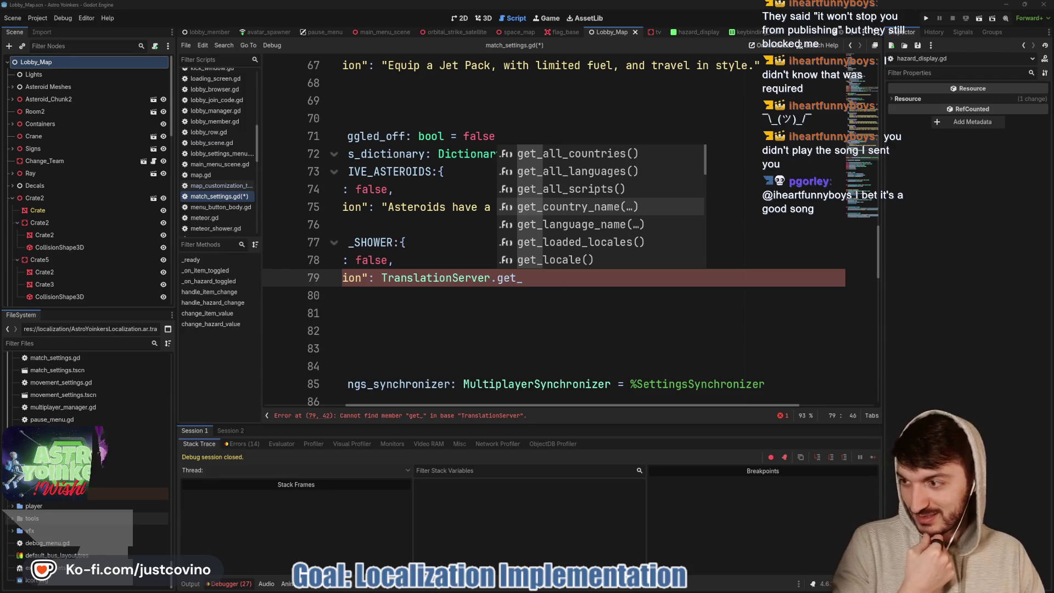
{"action": "key", "text": "alt+Tab"}
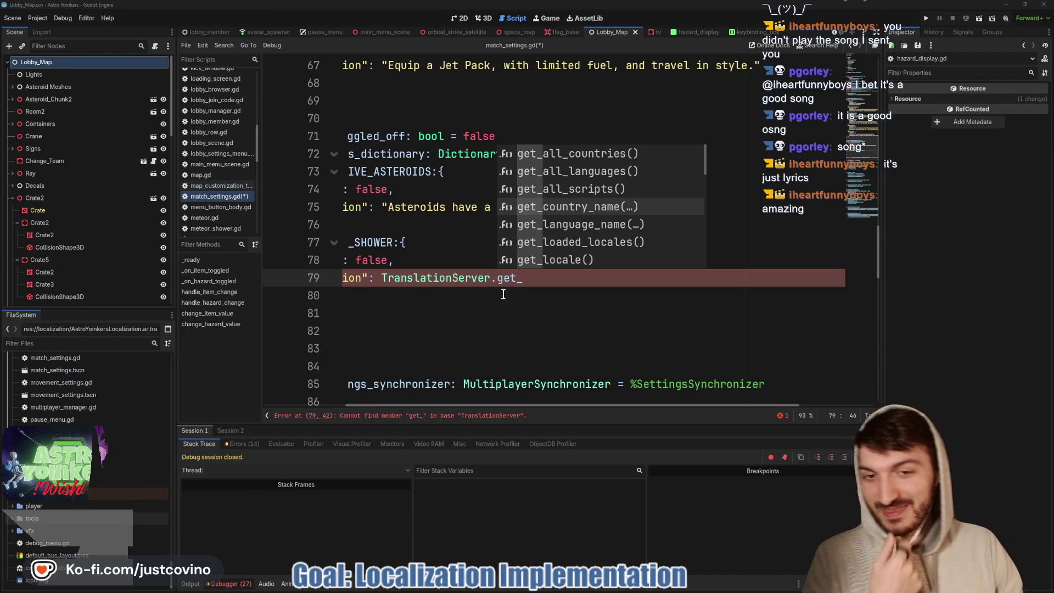
{"action": "left_click", "coordinate": [550, 280]}
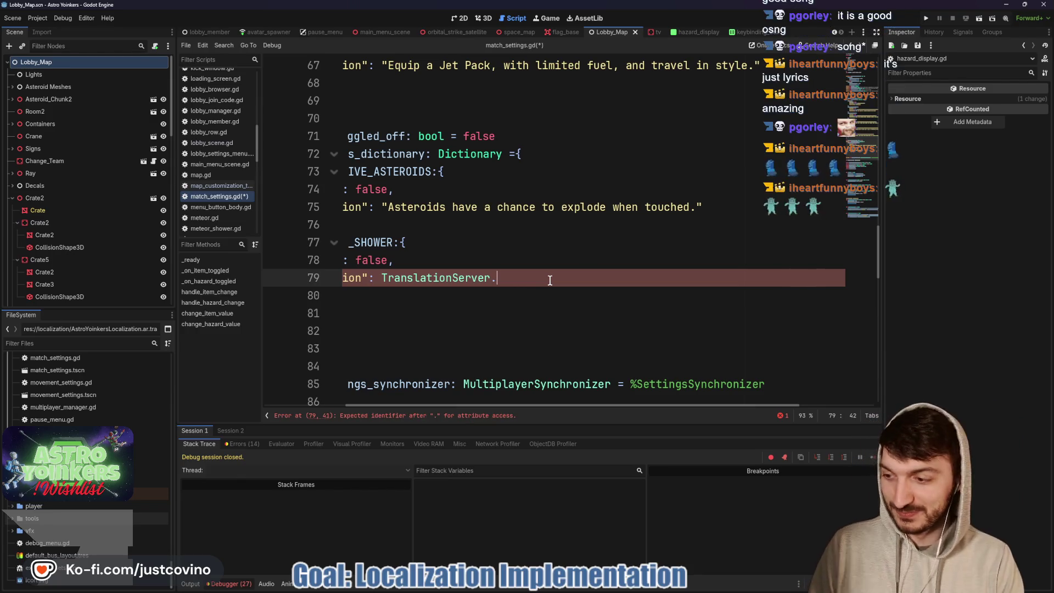
Retype get_ and scan the whole suggestion list for a translation getter
{"action": "type", "text": "get_"}
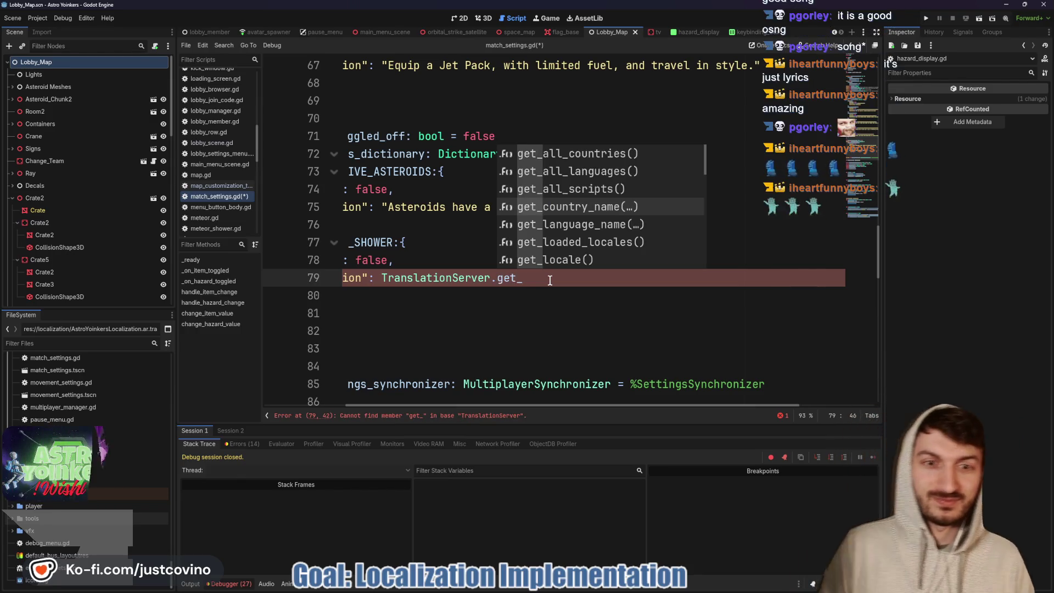
{"action": "key", "text": "Down"}
{"action": "key", "text": "Down"}
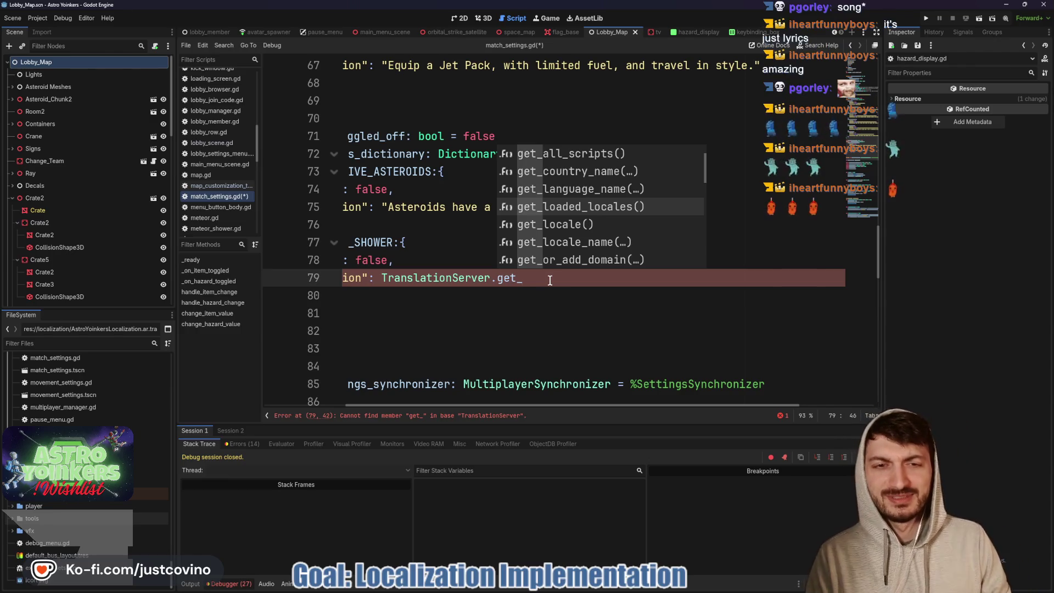
{"action": "key", "text": "Down"}
{"action": "key", "text": "Down"}
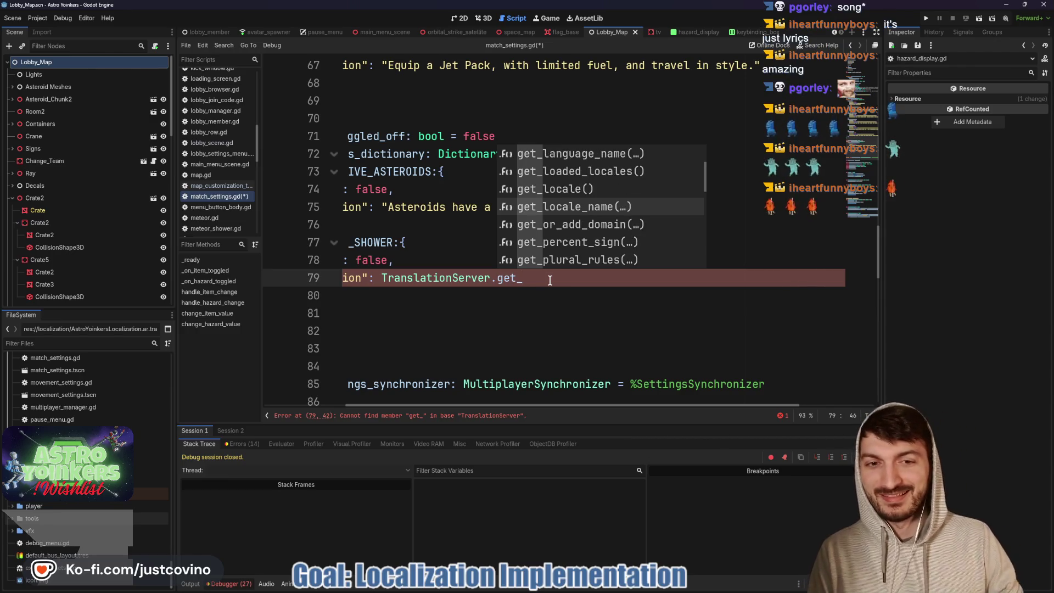
{"action": "key", "text": "Down"}
{"action": "key", "text": "Down"}
{"action": "key", "text": "Down"}
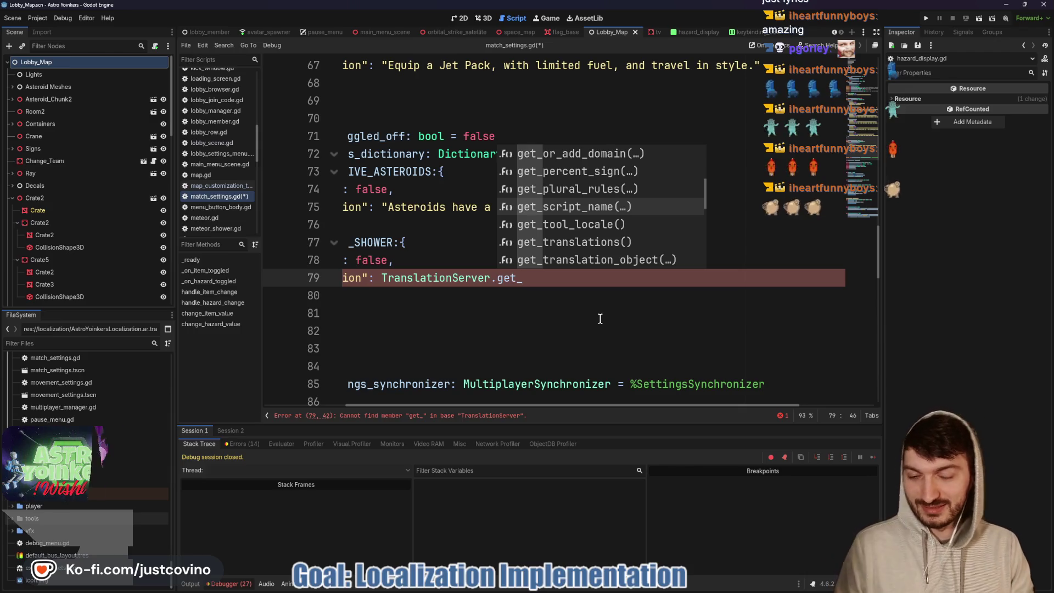
{"action": "key", "text": "Down"}
{"action": "key", "text": "Down"}
{"action": "key", "text": "Down"}
{"action": "key", "text": "Down"}
{"action": "key", "text": "Down"}
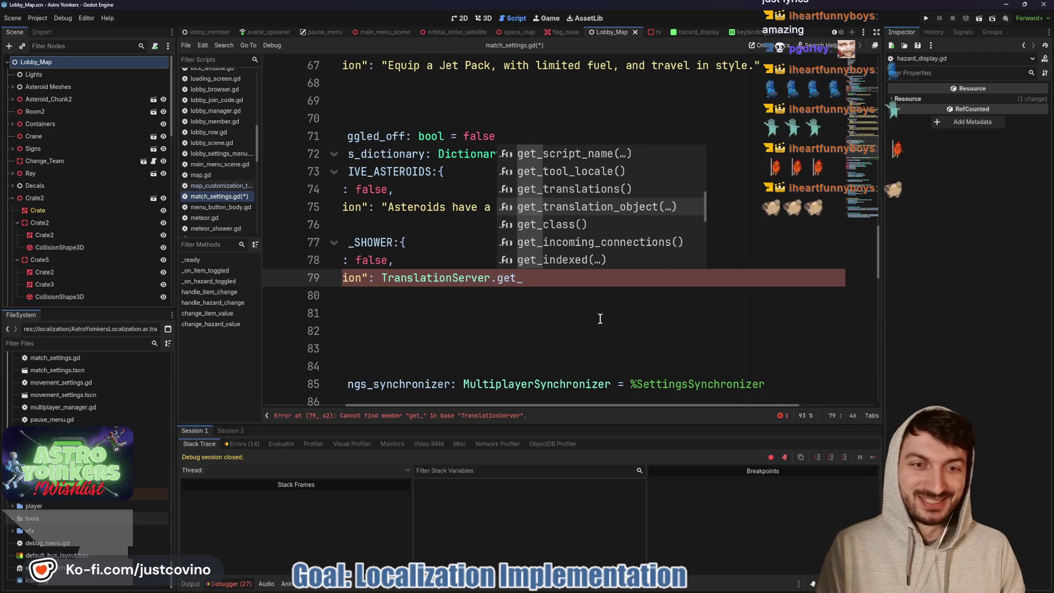
{"action": "key", "text": "Down"}
{"action": "key", "text": "Down"}
{"action": "key", "text": "Down"}
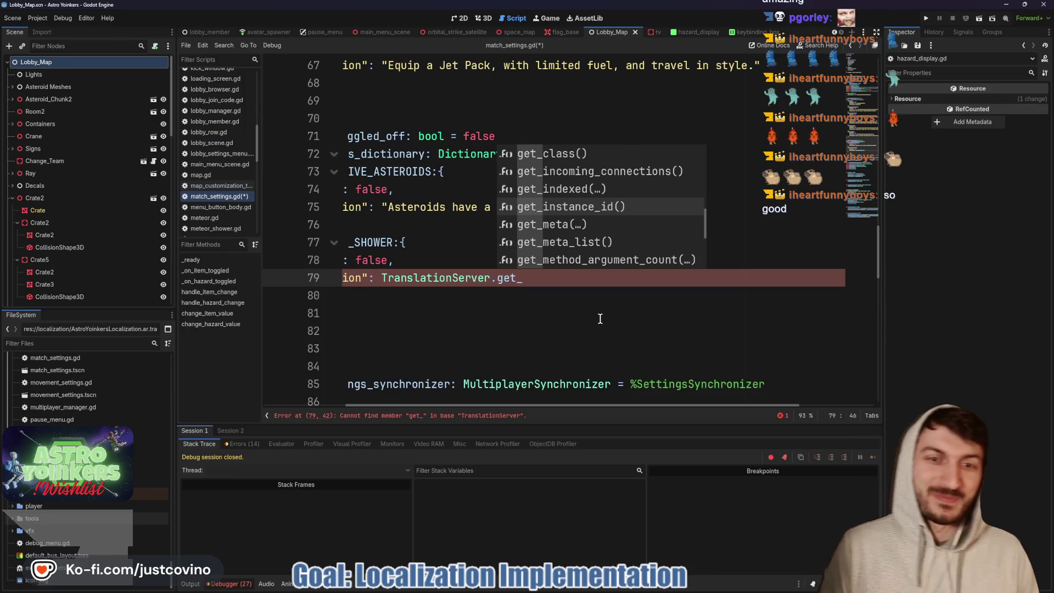
{"action": "key", "text": "Down"}
{"action": "key", "text": "Down"}
{"action": "key", "text": "Down"}
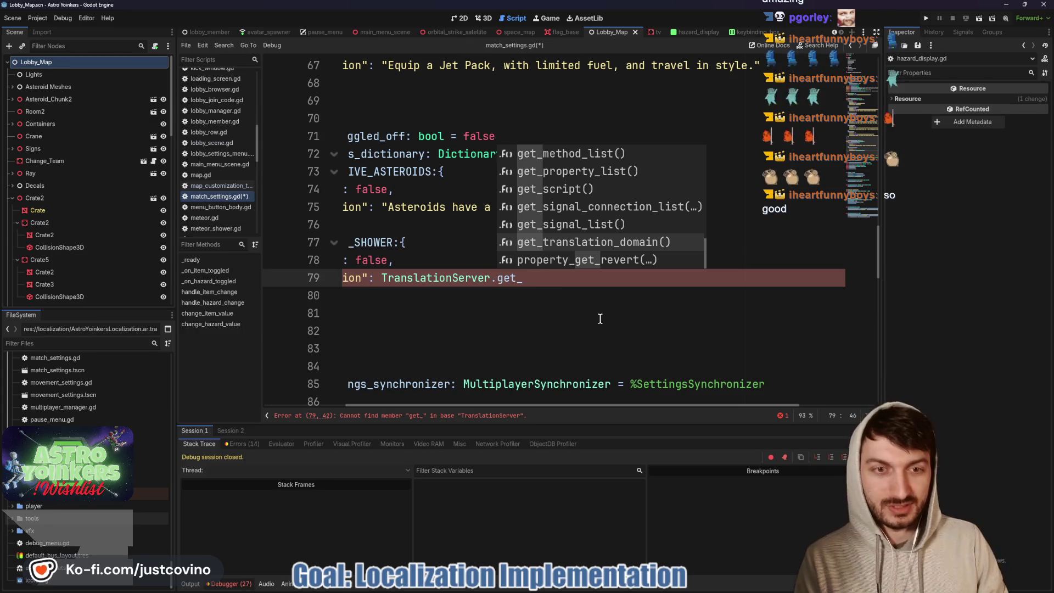
{"action": "key", "text": "Down"}
{"action": "key", "text": "Down"}
{"action": "key", "text": "Down"}
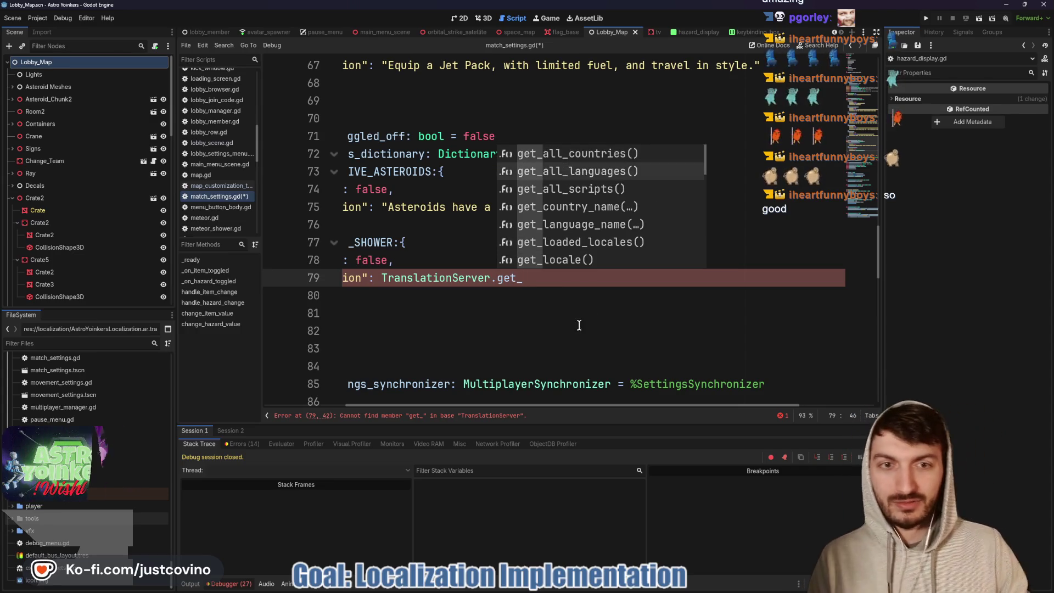
Remove the trailing get_ so line 79 reads just TranslationServer., then bring up the docs
{"action": "left_click", "coordinate": [535, 283]}
{"action": "key", "text": "BackSpace"}
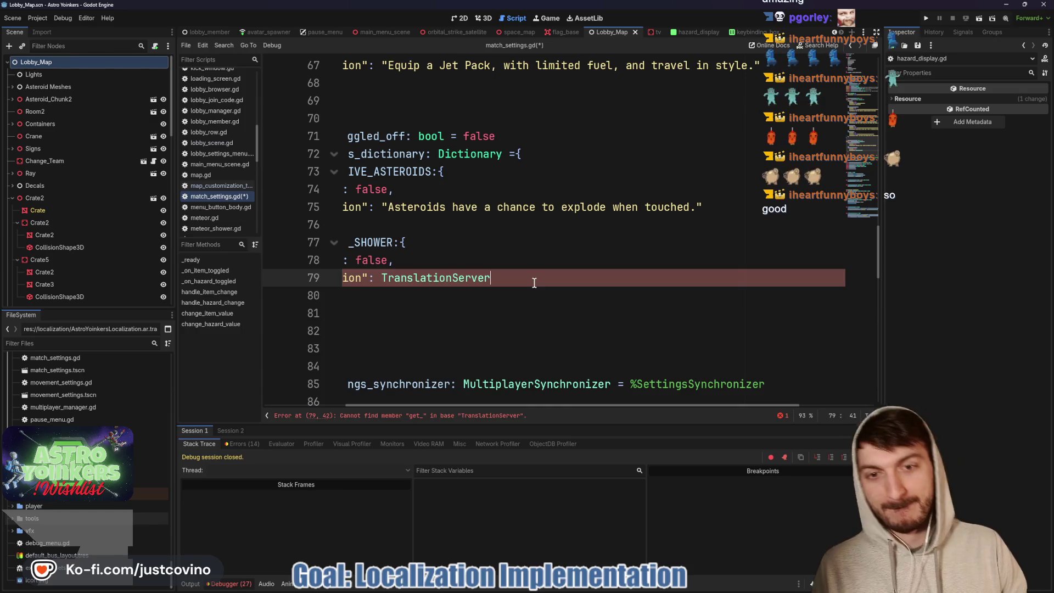
{"action": "scroll", "coordinate": [503, 285], "scroll_direction": "left", "scroll_amount": 3}
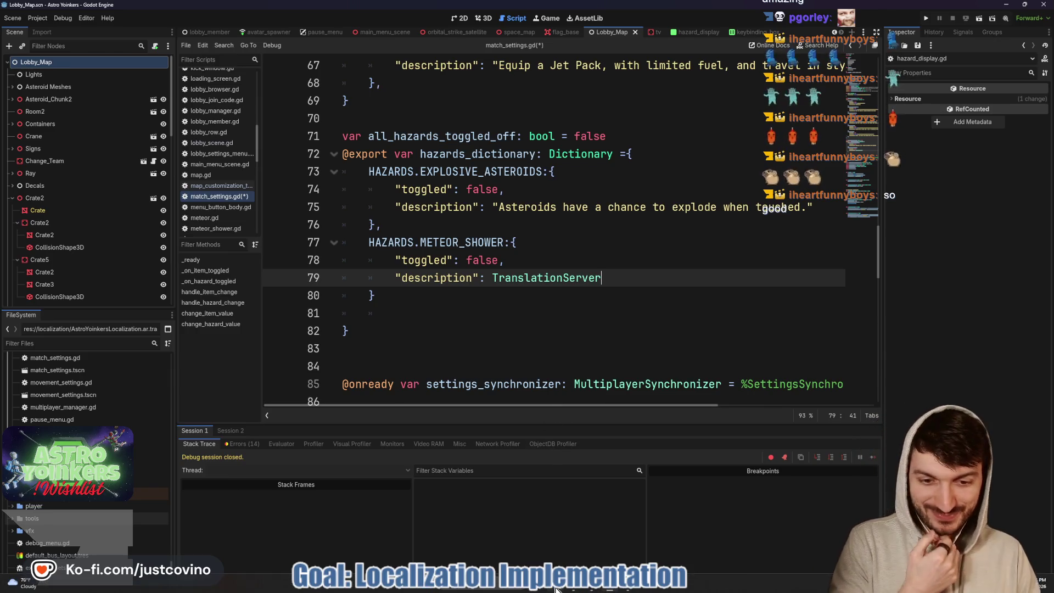
{"action": "left_click", "coordinate": [577, 590]}
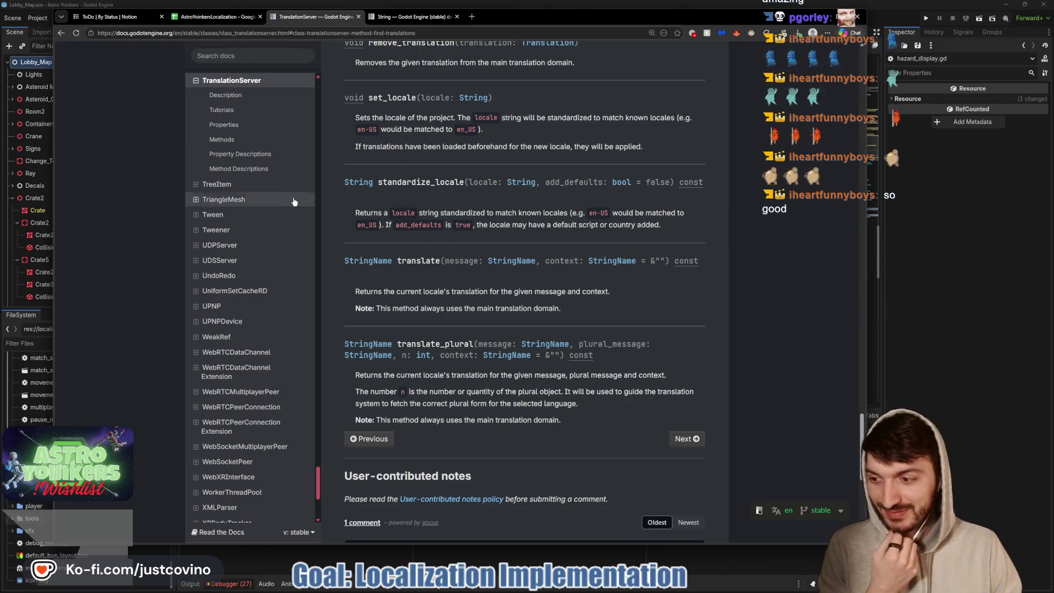
Return to match_settings.gd and check the TranslationServer class name on line 79
{"action": "key", "text": "alt+Tab"}
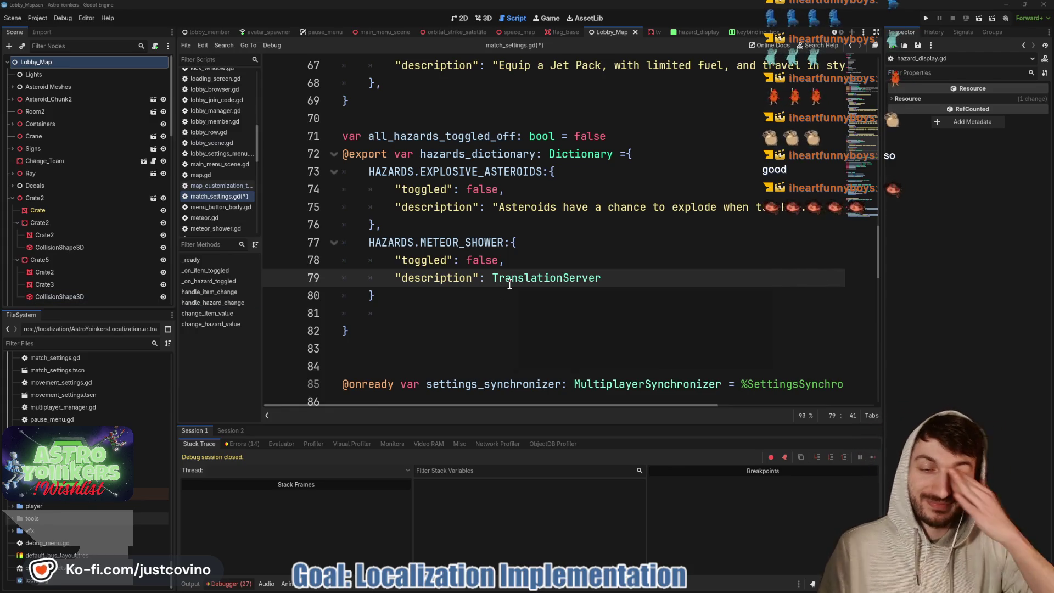
{"action": "mouse_move", "coordinate": [510, 285]}
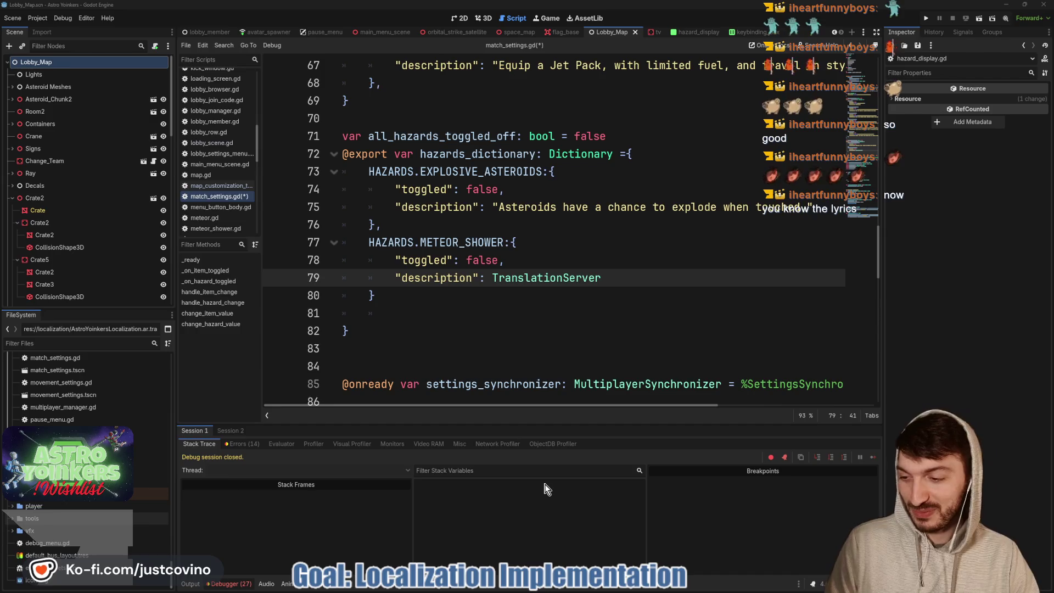
Move from the String reference to the AstroYoinkersLocalization spreadsheet tab
{"action": "left_click", "coordinate": [575, 589]}
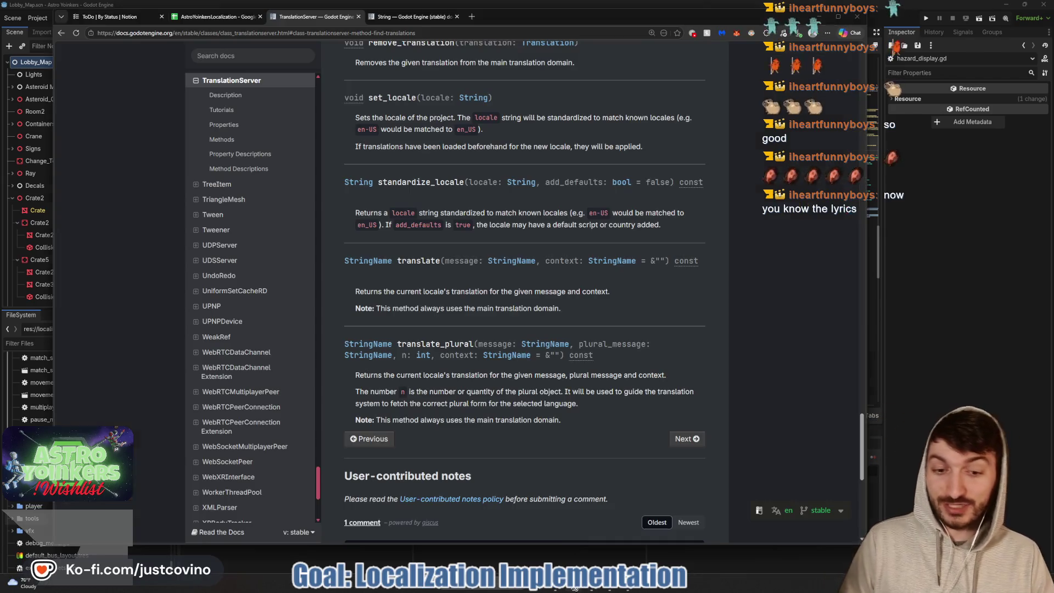
{"action": "left_click", "coordinate": [394, 17]}
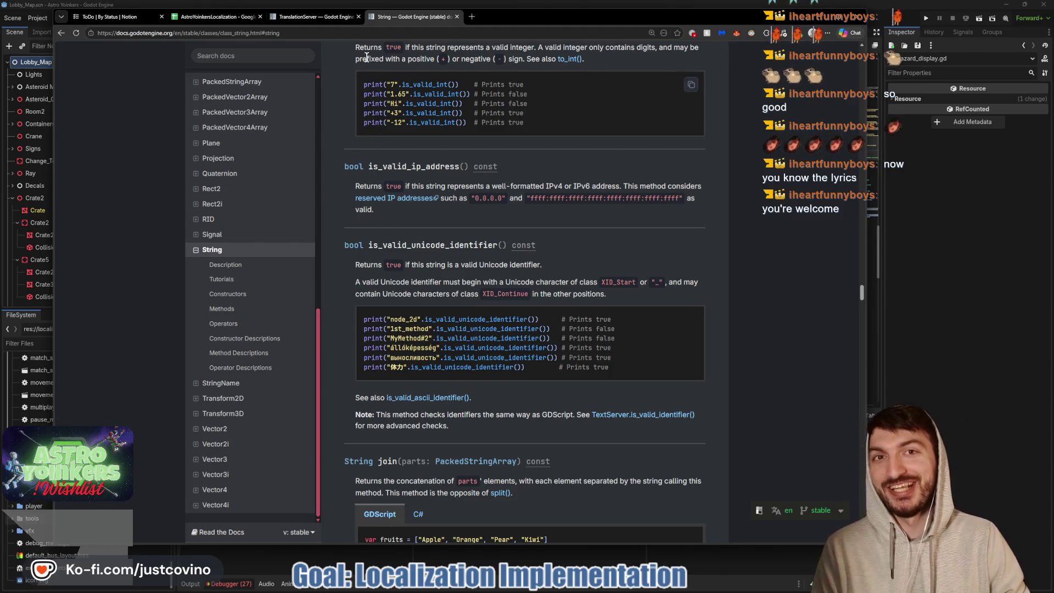
{"action": "left_click", "coordinate": [240, 18]}
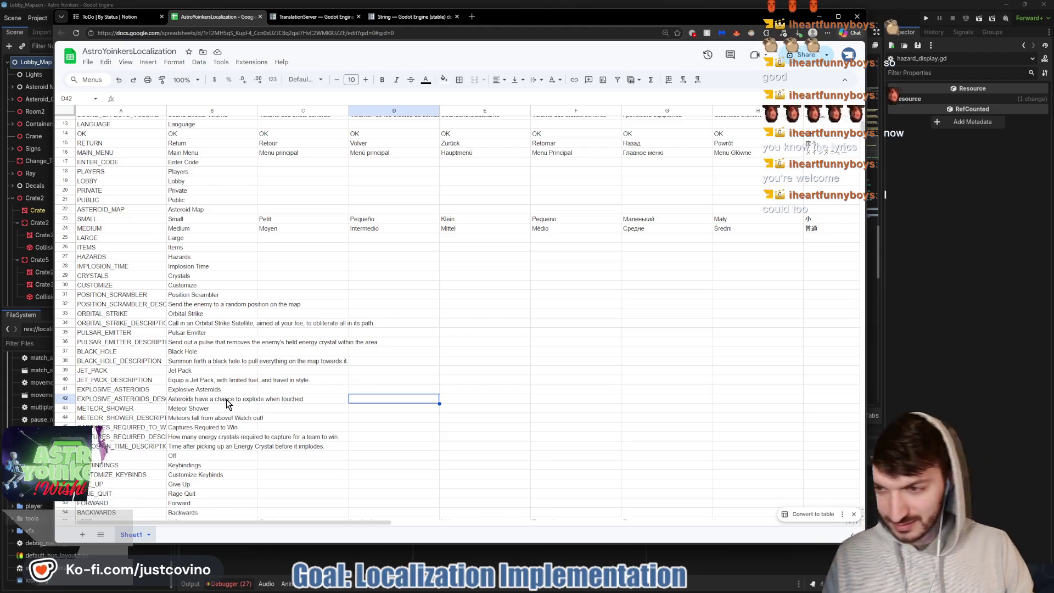
Copy the meteor shower description from cell B44 and paste it over TranslationServer on line 79
{"action": "double_click", "coordinate": [208, 419]}
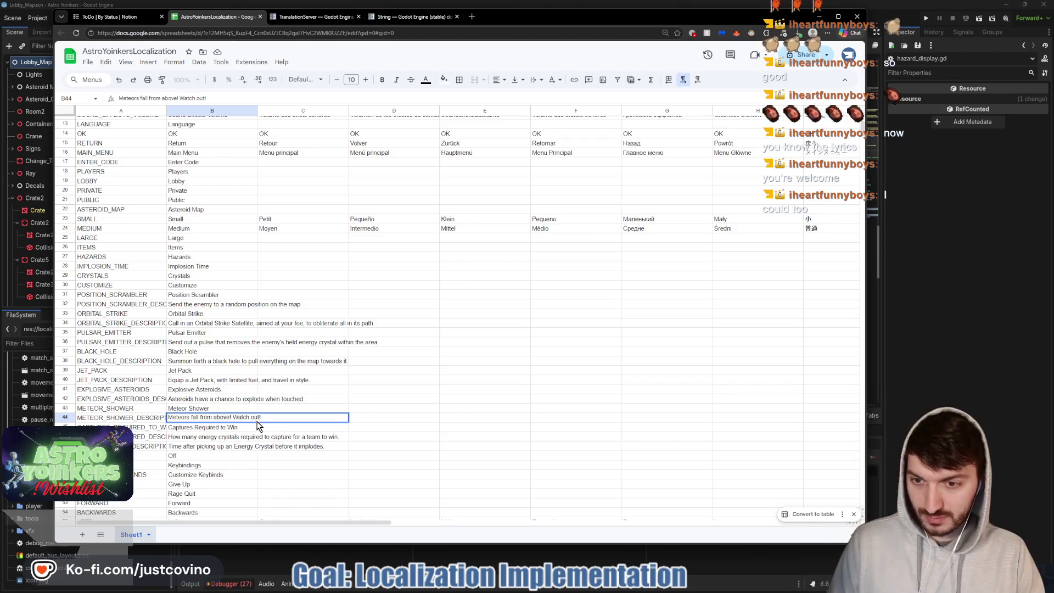
{"action": "key", "text": "ctrl+a"}
{"action": "key", "text": "alt+Tab"}
{"action": "left_click_drag", "start_coordinate": [626, 271], "coordinate": [493, 278]}
{"action": "key", "text": "ctrl+v"}
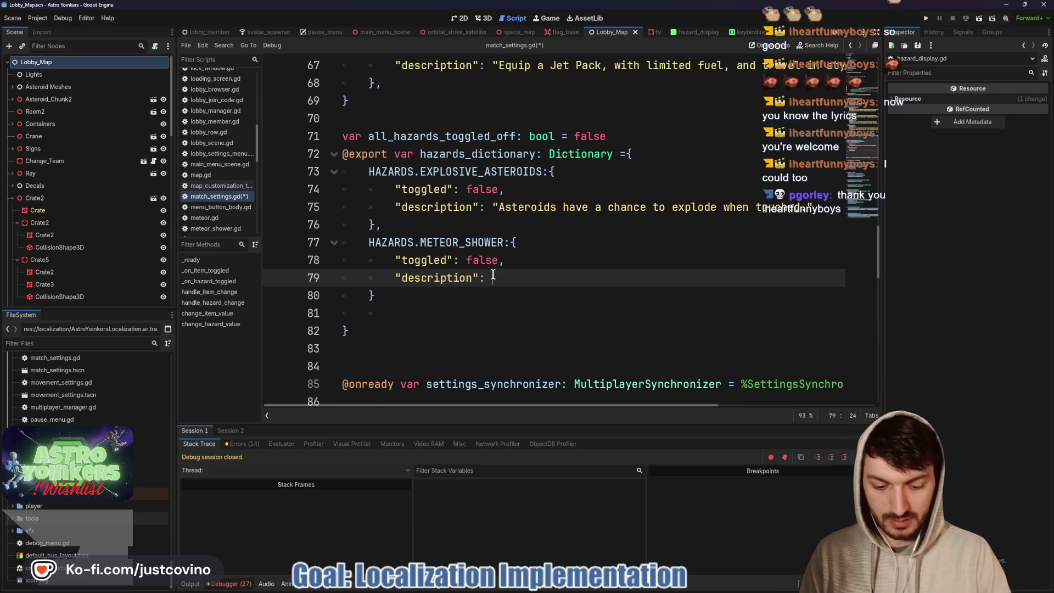
Save match_settings.gd, then insert #" before the 'Meteors fall from above! Watch out!' string
{"action": "key", "text": "Down"}
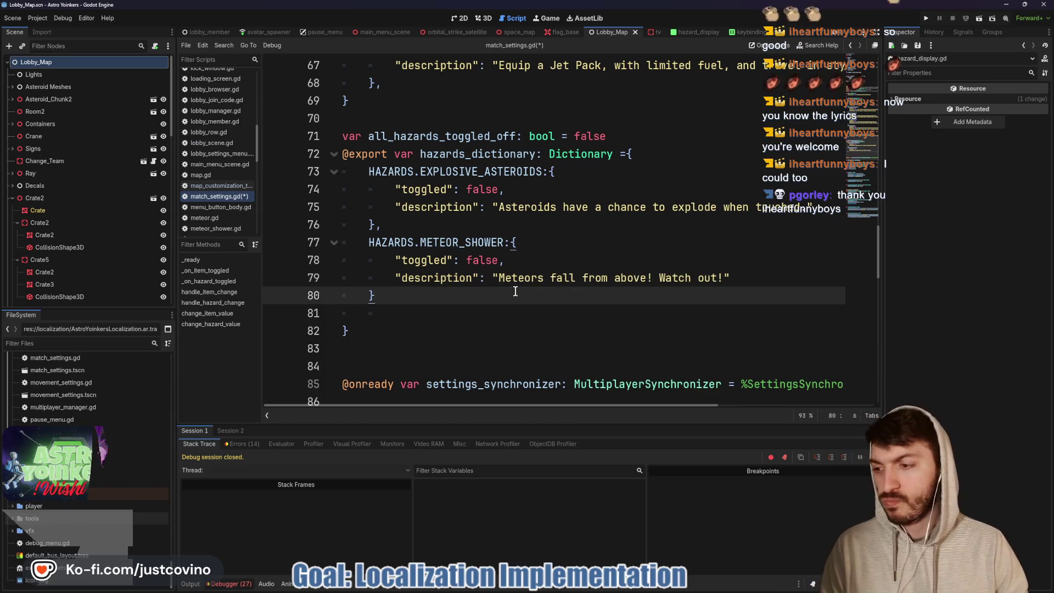
{"action": "key", "text": "ctrl+s"}
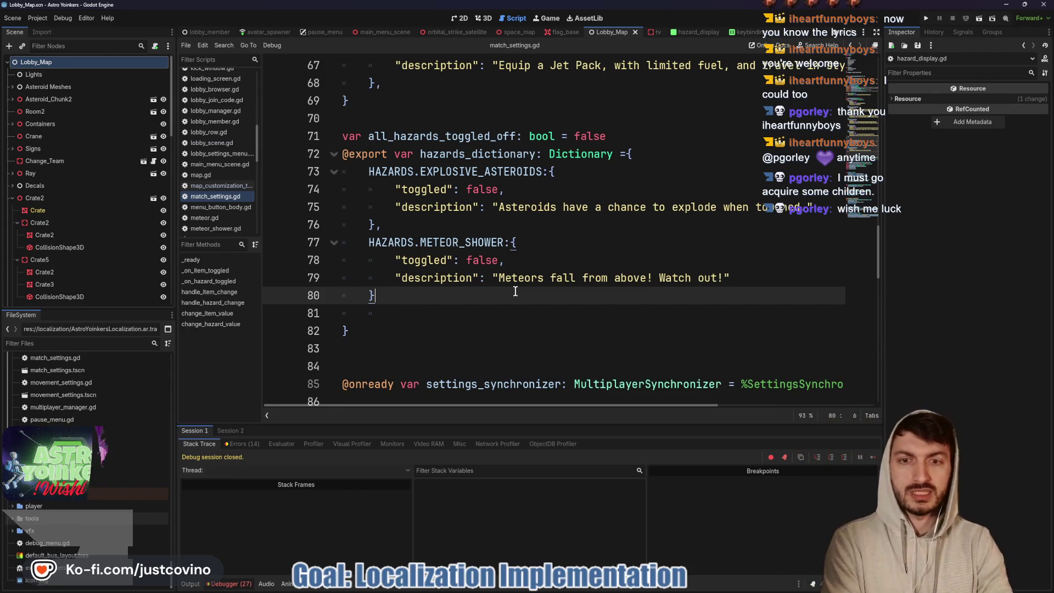
{"action": "left_click_drag", "start_coordinate": [724, 278], "coordinate": [484, 279]}
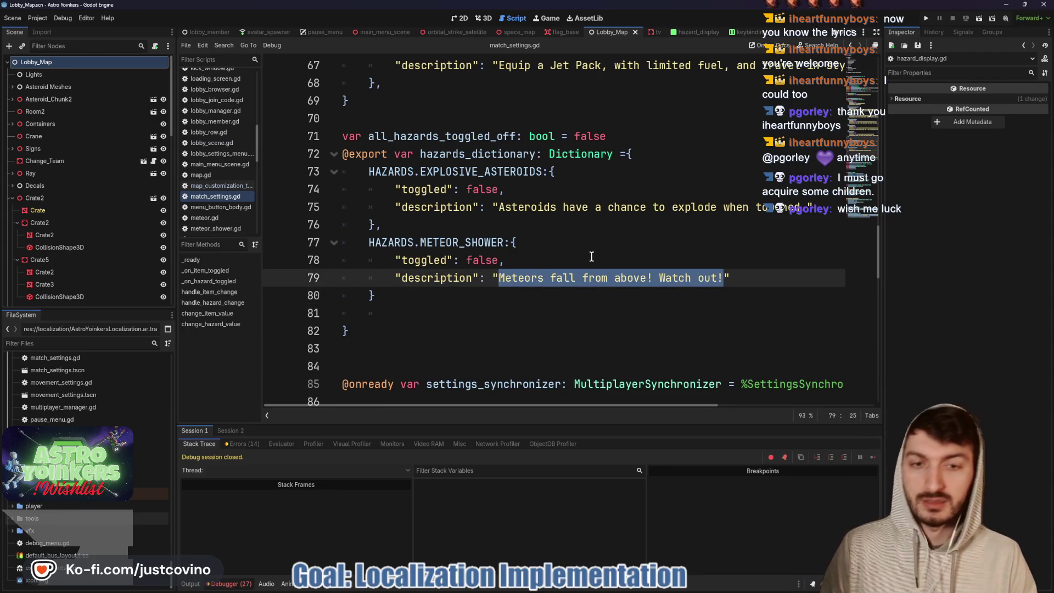
{"action": "left_click", "coordinate": [495, 279]}
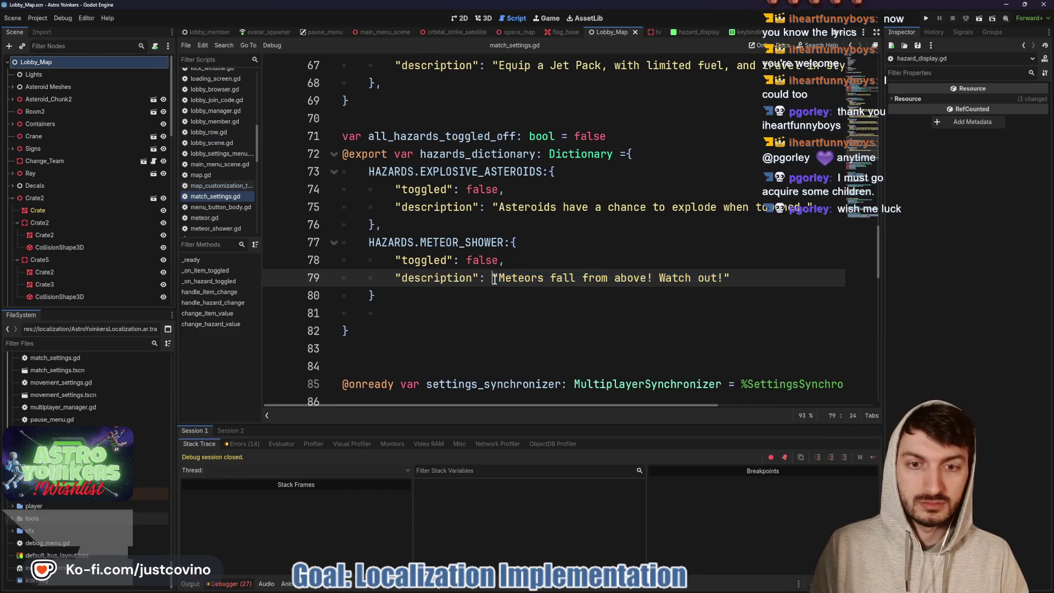
{"action": "type", "text": "#"}
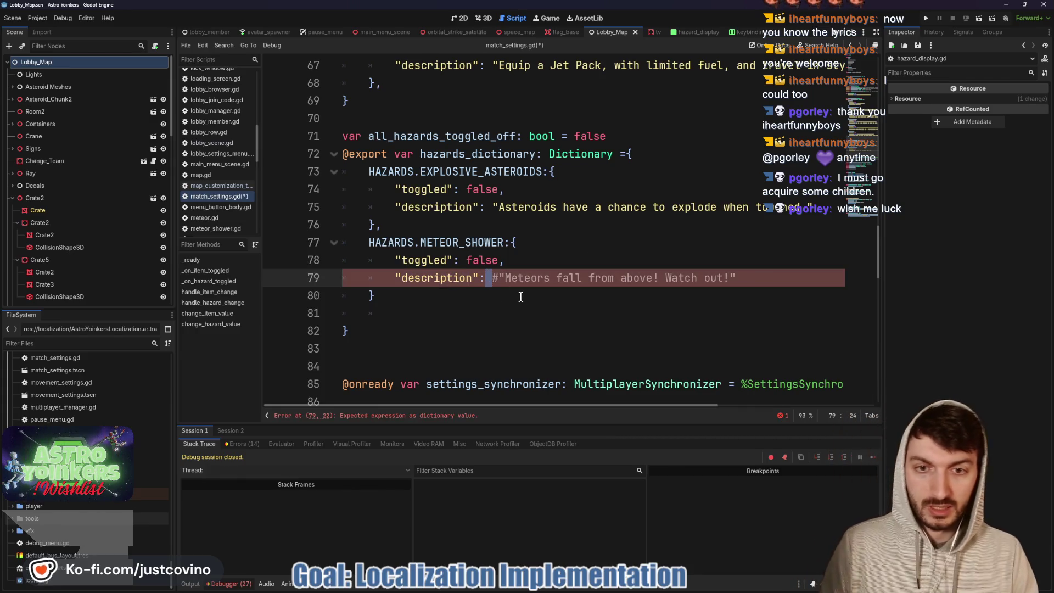
{"action": "type", "text": "\""}
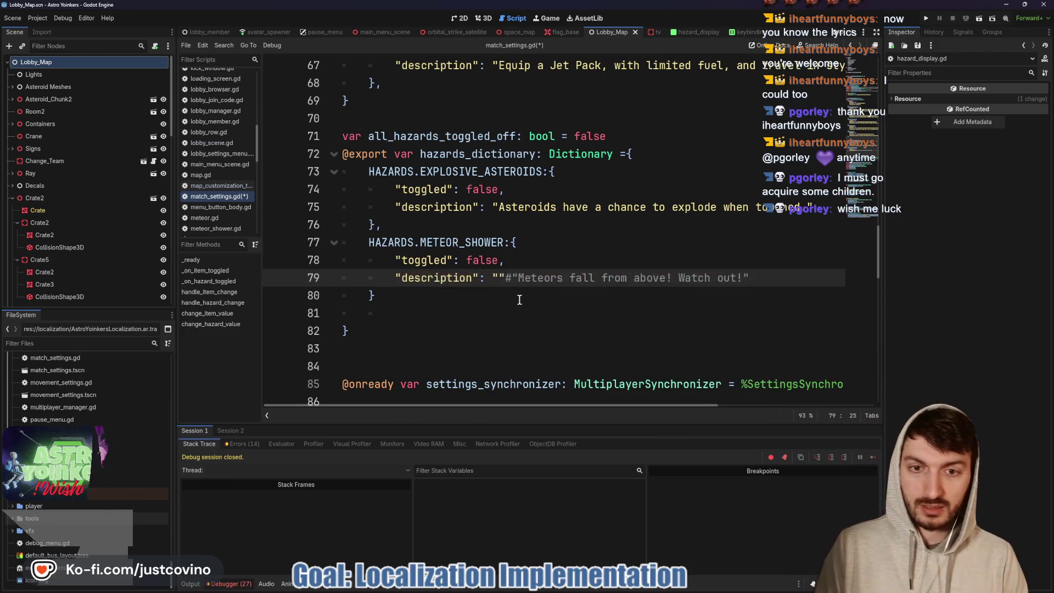